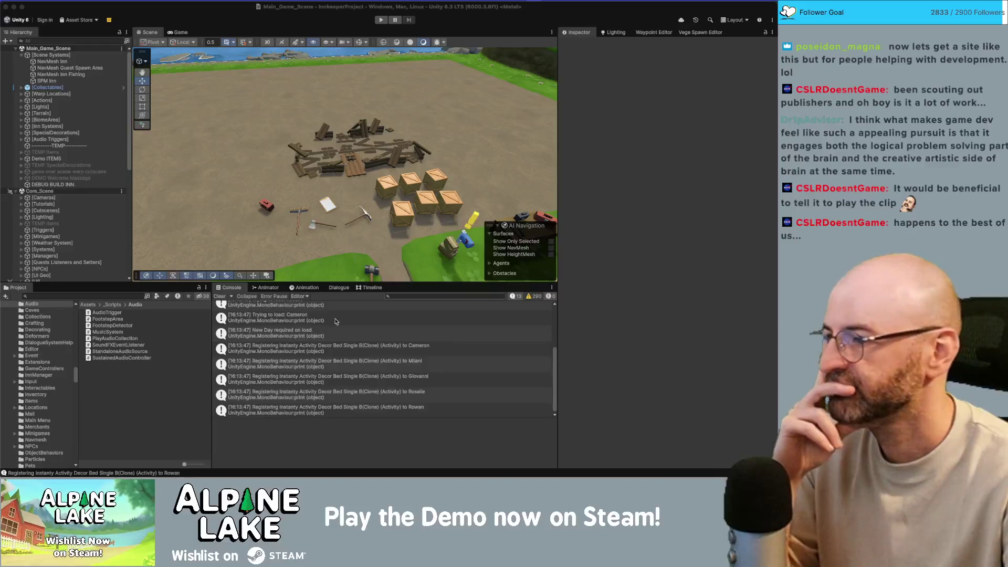
Search the Project for 'can', select the WateringCanEmitter prefab and tick Play On Enable.
{"action": "scroll", "coordinate": [75, 225], "scroll_direction": "down", "scroll_amount": 3}
{"action": "scroll", "coordinate": [74, 224], "scroll_direction": "down", "scroll_amount": 3}
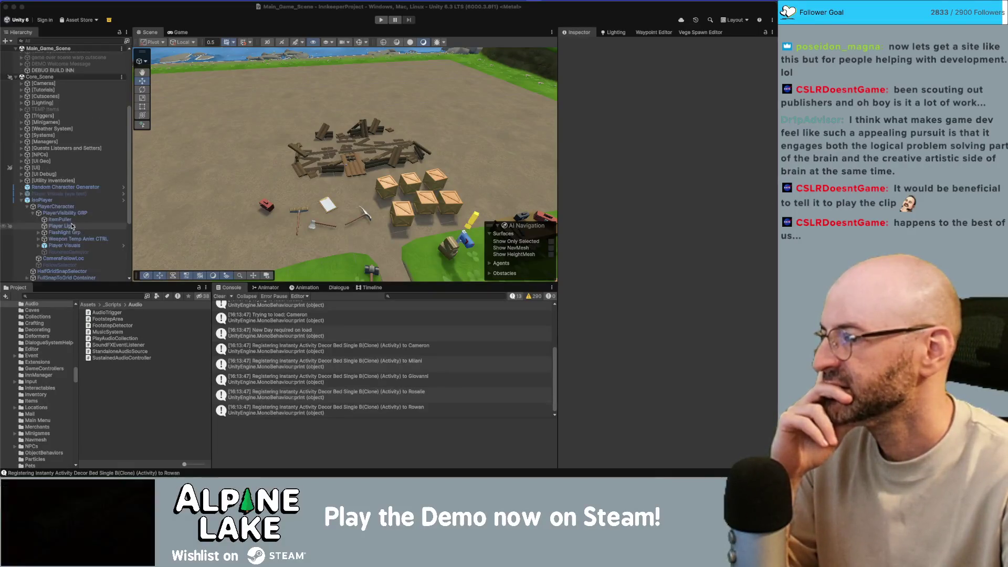
{"action": "left_click", "coordinate": [100, 297]}
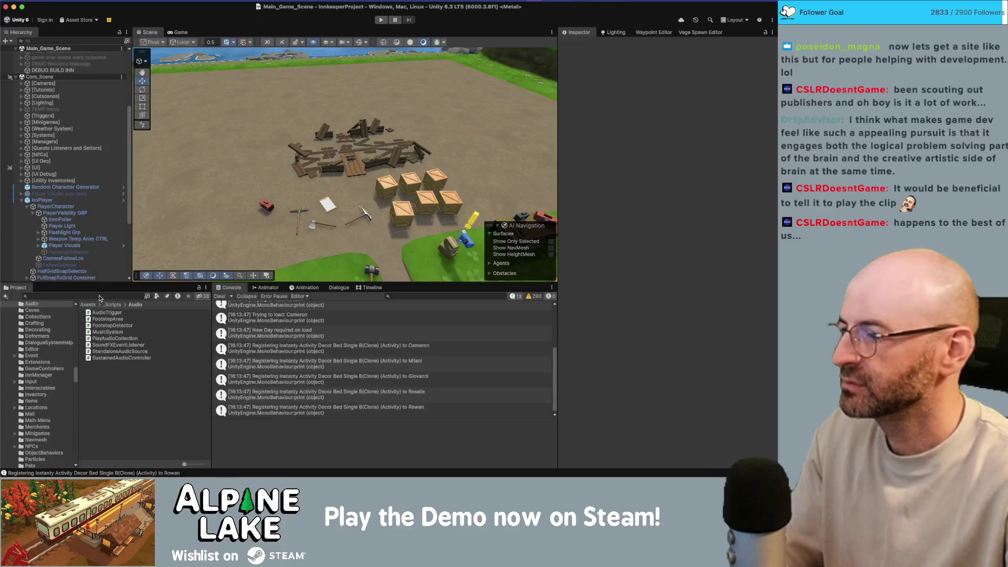
{"action": "left_click", "coordinate": [95, 296]}
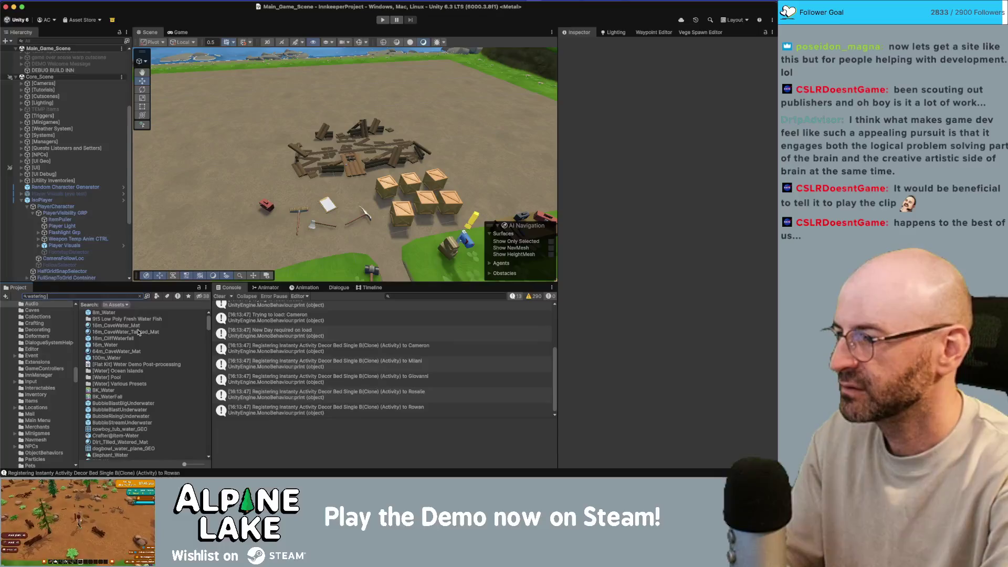
{"action": "type", "text": "can"}
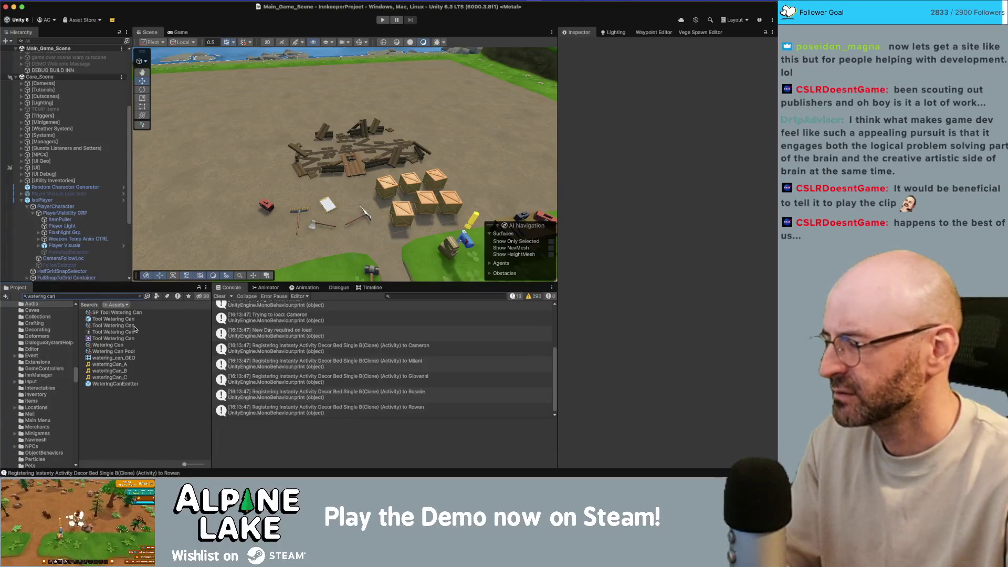
{"action": "left_click", "coordinate": [129, 320]}
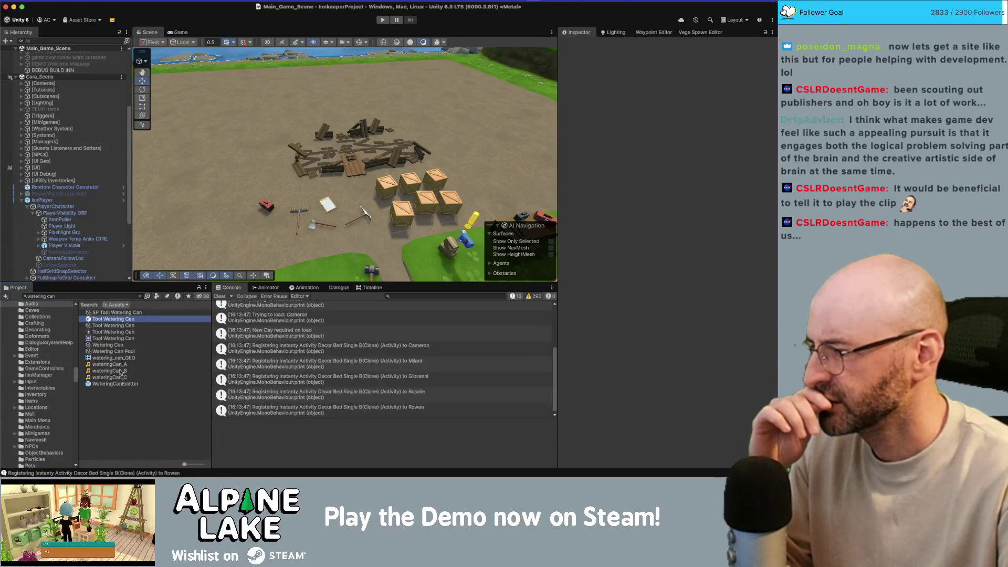
{"action": "left_click", "coordinate": [115, 383]}
{"action": "scroll", "coordinate": [659, 251], "scroll_direction": "down", "scroll_amount": 10}
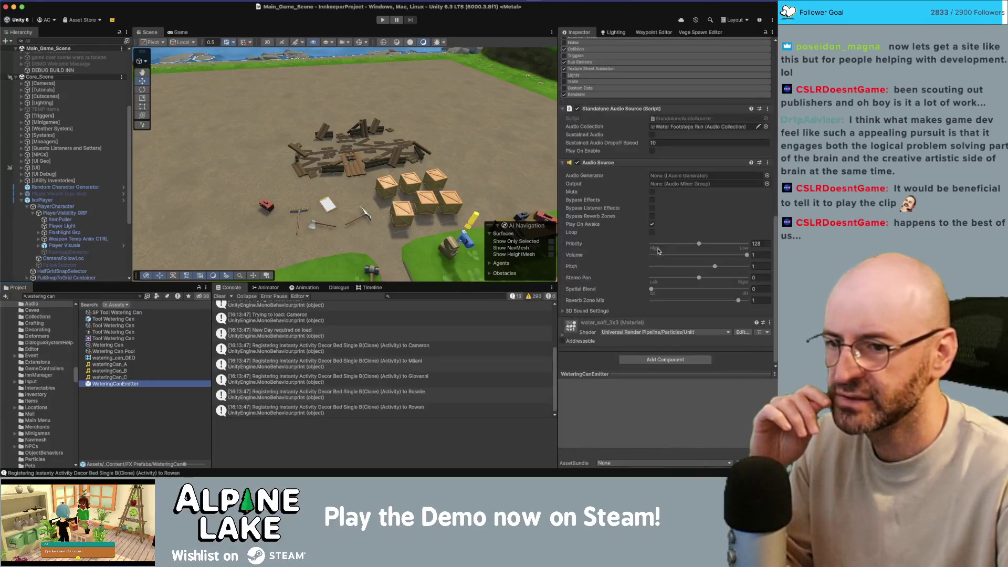
{"action": "left_click", "coordinate": [652, 151]}
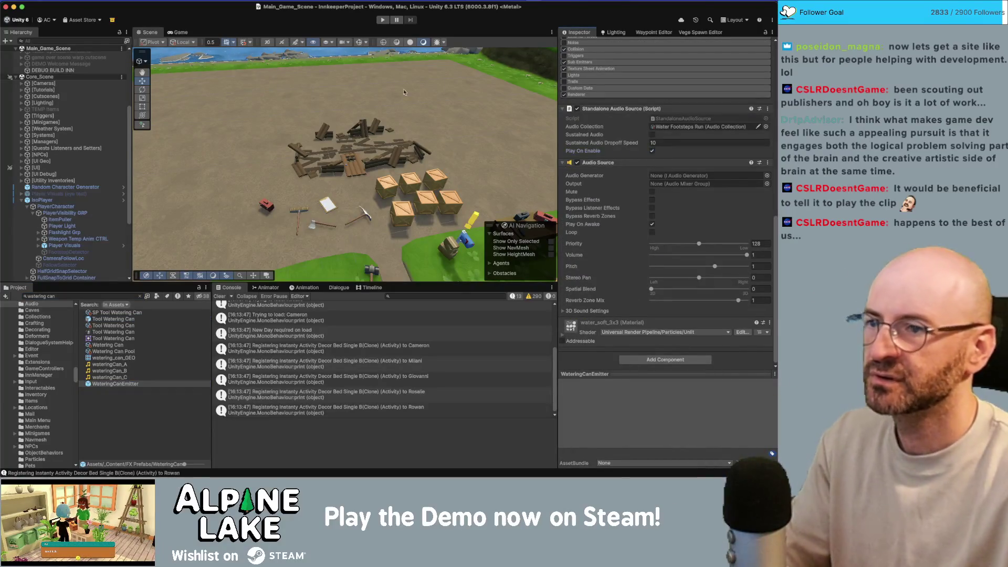
Enter Play mode, walk the character right and left, and equip the watering can.
{"action": "left_click", "coordinate": [381, 22]}
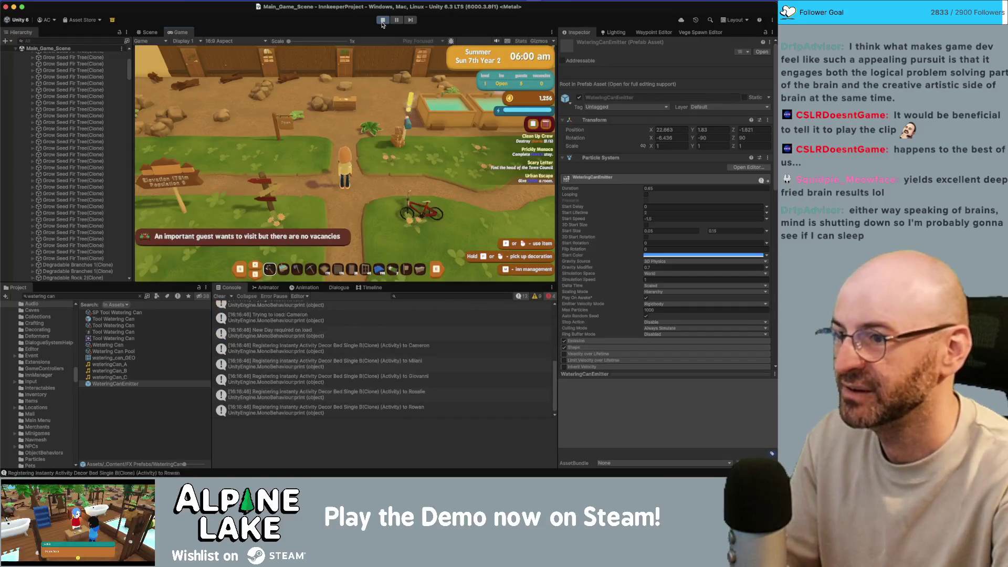
{"action": "key", "text": "2"}
{"action": "key", "text": "d"}
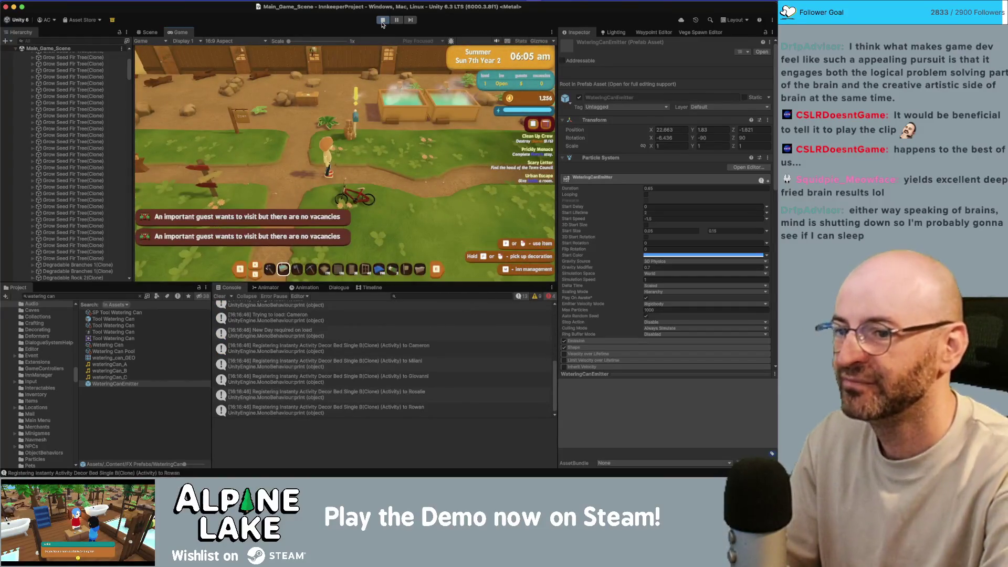
{"action": "key", "text": "a"}
{"action": "key", "text": "Tab"}
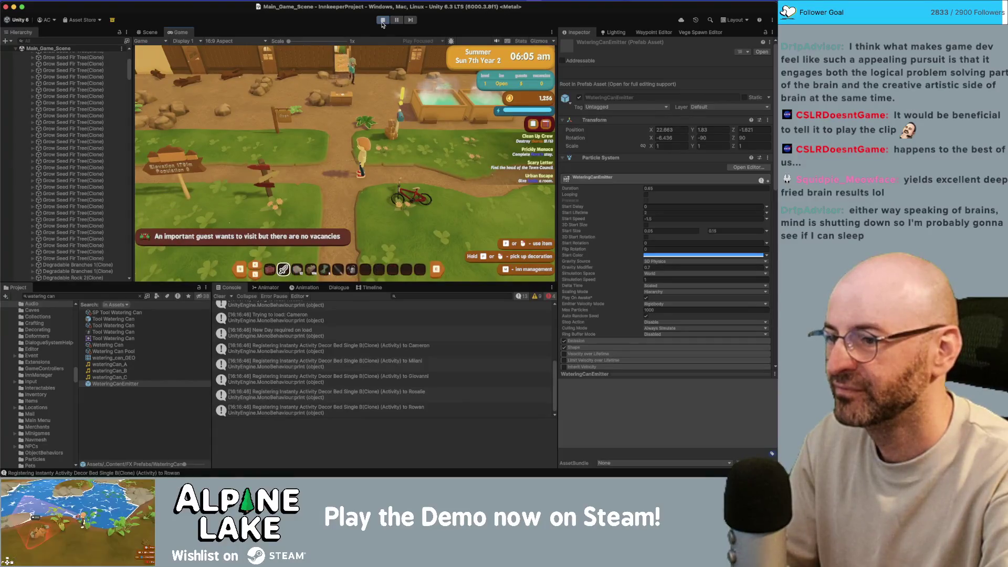
{"action": "key", "text": "7"}
{"action": "key", "text": "d"}
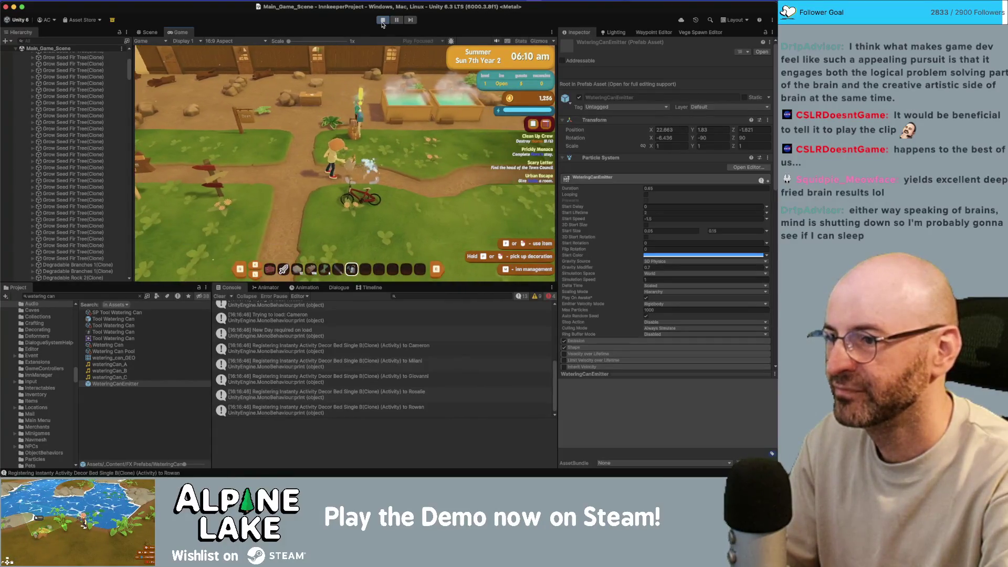
Walk north to the fence and then west, watering a plant and the ground.
{"action": "key", "text": "w"}
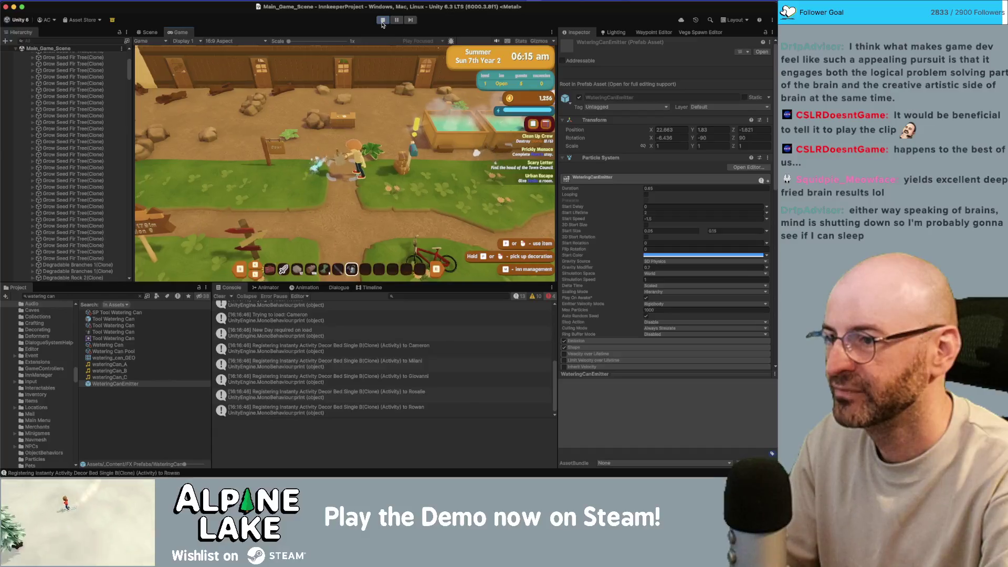
{"action": "key", "text": "w"}
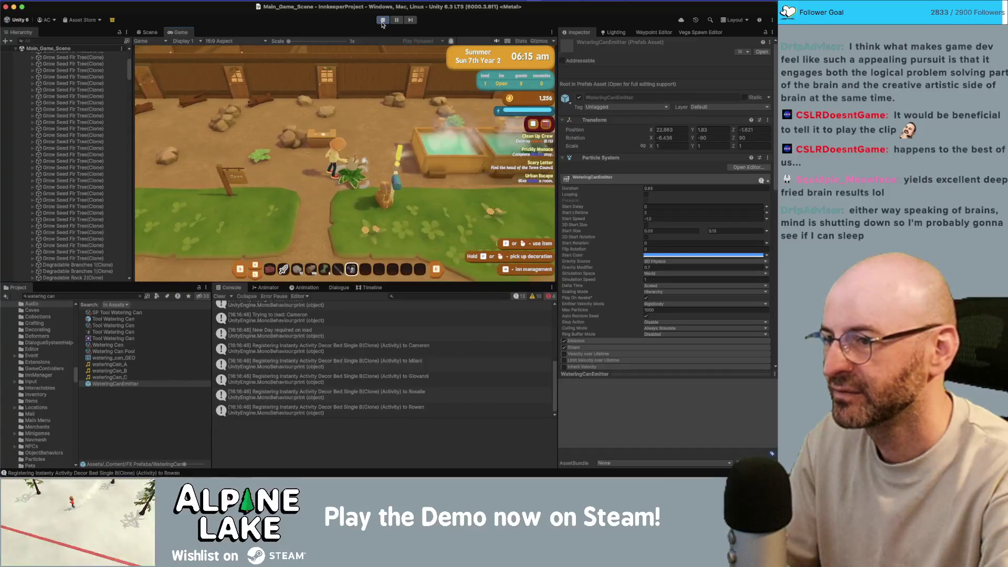
{"action": "key", "text": "a"}
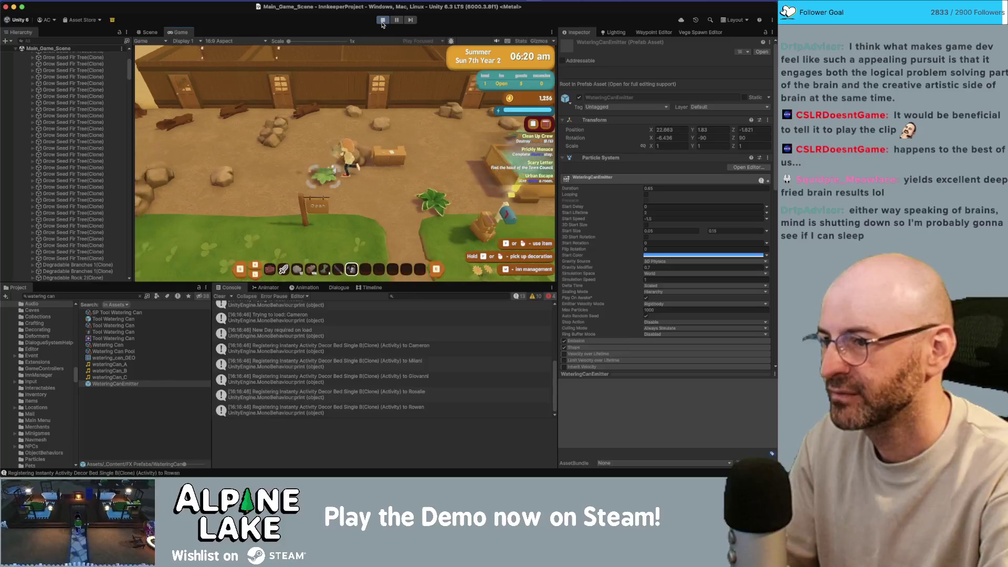
{"action": "key", "text": "a"}
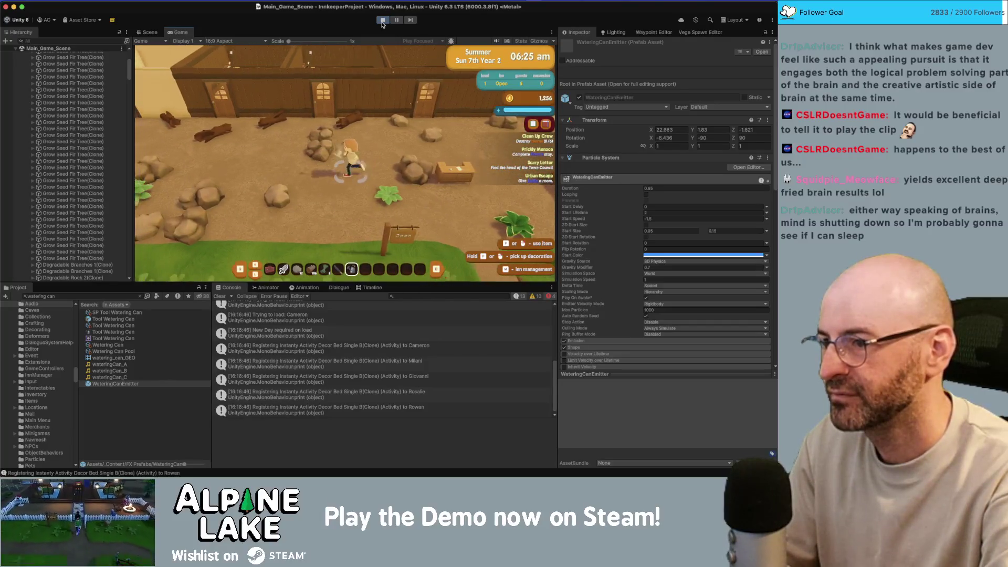
{"action": "key", "text": "e"}
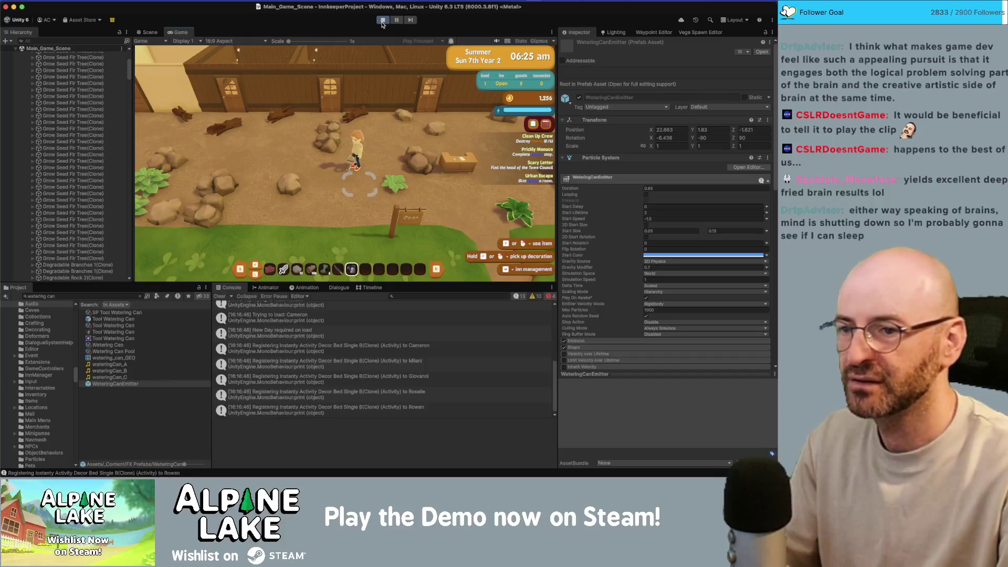
{"action": "scroll", "coordinate": [664, 210], "scroll_direction": "down", "scroll_amount": 10}
Expand Watering Can Pool in the Hierarchy and select WateringCanEmitter_0.
{"action": "scroll", "coordinate": [78, 210], "scroll_direction": "down", "scroll_amount": 10}
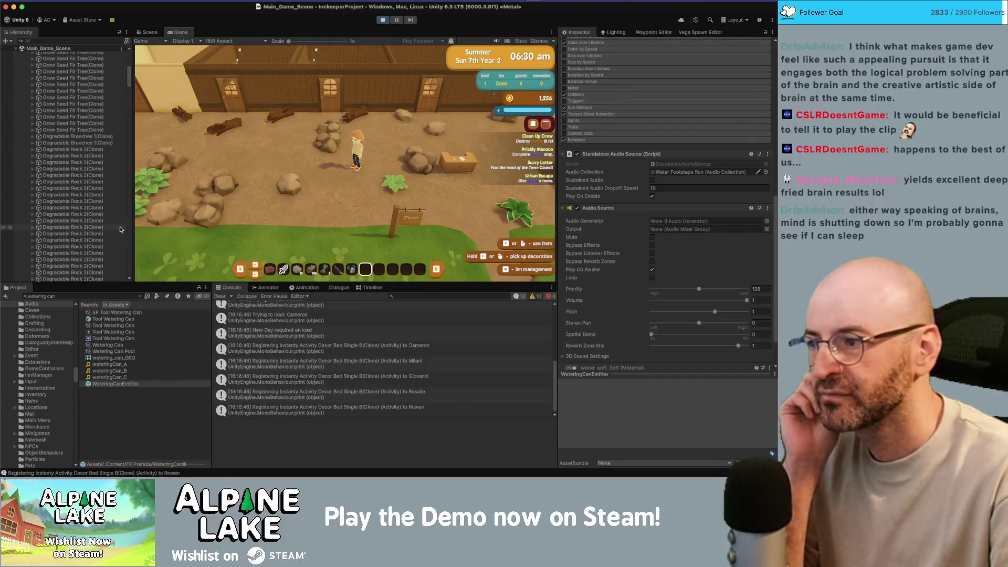
{"action": "left_click", "coordinate": [100, 206]}
{"action": "key", "text": "Left"}
{"action": "key", "text": "Left"}
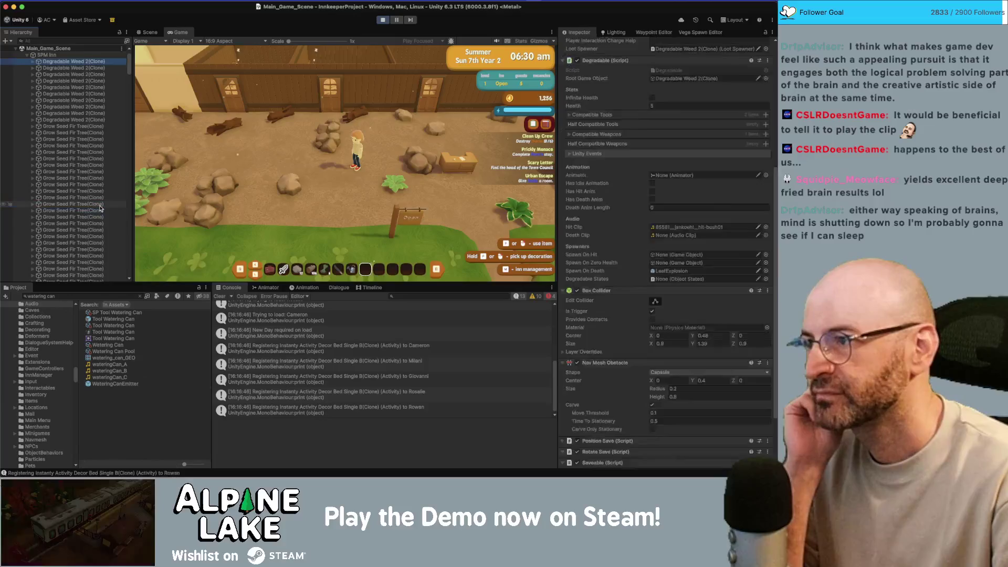
{"action": "scroll", "coordinate": [100, 209], "scroll_direction": "down", "scroll_amount": 5}
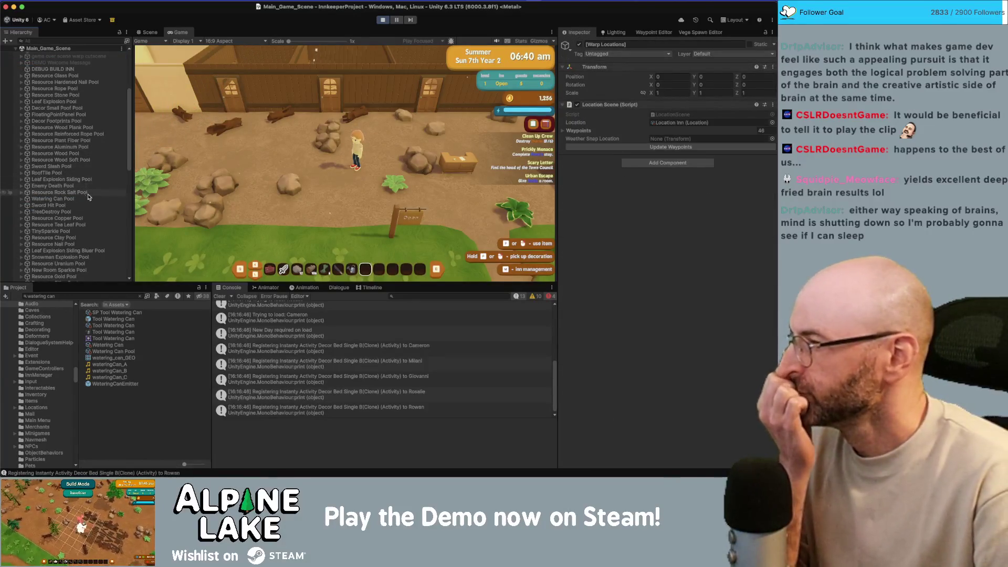
{"action": "left_click", "coordinate": [92, 198]}
{"action": "key", "text": "Right"}
{"action": "key", "text": "Down"}
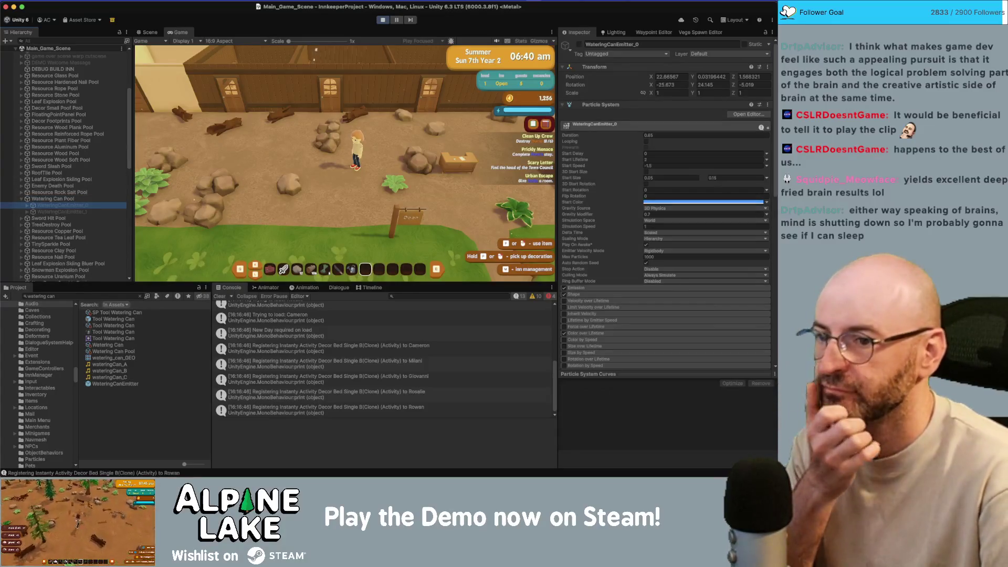
{"action": "scroll", "coordinate": [765, 303], "scroll_direction": "down", "scroll_amount": 10}
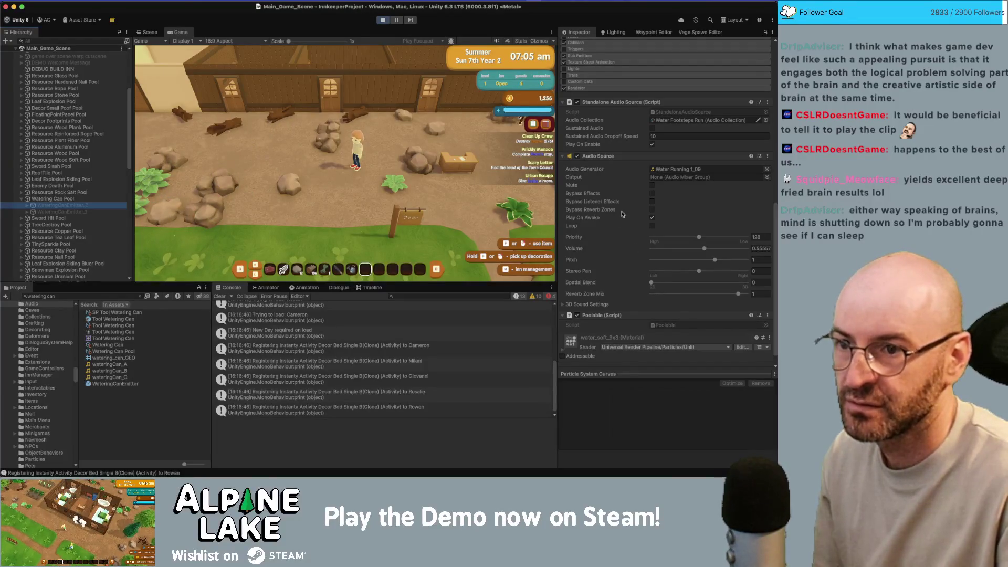
Review the emitter's Audio Source, stop Play mode and select the WateringCanEmitter prefab.
{"action": "scroll", "coordinate": [626, 225], "scroll_direction": "down", "scroll_amount": 1}
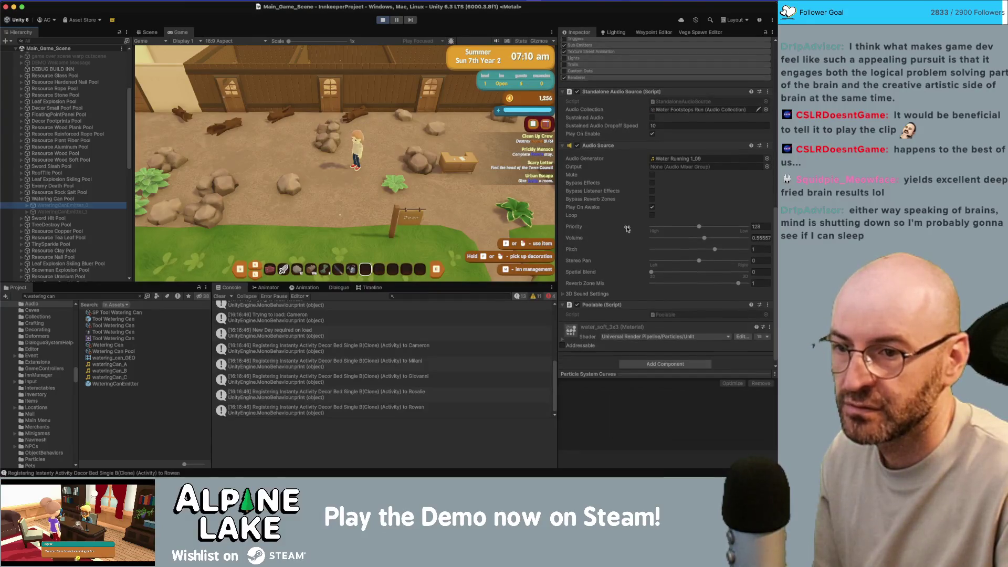
{"action": "scroll", "coordinate": [627, 229], "scroll_direction": "down", "scroll_amount": 1}
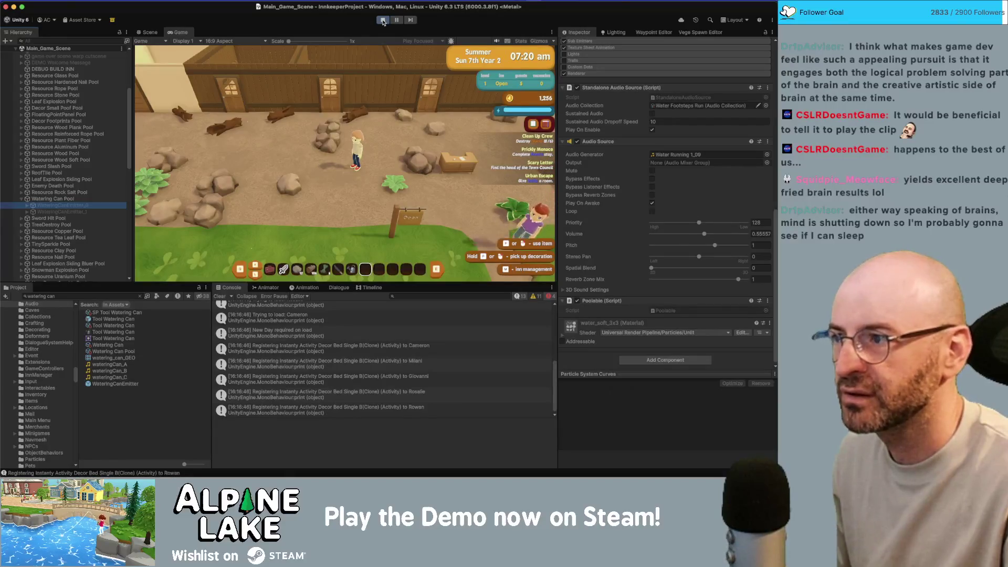
{"action": "left_click", "coordinate": [382, 20]}
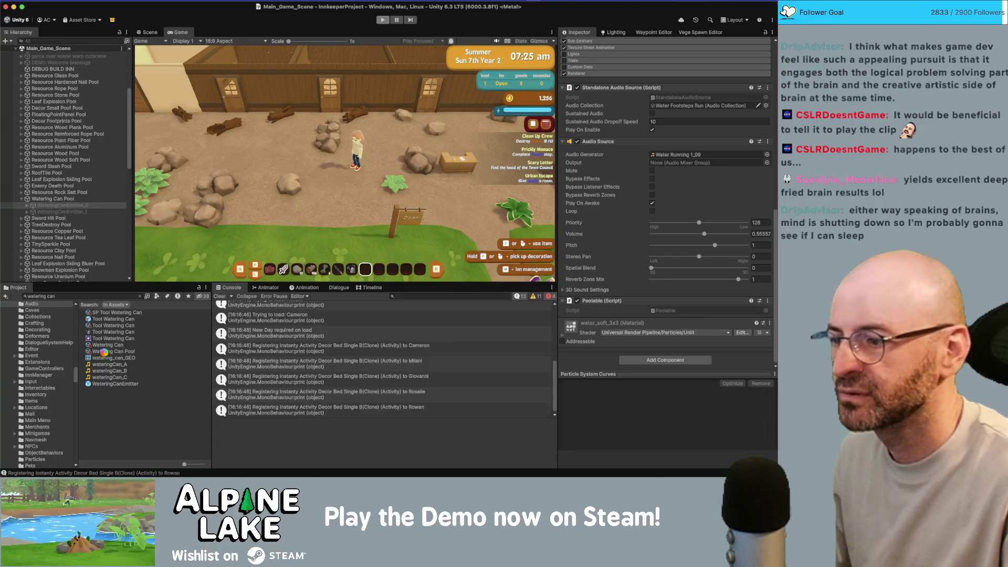
{"action": "left_click", "coordinate": [115, 384]}
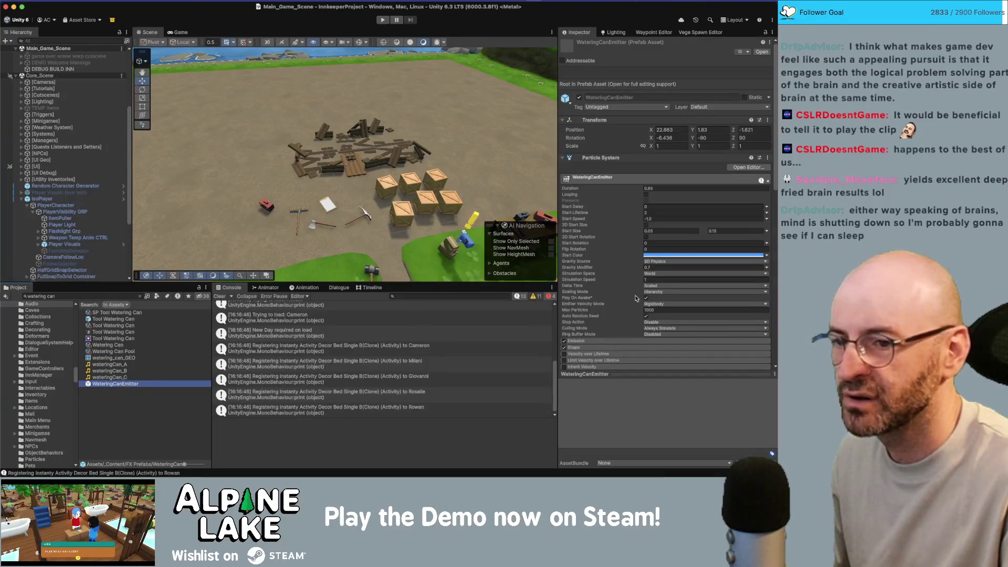
Change the Standalone Audio Source's Audio Collection from Water Footsteps Run to Watering Can.
{"action": "scroll", "coordinate": [641, 307], "scroll_direction": "down", "scroll_amount": 10}
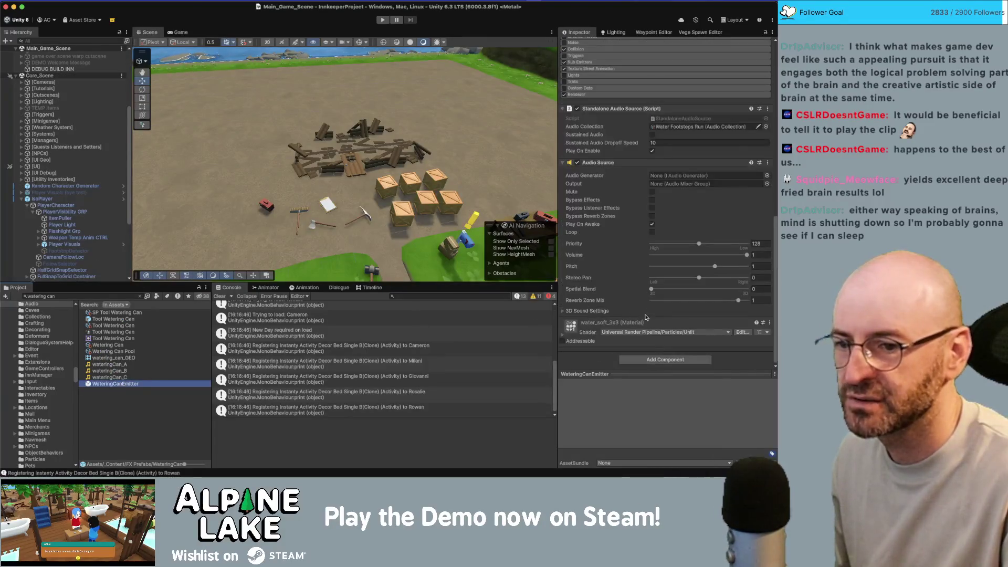
{"action": "left_click", "coordinate": [766, 126]}
{"action": "key", "text": "Down"}
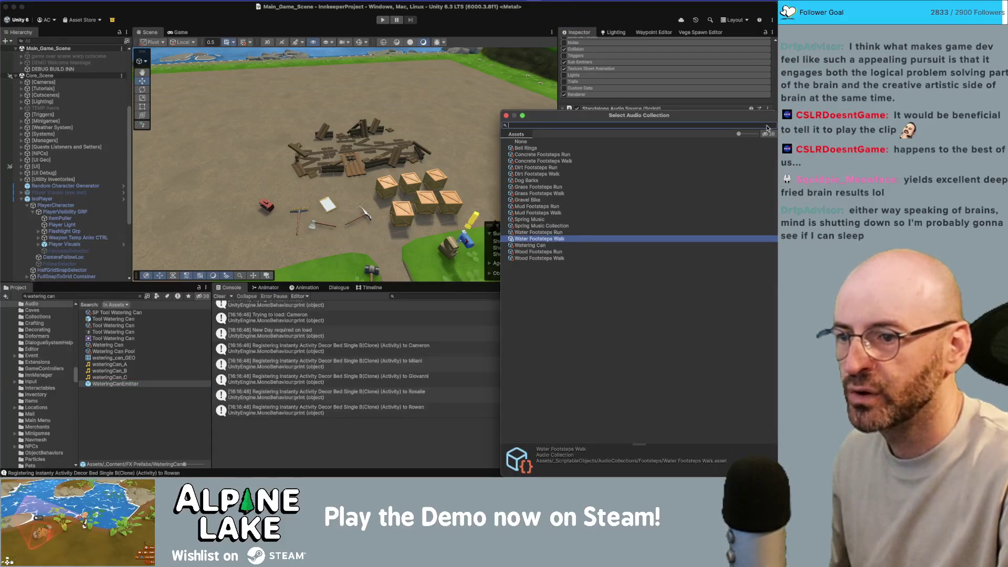
{"action": "key", "text": "Return"}
{"action": "left_click", "coordinate": [768, 127]}
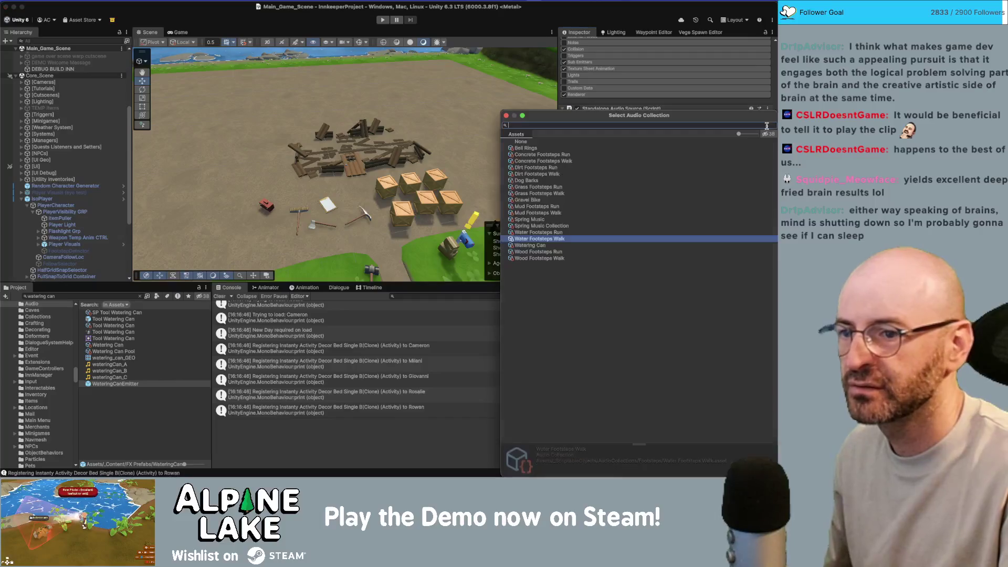
{"action": "key", "text": "Down"}
{"action": "key", "text": "Return"}
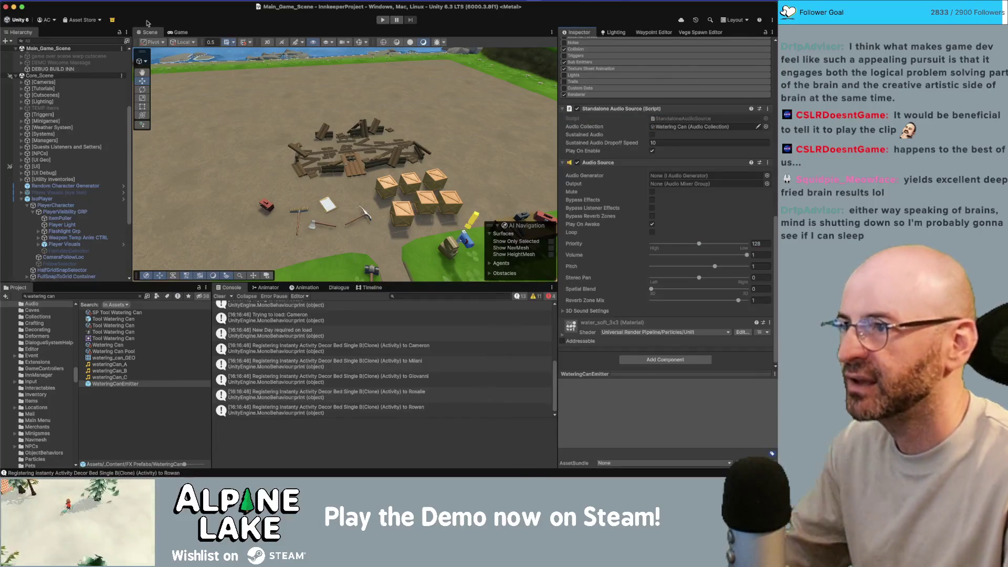
Play-test the watering can sound, then switch to StandaloneAudioSource.cs in Rider.
{"action": "left_click", "coordinate": [382, 20]}
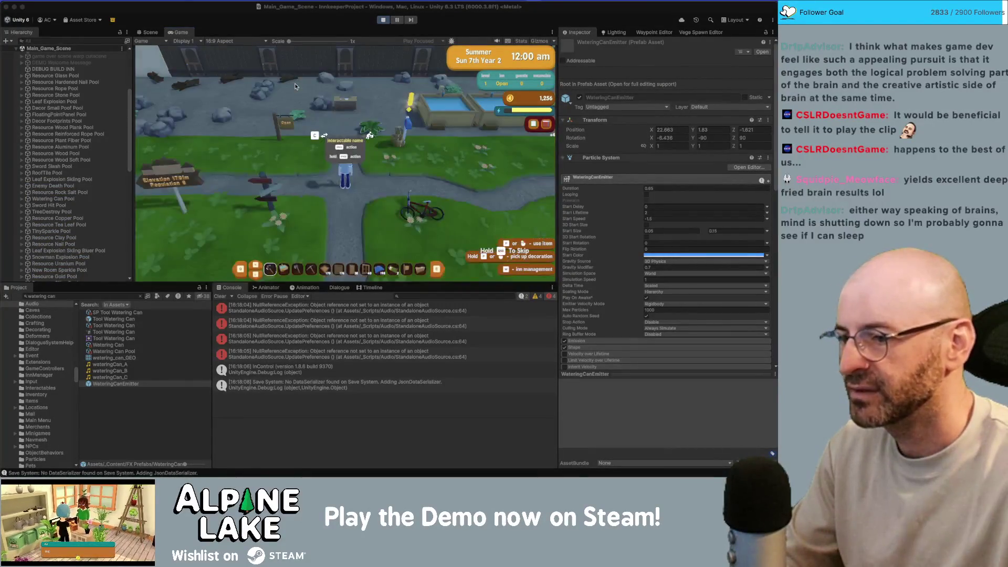
{"action": "key", "text": "super+Tab"}
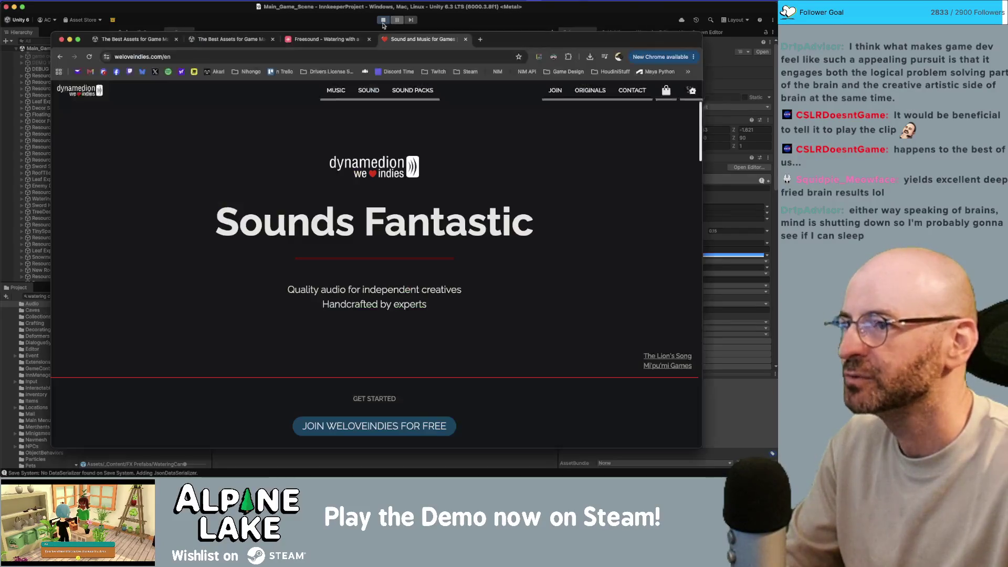
{"action": "key", "text": "super+Tab"}
{"action": "key", "text": "super+Tab"}
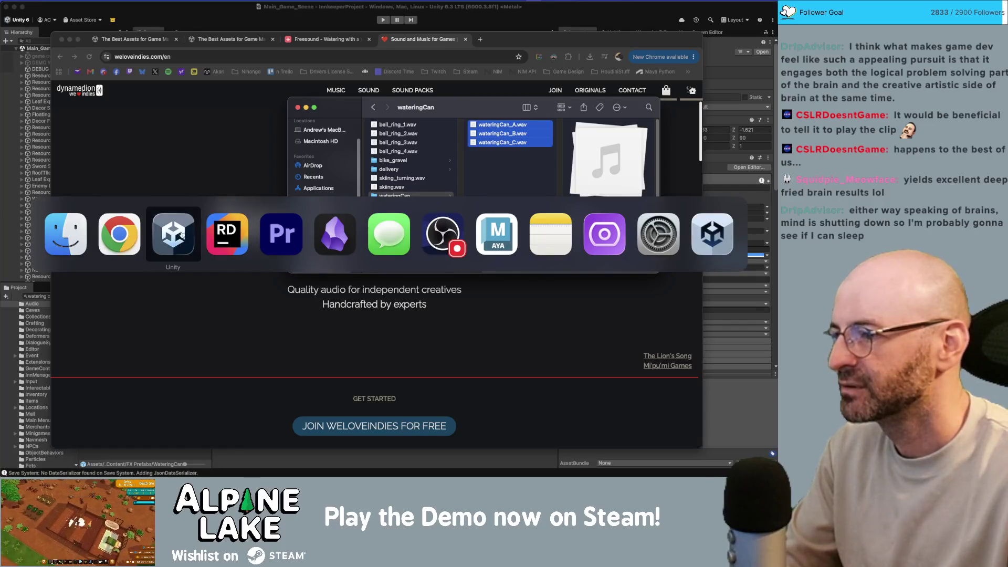
{"action": "left_click", "coordinate": [228, 234]}
Add an if (m_PlayOnEnable) { condition above PlayClip() in OnEnable.
{"action": "left_click", "coordinate": [192, 340]}
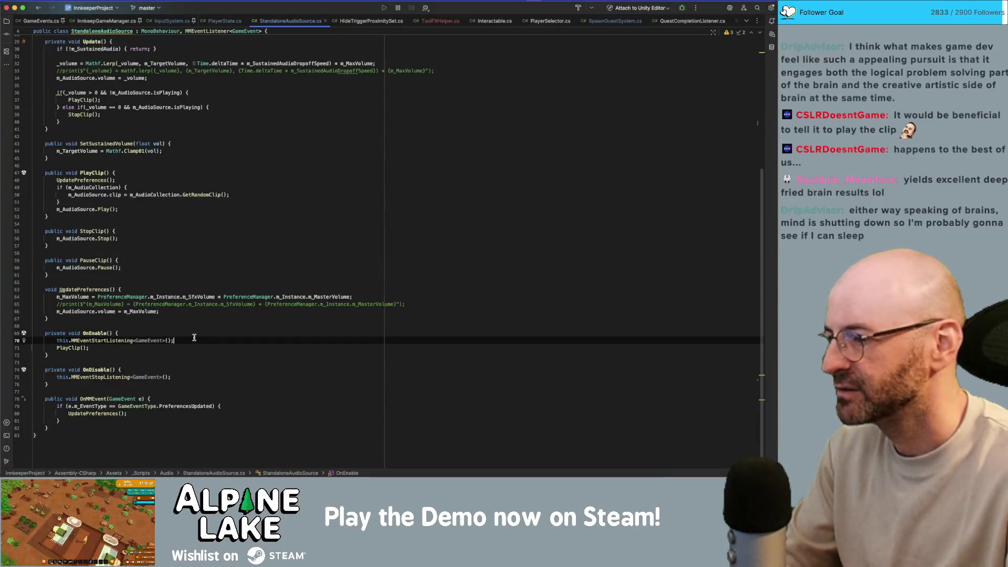
{"action": "key", "text": "Return"}
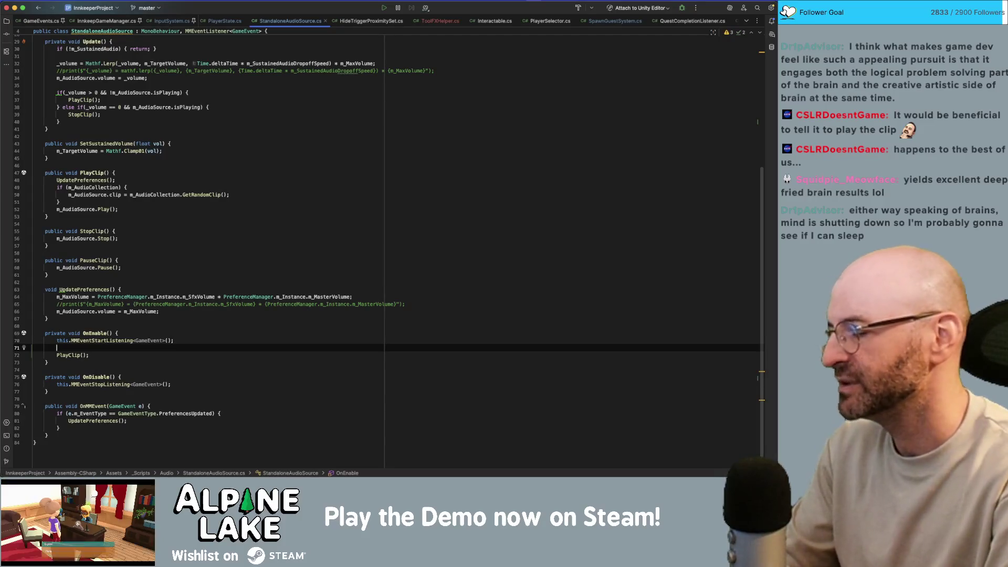
{"action": "type", "text": "if(m"}
{"action": "key", "text": "BackSpace"}
{"action": "key", "text": "BackSpace"}
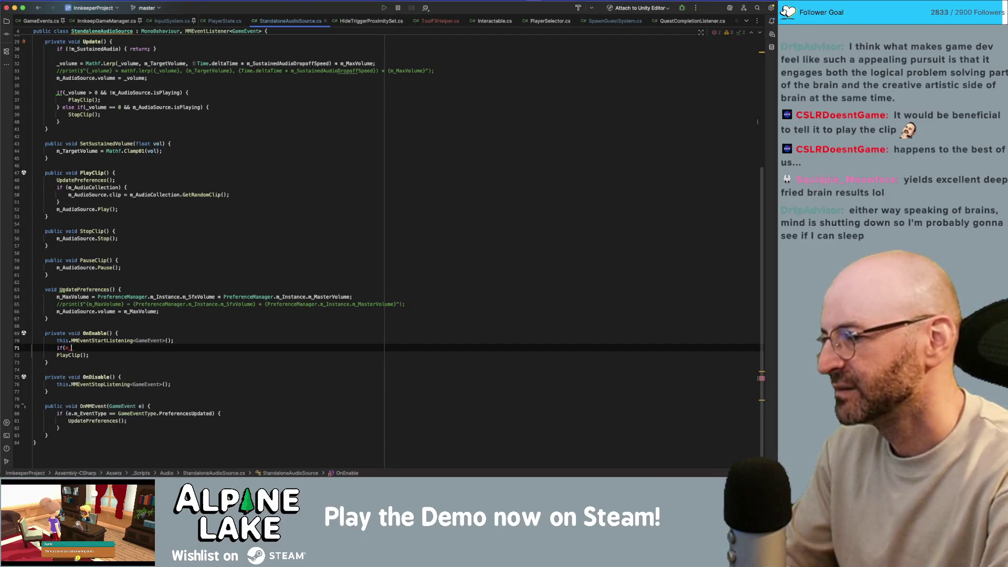
{"action": "type", "text": "PlayOnEnable"}
{"action": "key", "text": "Return"}
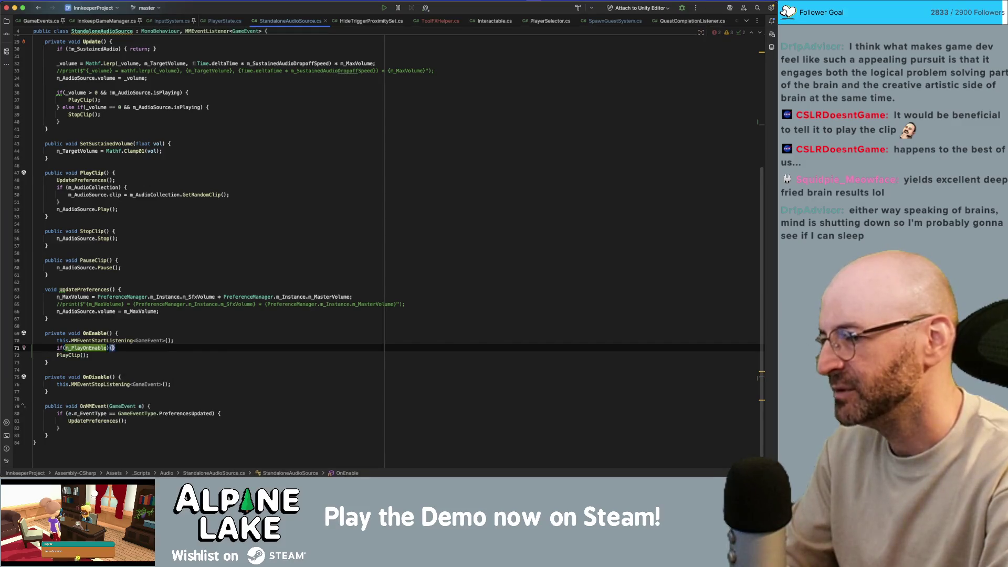
{"action": "type", "text": ")"}
{"action": "key", "text": "Return"}
{"action": "type", "text": "{"}
{"action": "key", "text": "Return"}
Move PlayClip() inside the new if block, reformat it, and return to Unity.
{"action": "key", "text": "Down"}
{"action": "key", "text": "Down"}
{"action": "key", "text": "super+shift+Up"}
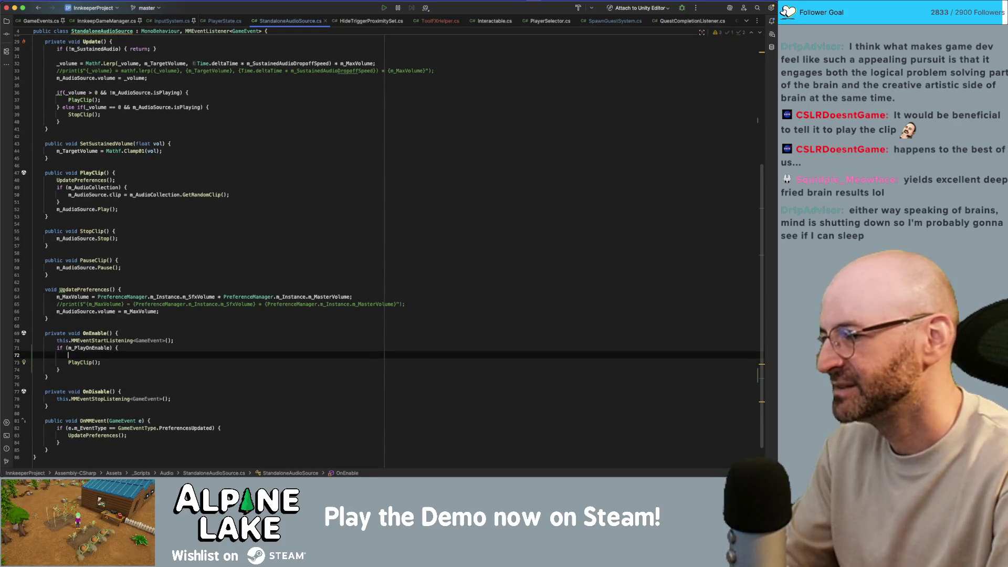
{"action": "key", "text": "super+alt+l"}
{"action": "key", "text": "super+Tab"}
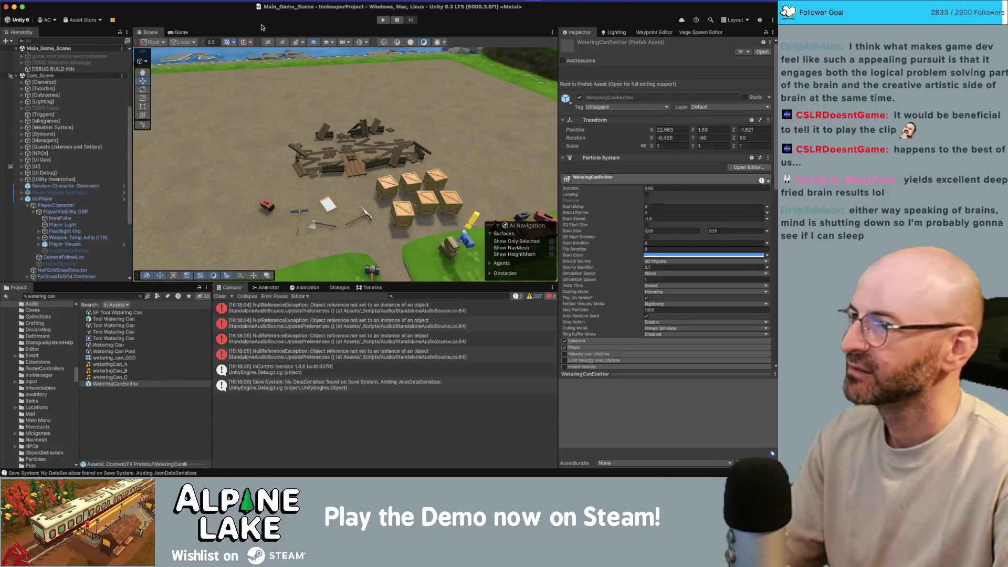
Play again and view the stack traces of the first two NullReferenceExceptions.
{"action": "left_click", "coordinate": [384, 19]}
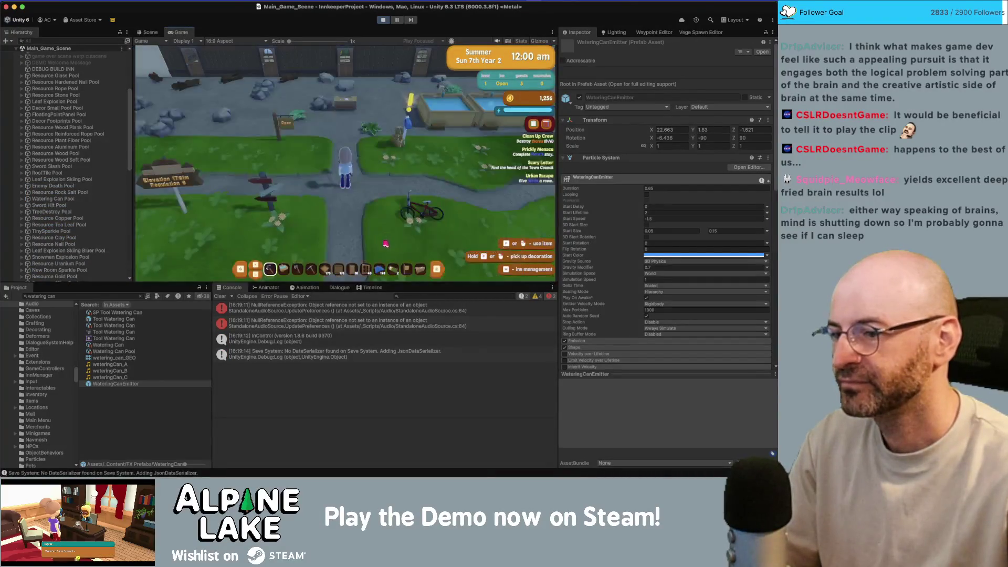
{"action": "scroll", "coordinate": [305, 323], "scroll_direction": "up", "scroll_amount": 10}
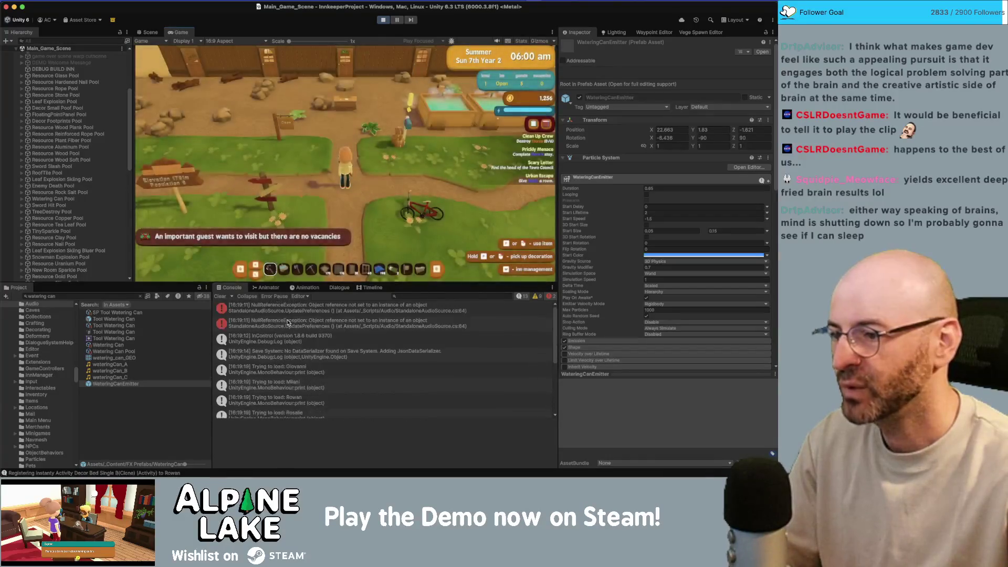
{"action": "left_click", "coordinate": [289, 312]}
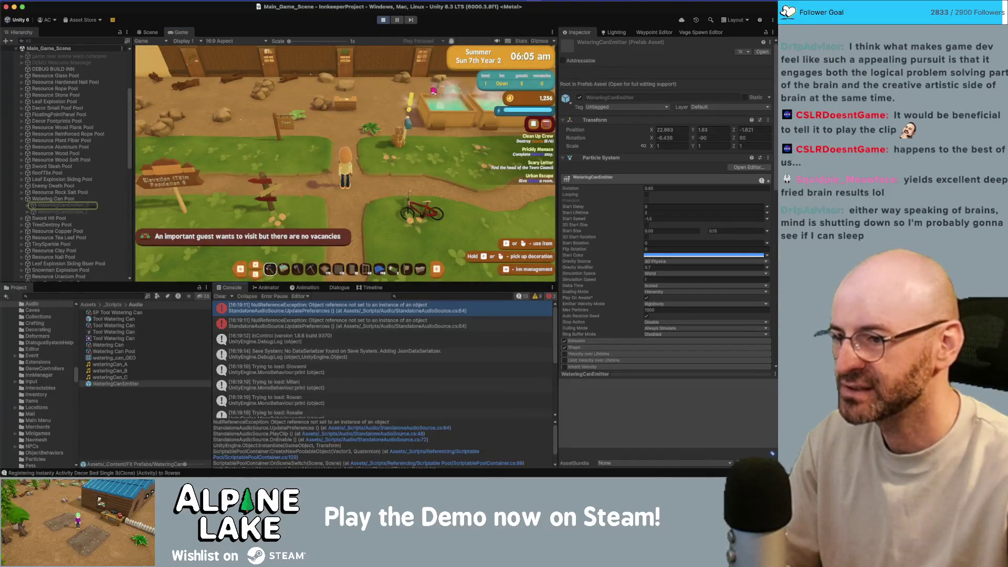
{"action": "left_click", "coordinate": [309, 321]}
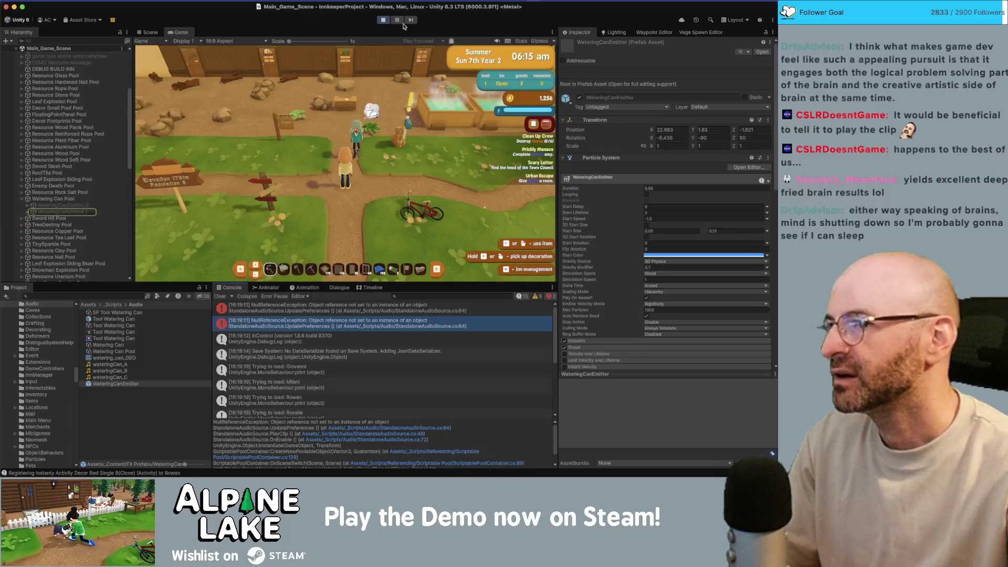
In Rider, follow the PlayClip call in OnEnable to its UpdatePreferences call.
{"action": "key", "text": "super+Tab"}
{"action": "key", "text": "super+Tab"}
{"action": "key", "text": "super+Tab"}
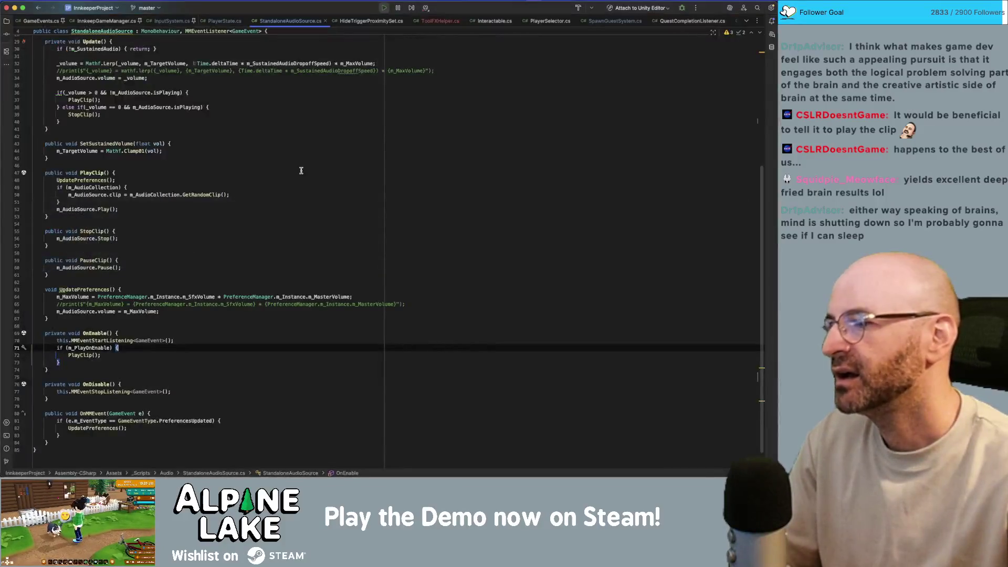
{"action": "key", "text": "super+Tab"}
{"action": "key", "text": "Escape"}
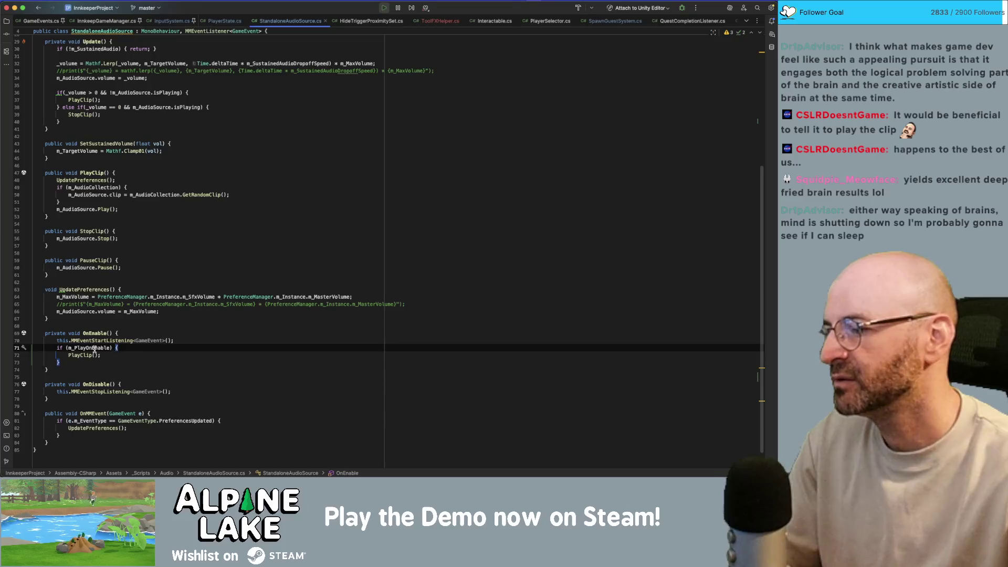
{"action": "left_click", "coordinate": [88, 357]}
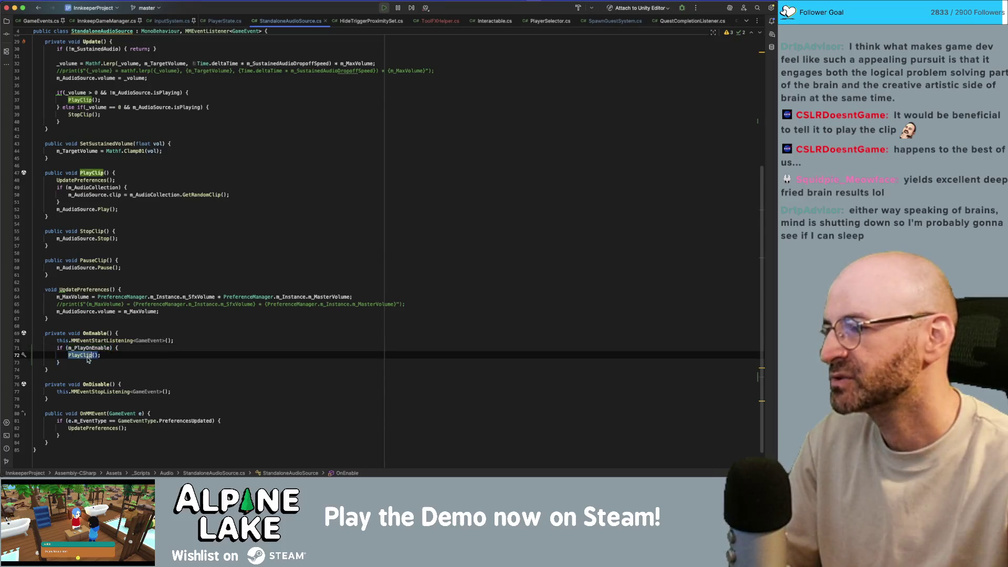
{"action": "left_click", "coordinate": [102, 180]}
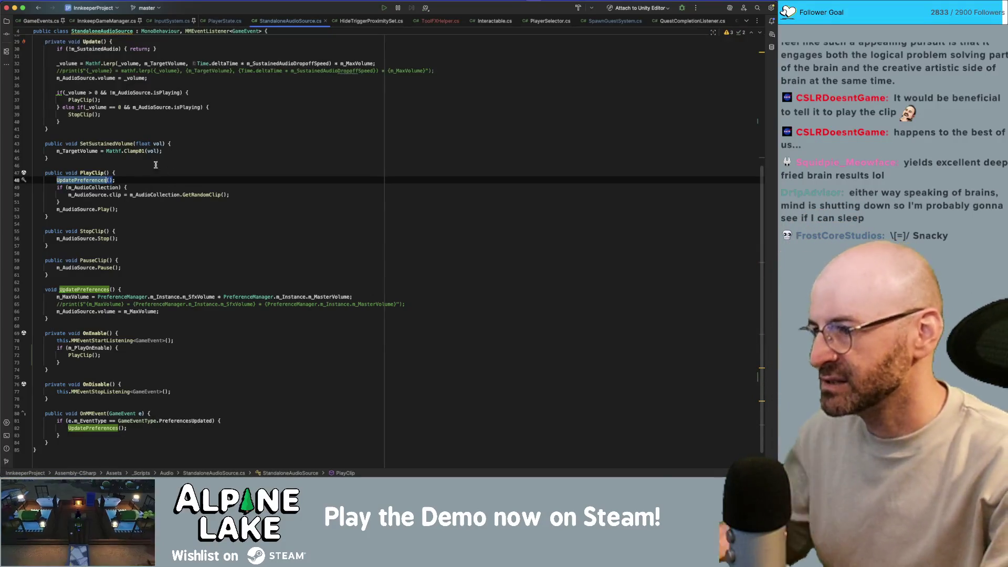
Close the Sound and Music for Games browser tab and return to Unity.
{"action": "key", "text": "super+Tab"}
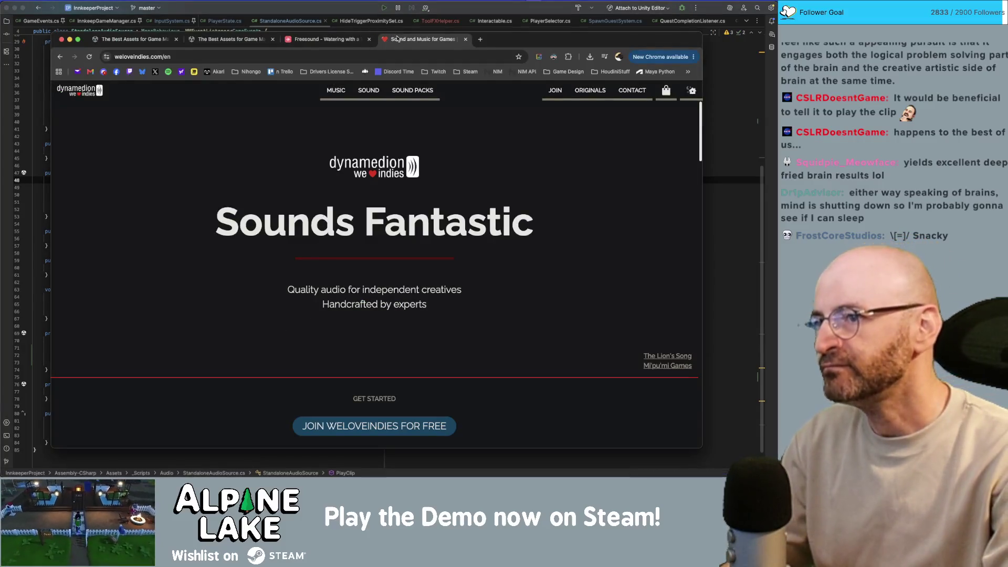
{"action": "key", "text": "super+w"}
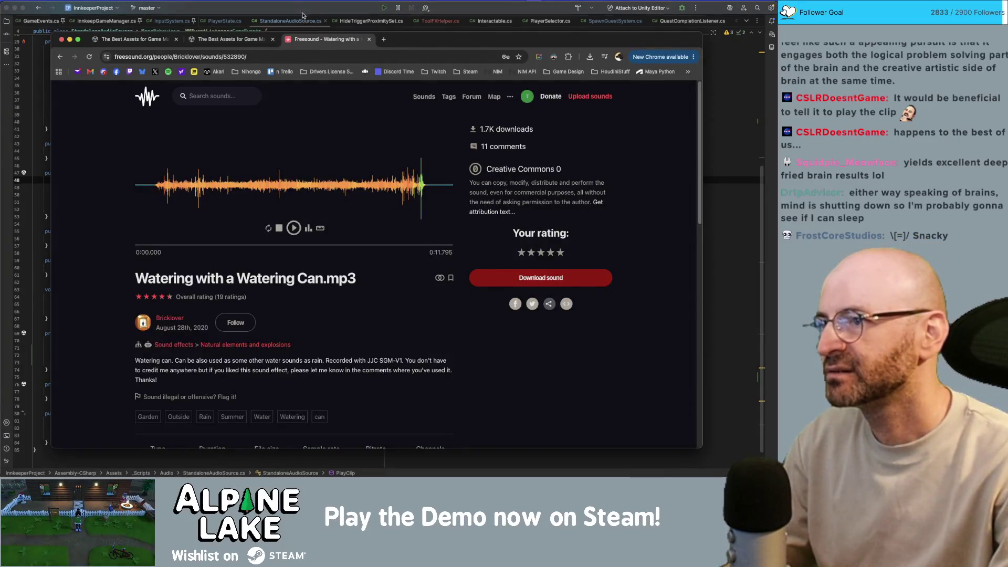
{"action": "key", "text": "super+Tab"}
{"action": "key", "text": "super+Tab"}
{"action": "key", "text": "Tab"}
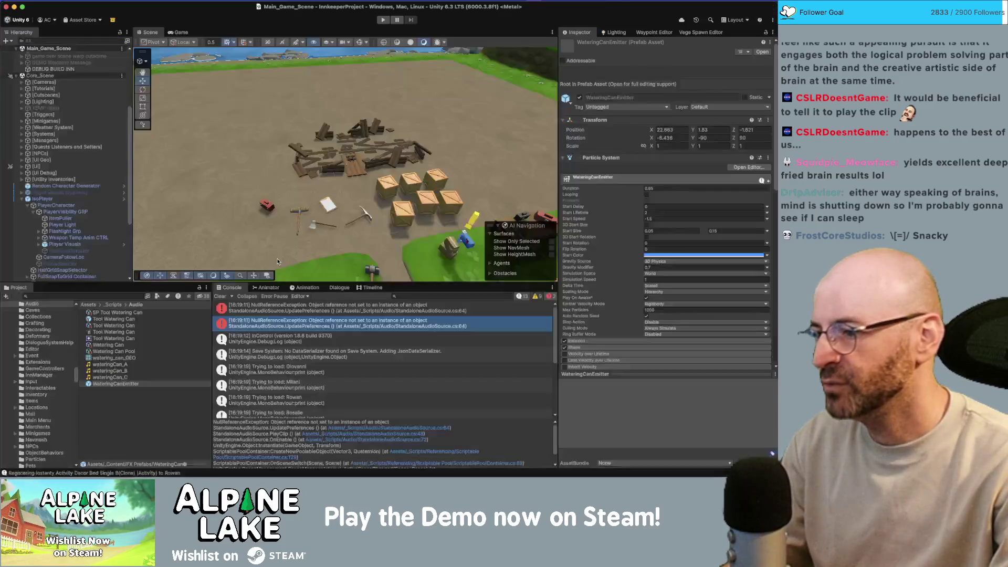
Open StandaloneAudioSource.cs line 64 in Rider from the Console stack trace link.
{"action": "left_click", "coordinate": [384, 426]}
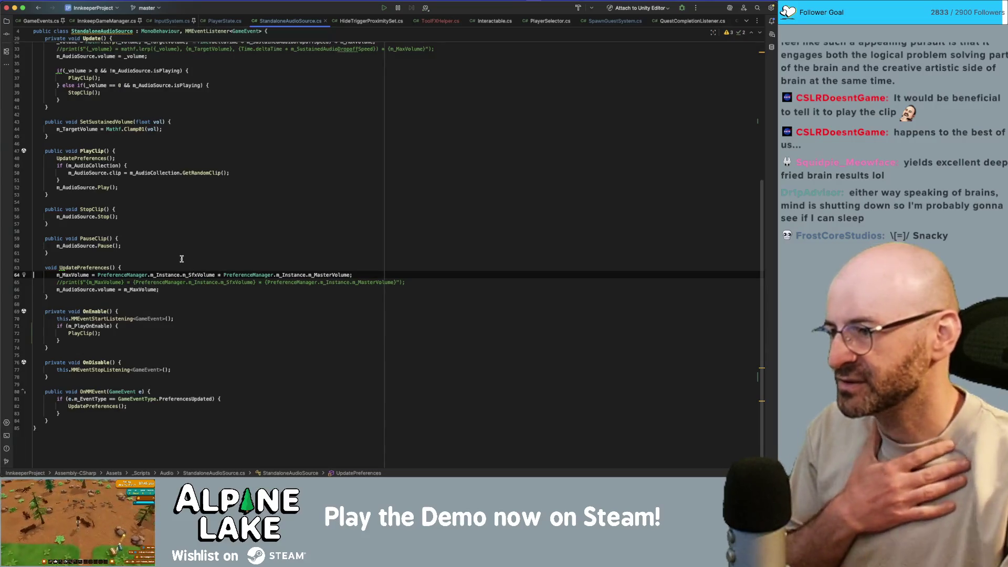
Select PreferenceManager.m_Instance on line 64 of UpdatePreferences.
{"action": "left_click", "coordinate": [180, 323]}
{"action": "left_click", "coordinate": [168, 267]}
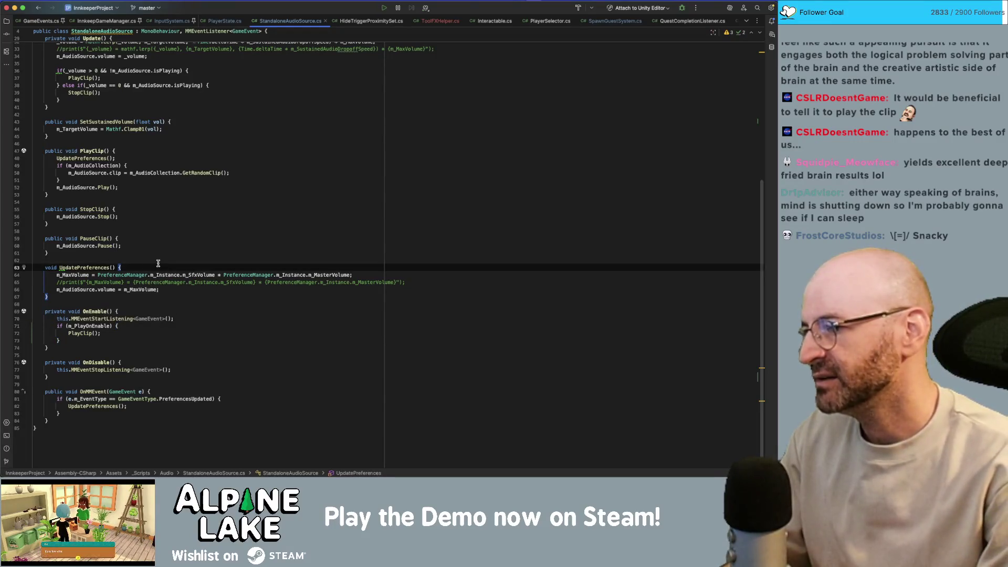
{"action": "double_click", "coordinate": [113, 273]}
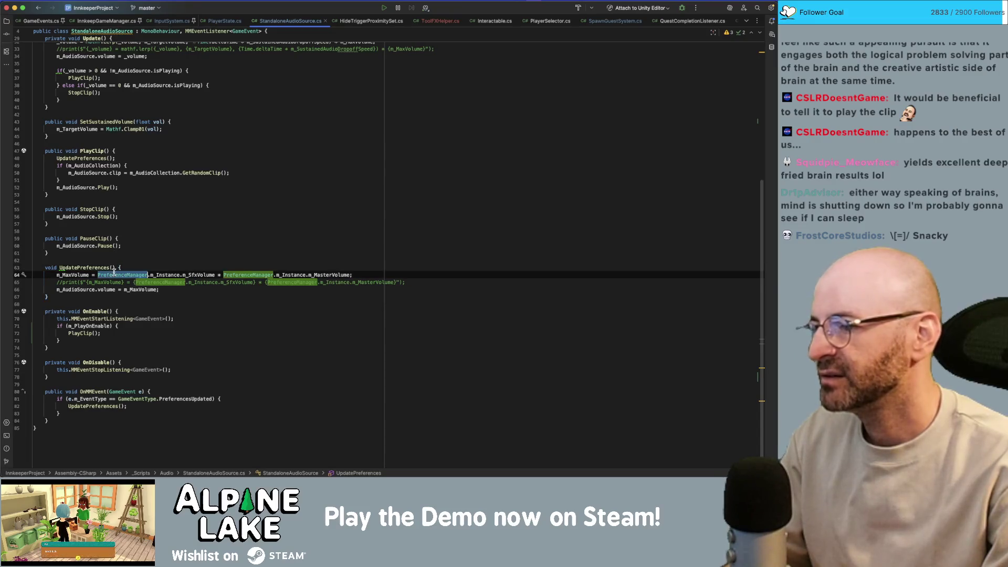
{"action": "left_click", "coordinate": [135, 274]}
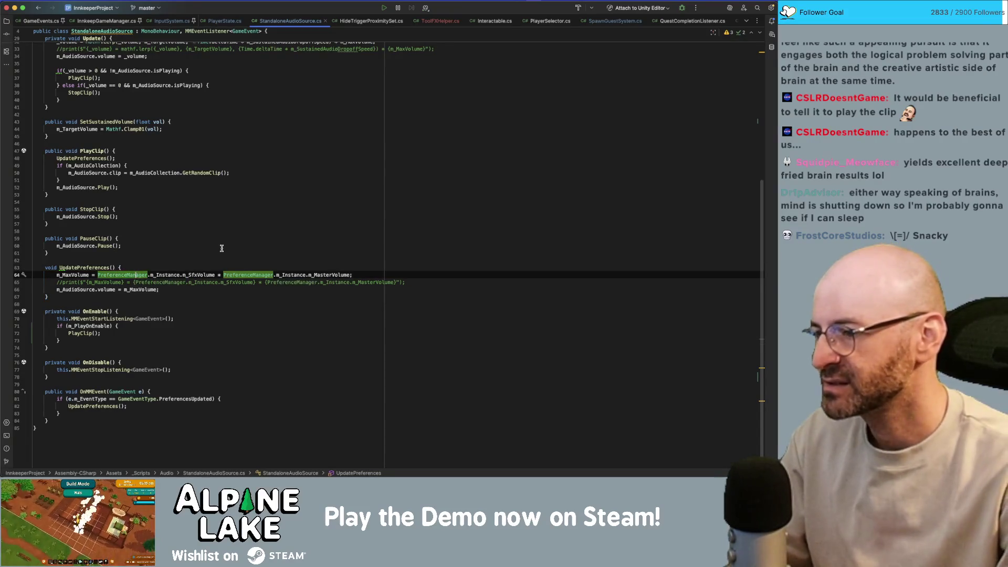
{"action": "key", "text": "alt+Up"}
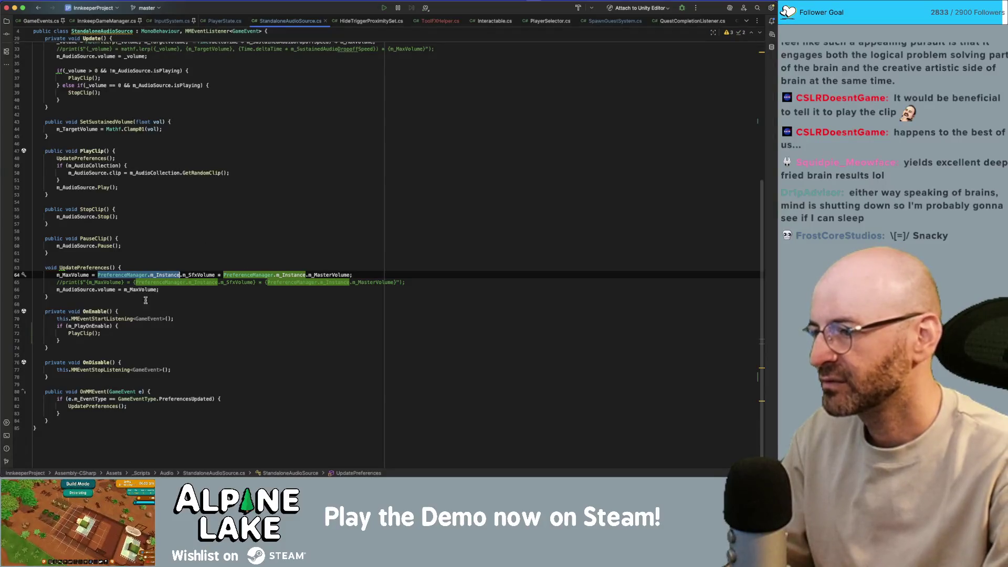
Extend the OnEnable condition to m_PlayOnEnable && PreferenceManager.m_Instance != null, then return to Unity.
{"action": "left_click", "coordinate": [114, 327]}
{"action": "type", "text": "&&"}
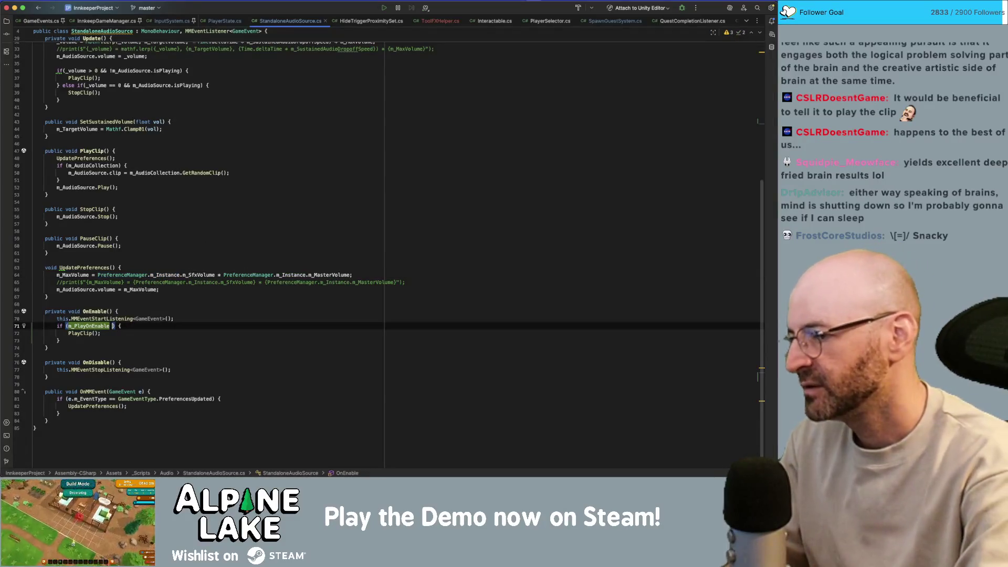
{"action": "type", "text": "PreferenceManager.m_Instance"}
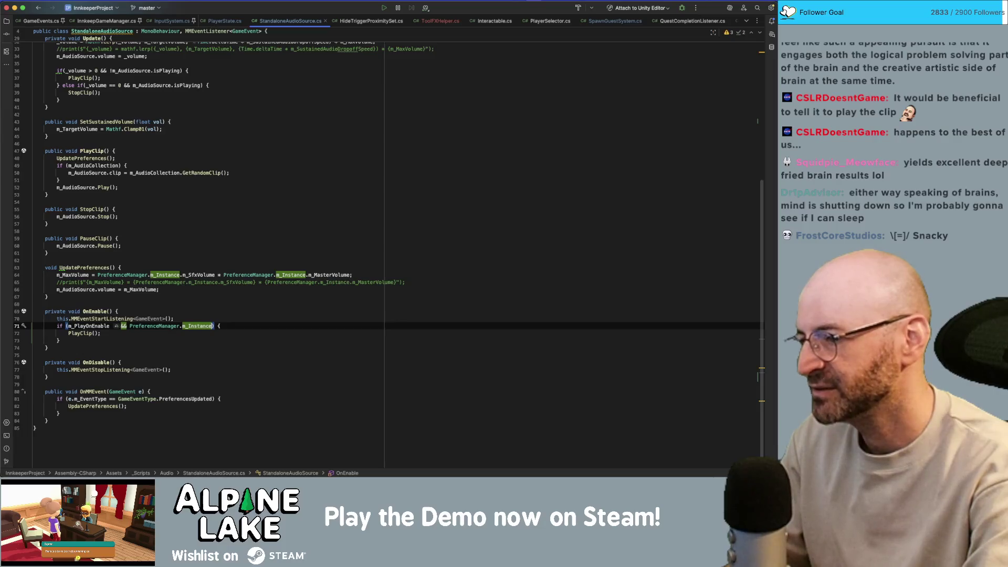
{"action": "type", "text": "!= nul"}
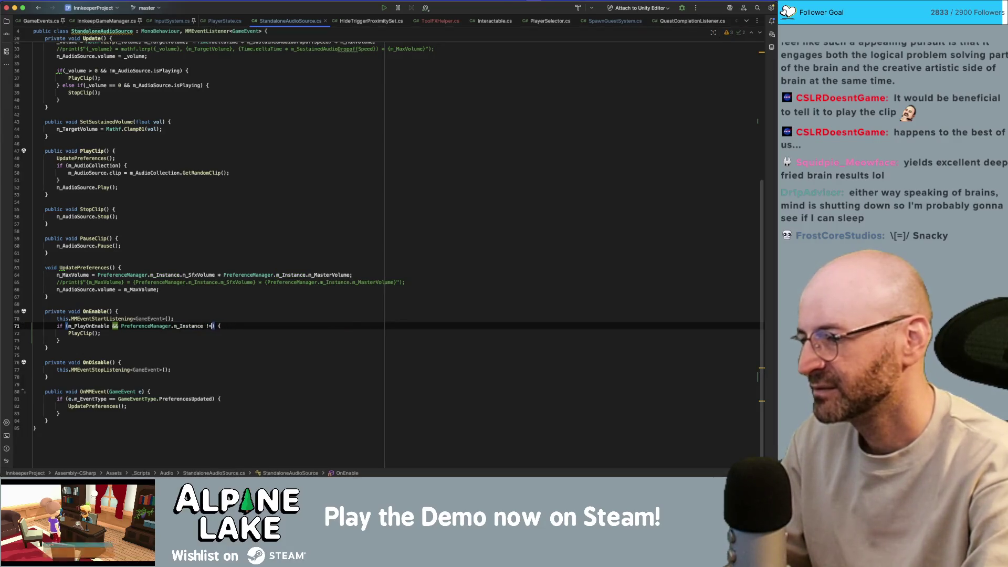
{"action": "type", "text": "l"}
{"action": "key", "text": "super+Tab"}
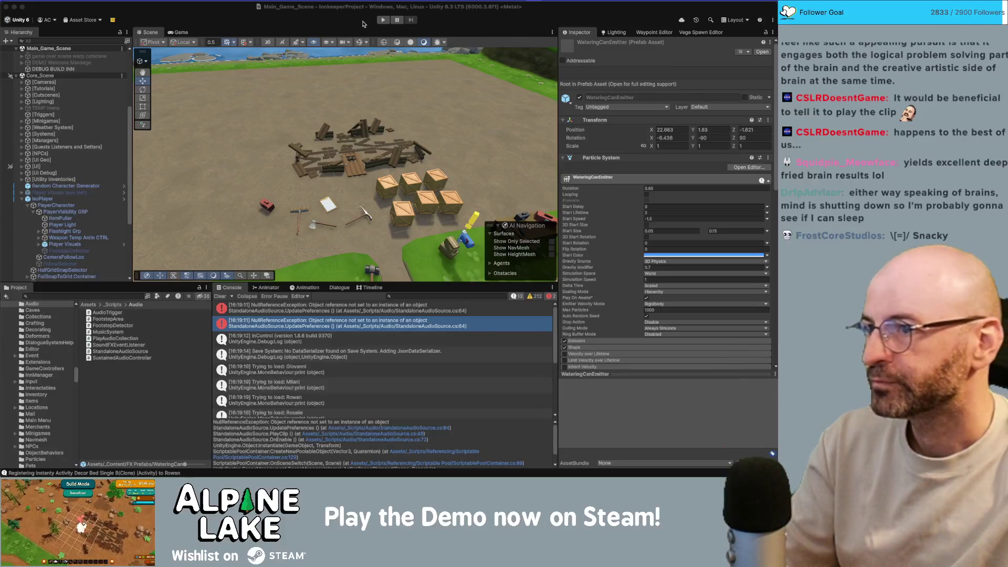
Enter Play mode to test the game with the latest code change.
{"action": "left_click", "coordinate": [383, 22]}
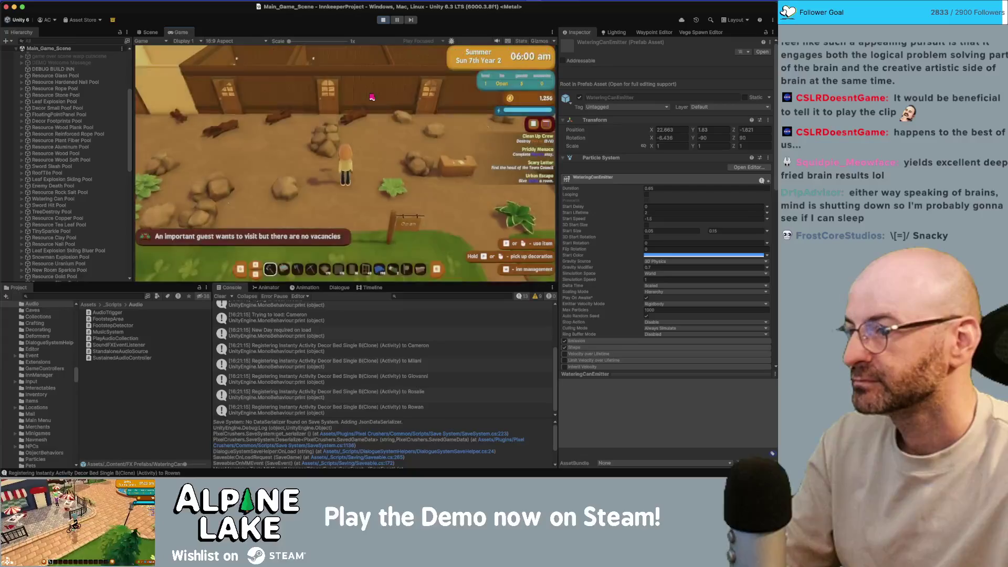
Equip the watering can from slot 7 and water plants around the yard.
{"action": "key", "text": "7"}
{"action": "key", "text": "w"}
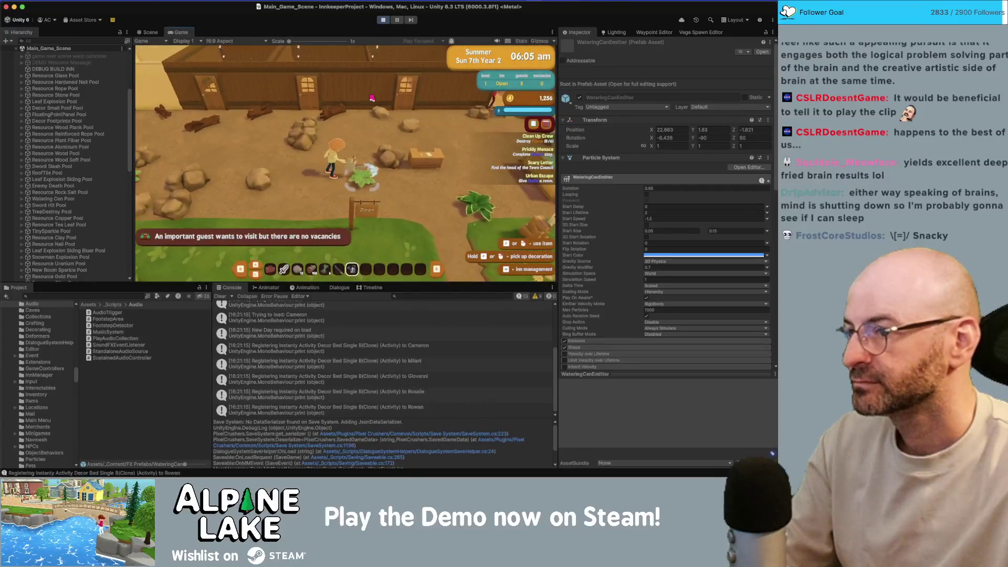
{"action": "left_click", "coordinate": [372, 97]}
{"action": "key", "text": "d"}
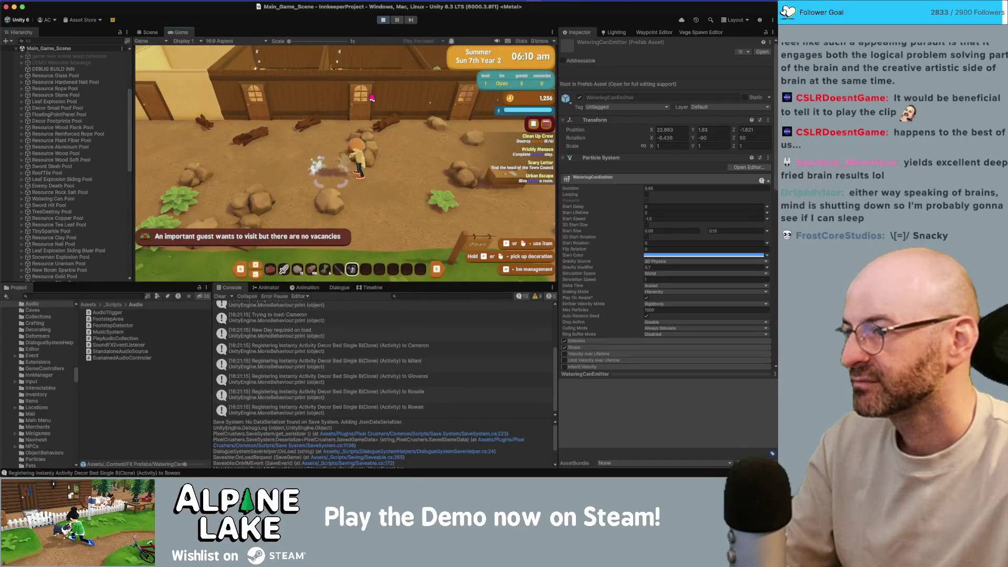
{"action": "key", "text": "a"}
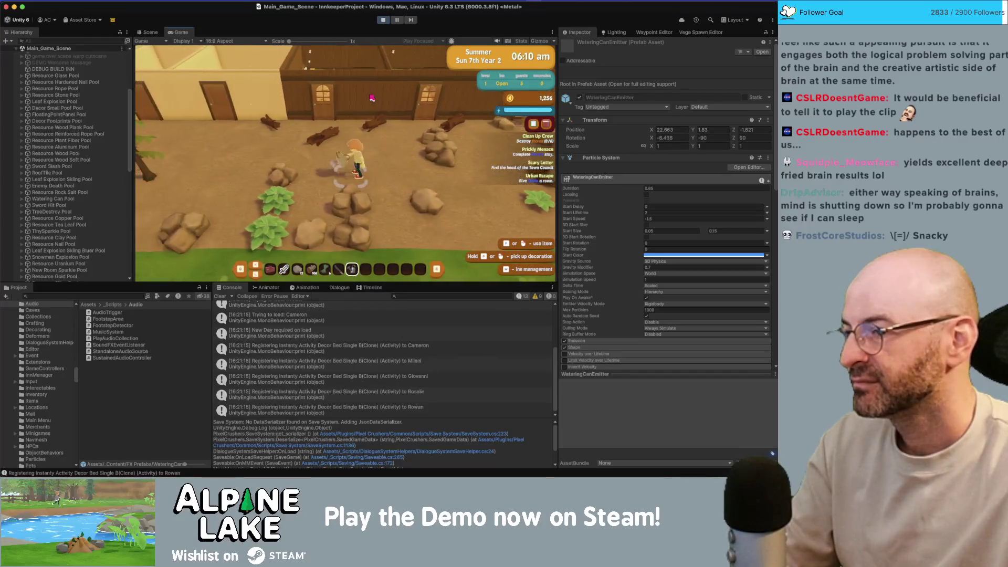
{"action": "left_click", "coordinate": [372, 97]}
{"action": "key", "text": "a"}
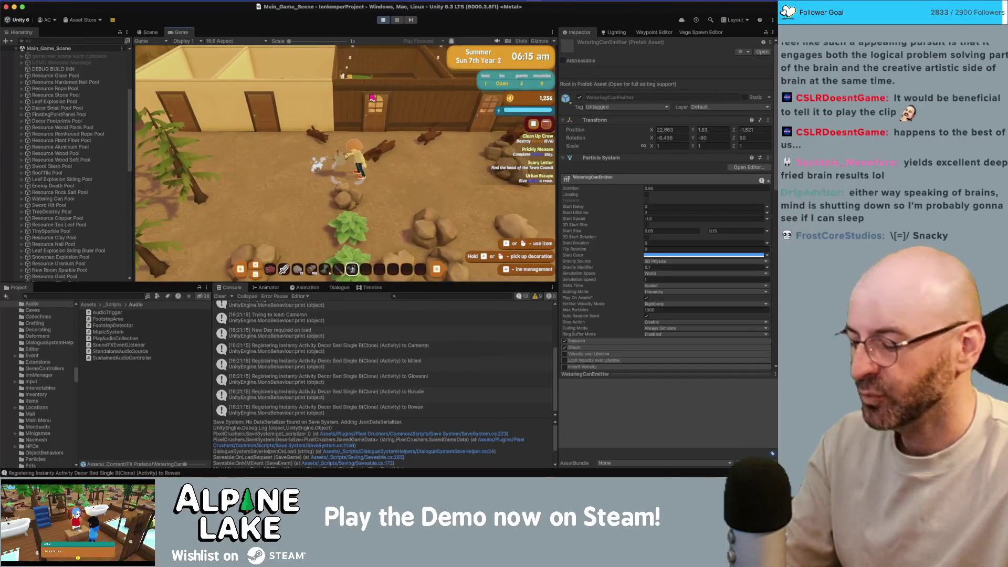
Turn the in-game music volume all the way down in Settings and resume play.
{"action": "key", "text": "i"}
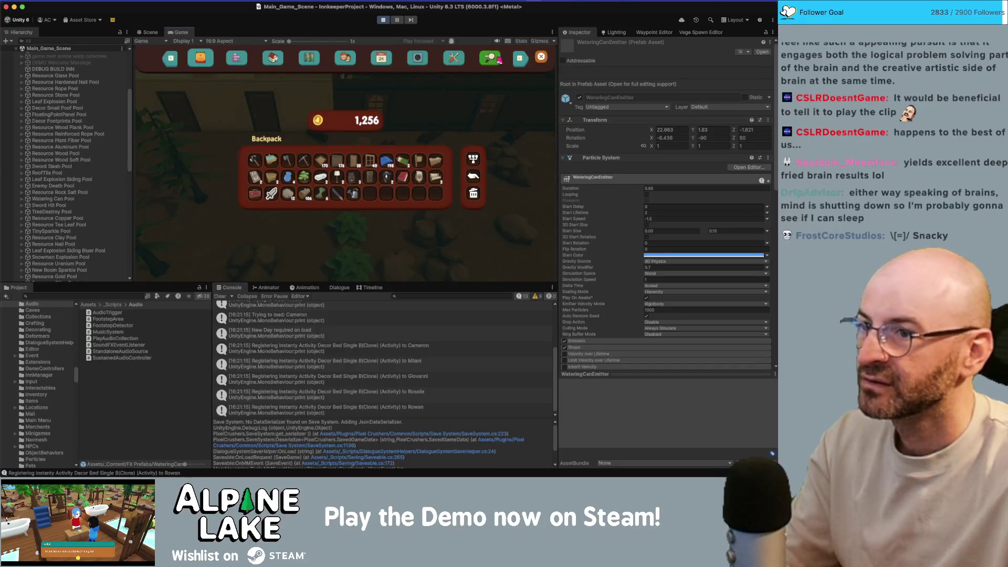
{"action": "left_click", "coordinate": [494, 59]}
{"action": "left_click", "coordinate": [454, 58]}
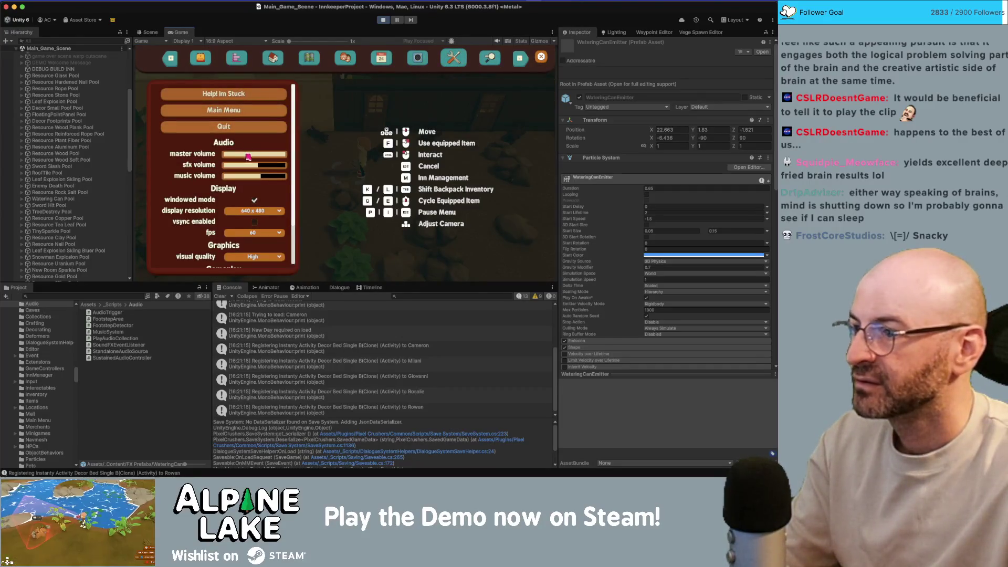
{"action": "left_click_drag", "start_coordinate": [247, 177], "coordinate": [213, 179]}
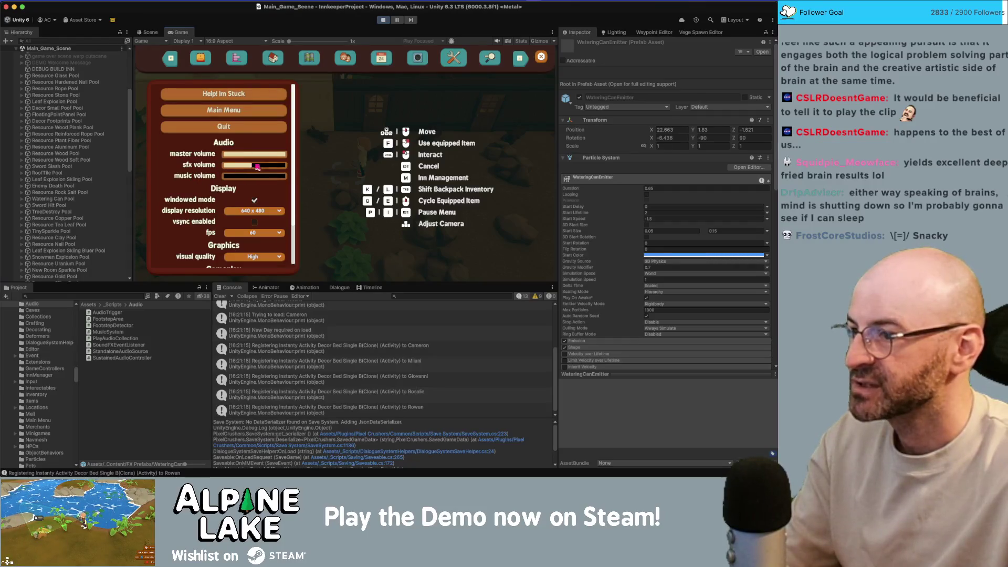
{"action": "key", "text": "Escape"}
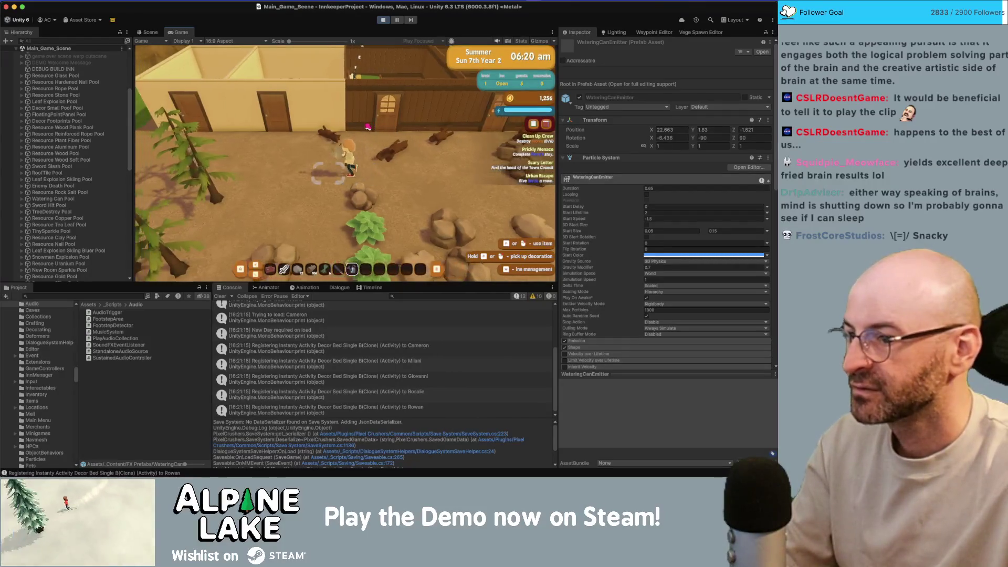
Walk across the yard to the villager and offer them the watering can.
{"action": "key", "text": "s"}
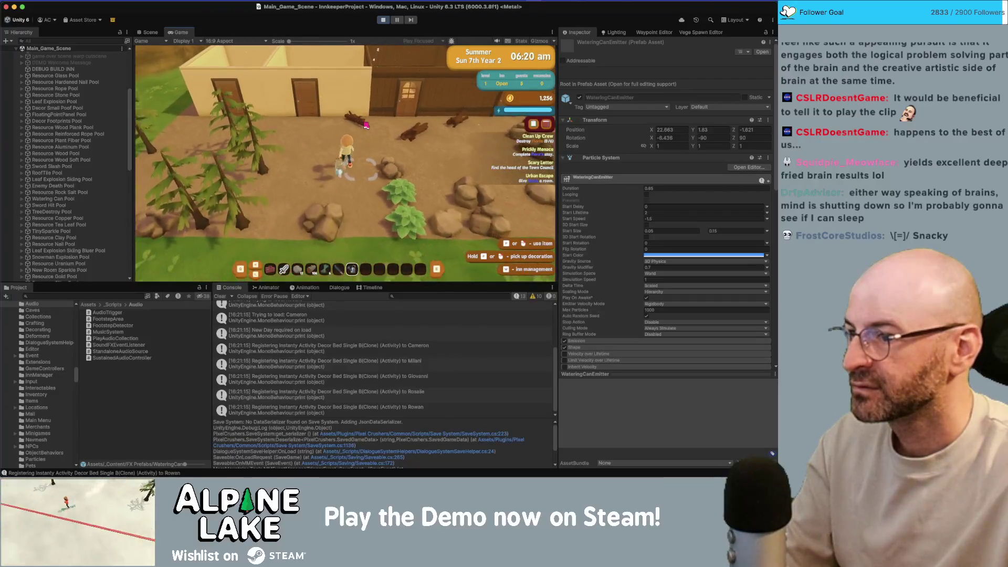
{"action": "key", "text": "a"}
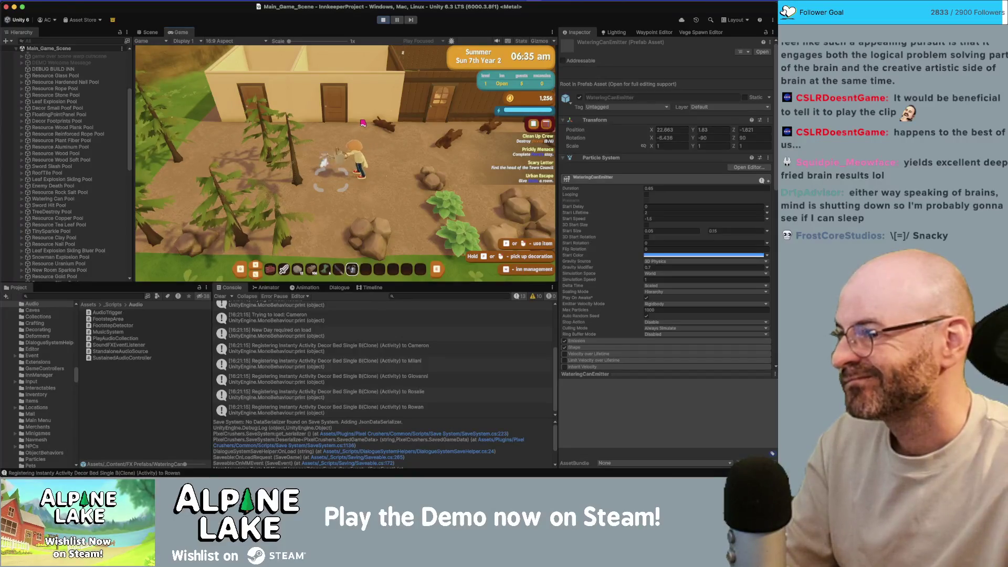
{"action": "key", "text": "d"}
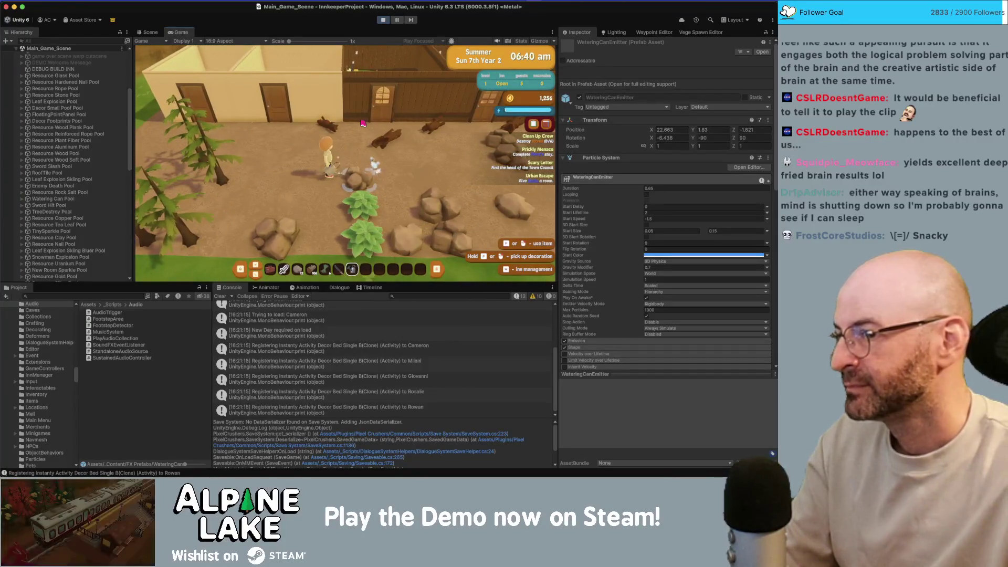
{"action": "key", "text": "w"}
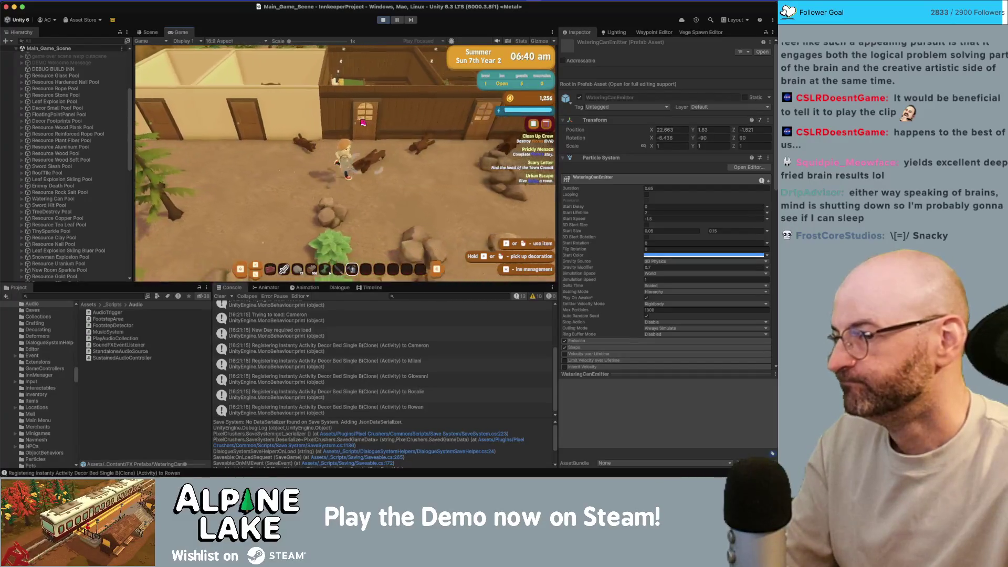
{"action": "key", "text": "d"}
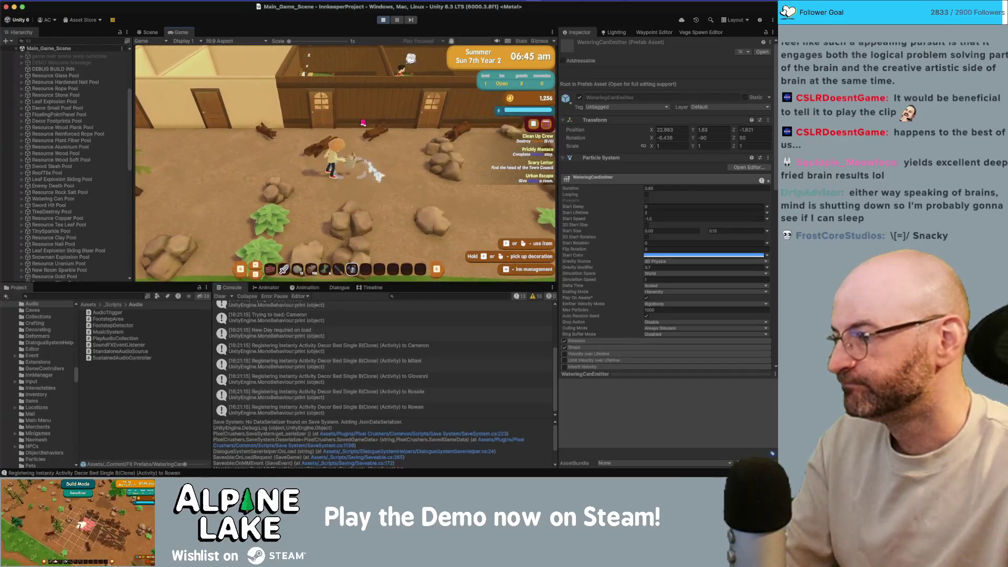
{"action": "key", "text": "s"}
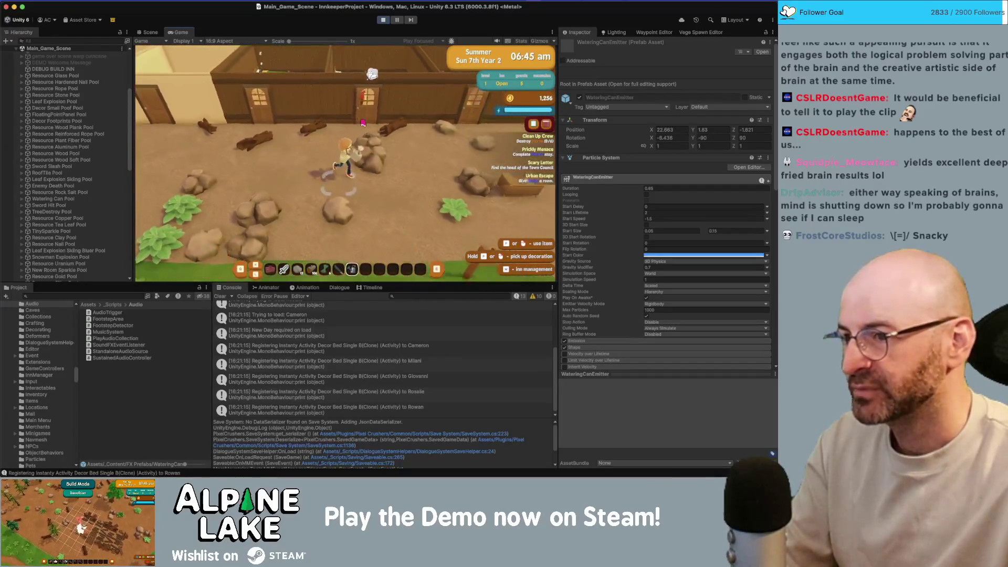
{"action": "left_click", "coordinate": [361, 124]}
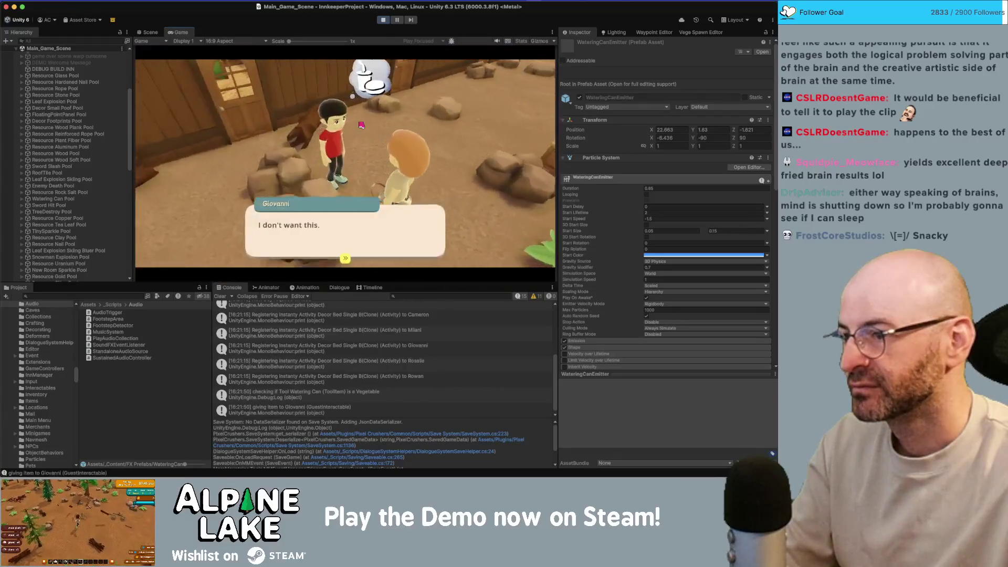
Keep walking west past the doors, watering spots beside the character along the way.
{"action": "key", "text": "d"}
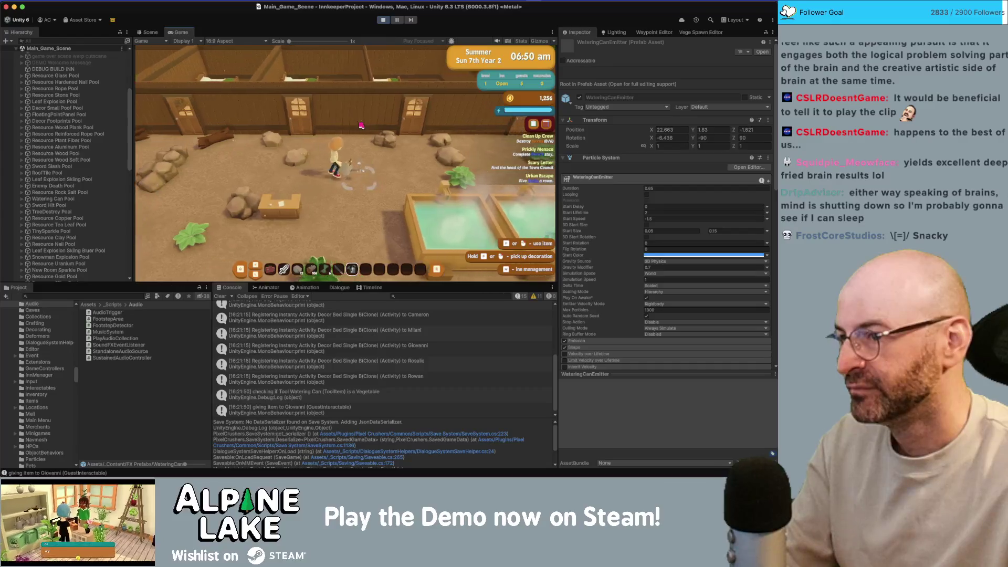
{"action": "left_click", "coordinate": [361, 124]}
{"action": "key", "text": "a"}
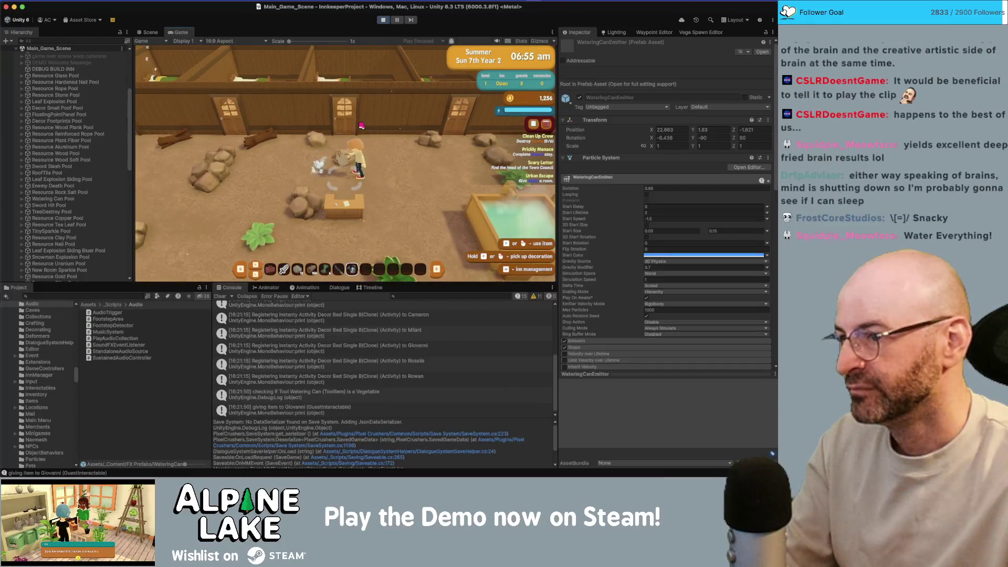
{"action": "key", "text": "a"}
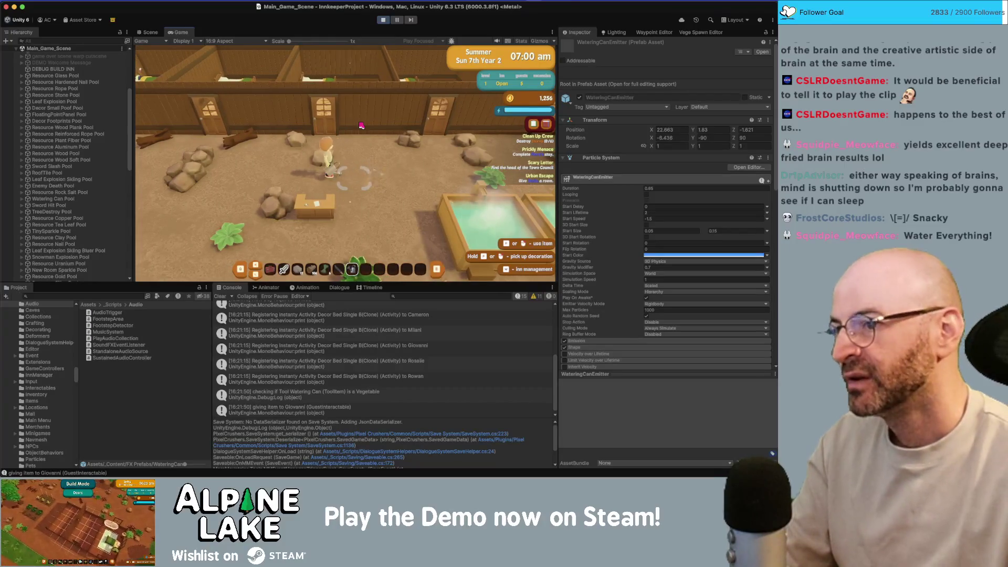
{"action": "key", "text": "a"}
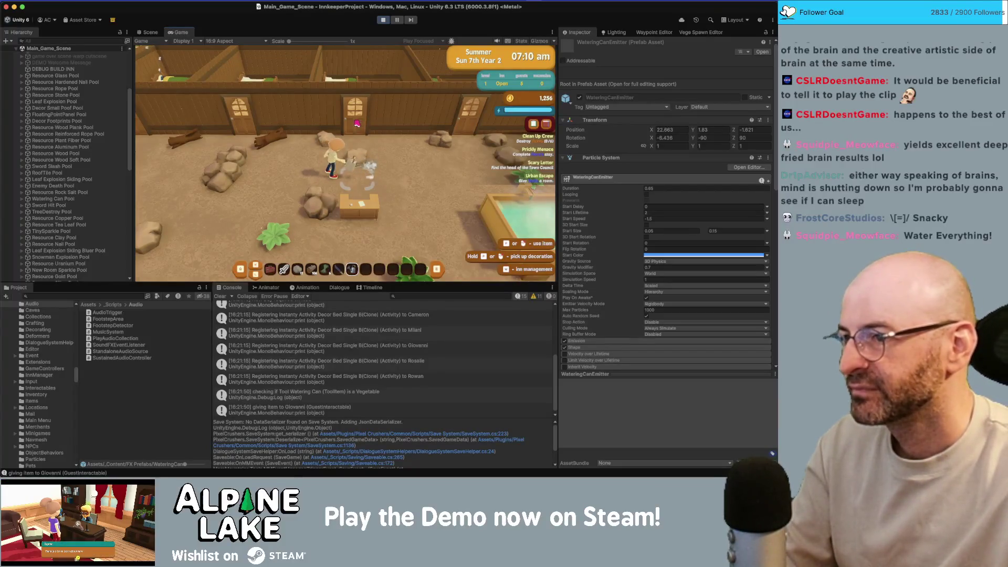
{"action": "left_click", "coordinate": [364, 212]}
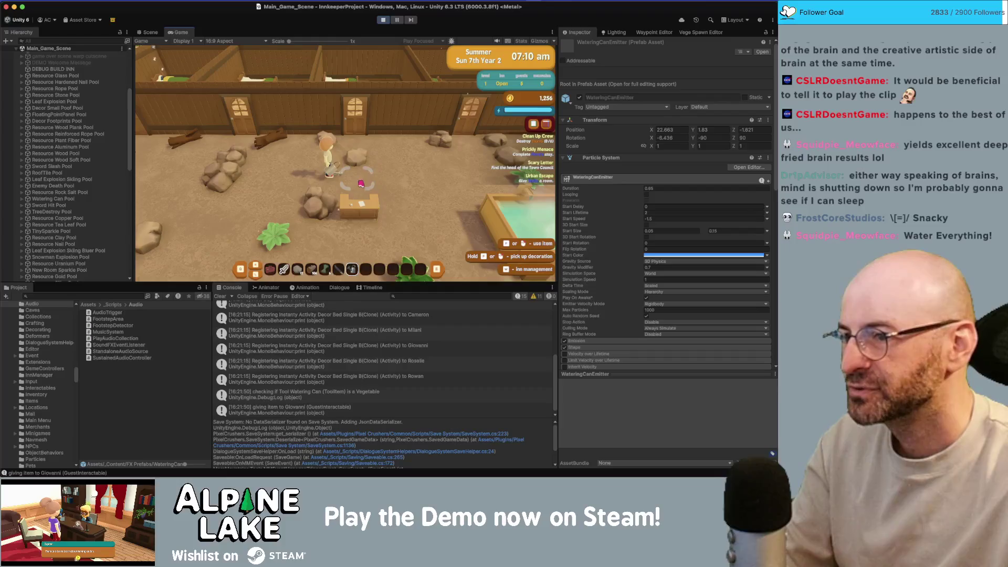
{"action": "key", "text": "d"}
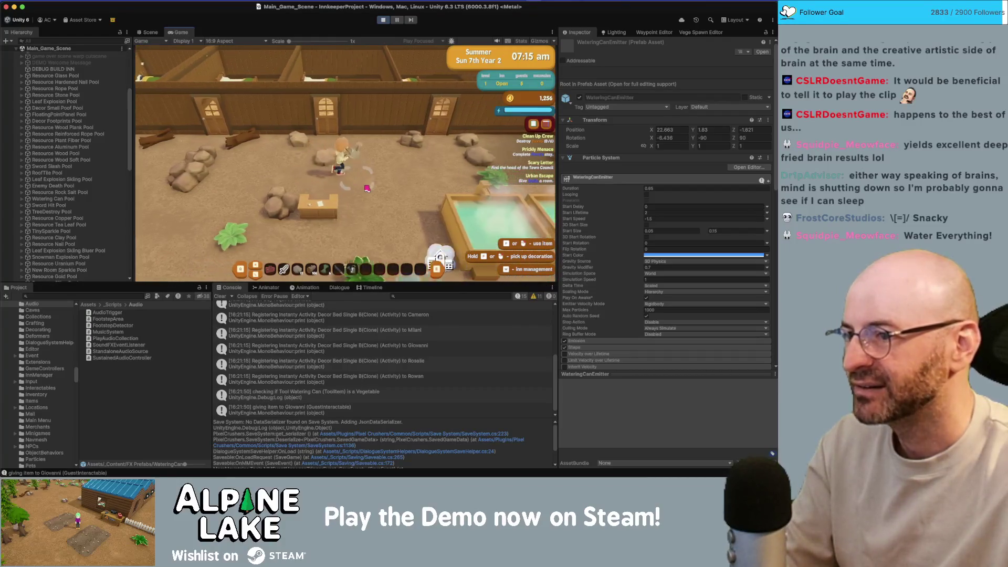
{"action": "key", "text": "a"}
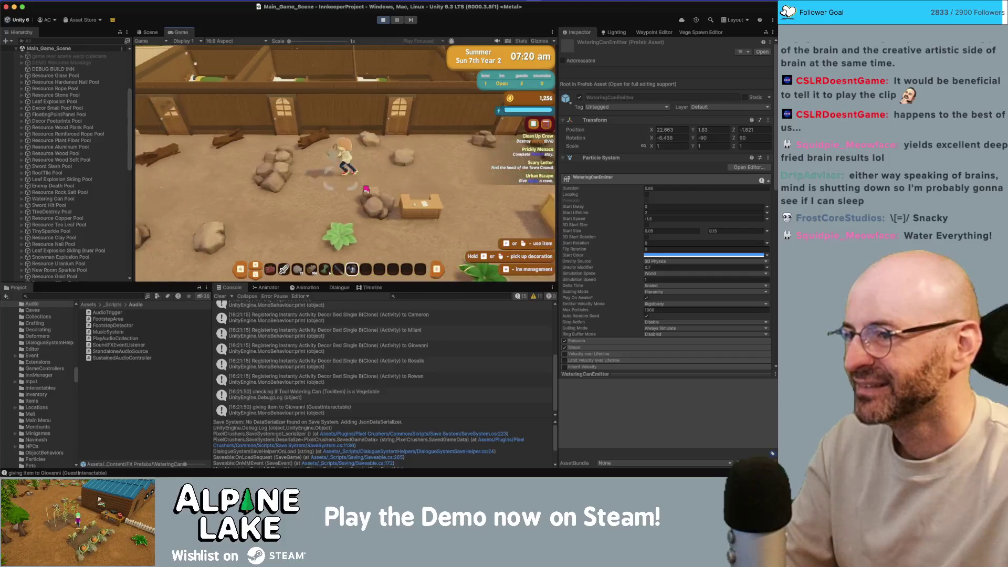
{"action": "key", "text": "d"}
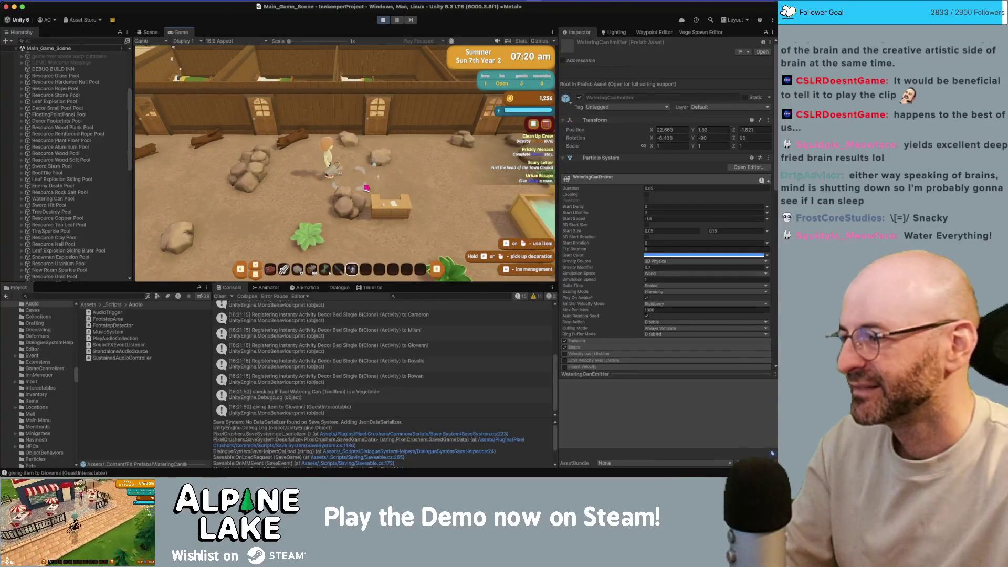
{"action": "key", "text": "s"}
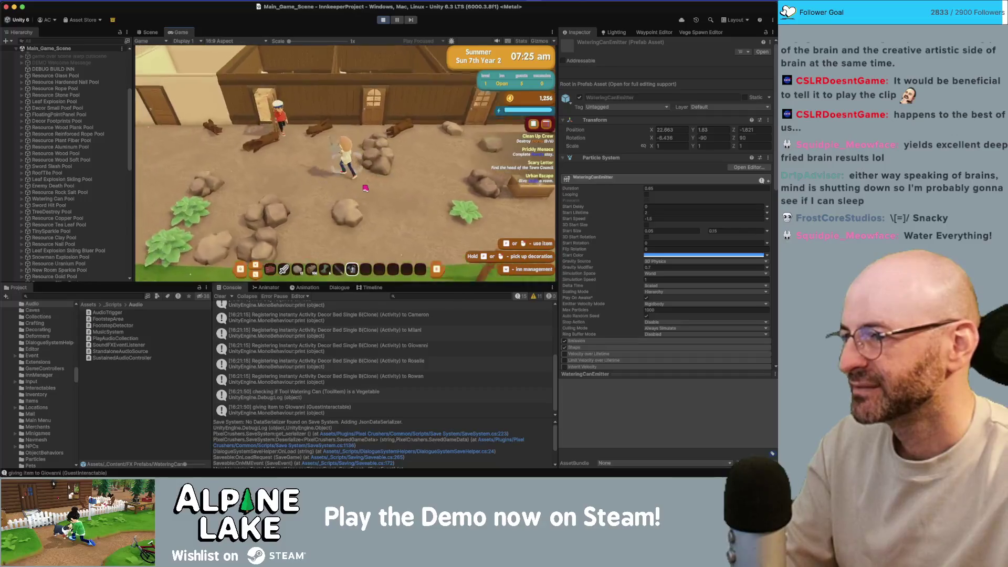
{"action": "key", "text": "a"}
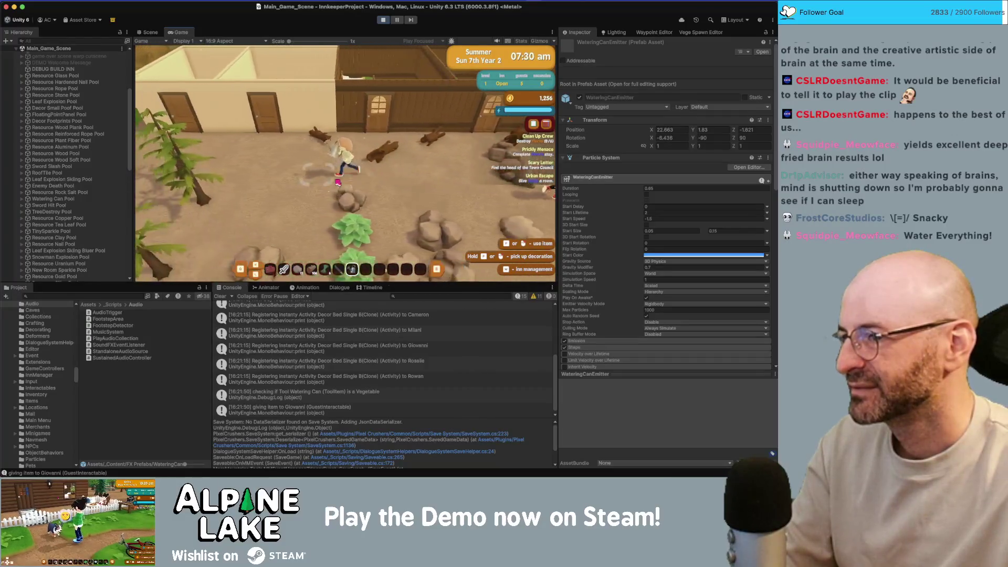
{"action": "key", "text": "a"}
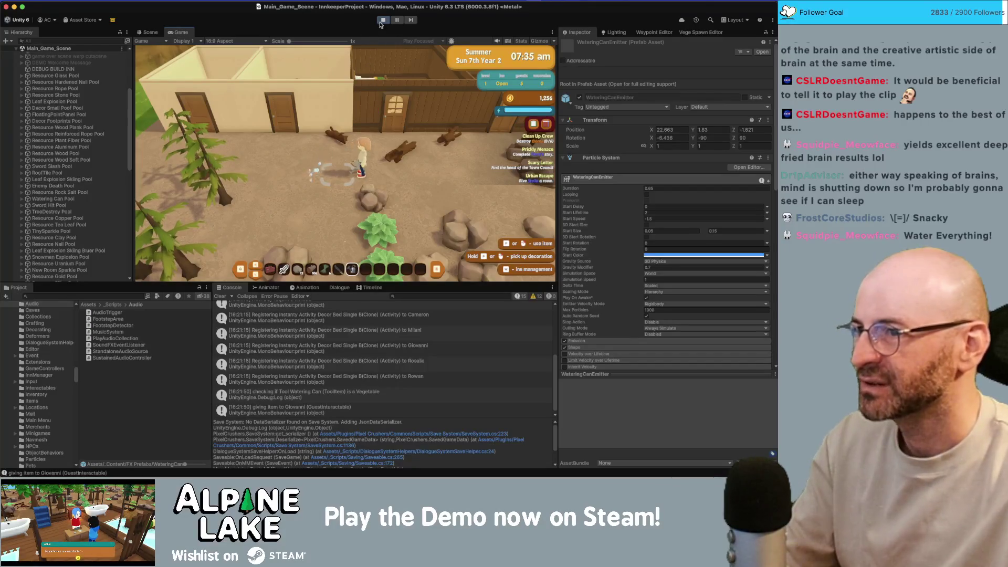
Search the project for 'watering can' and open the Tool Watering Can prefab.
{"action": "left_click", "coordinate": [59, 295]}
{"action": "type", "text": "watering can"}
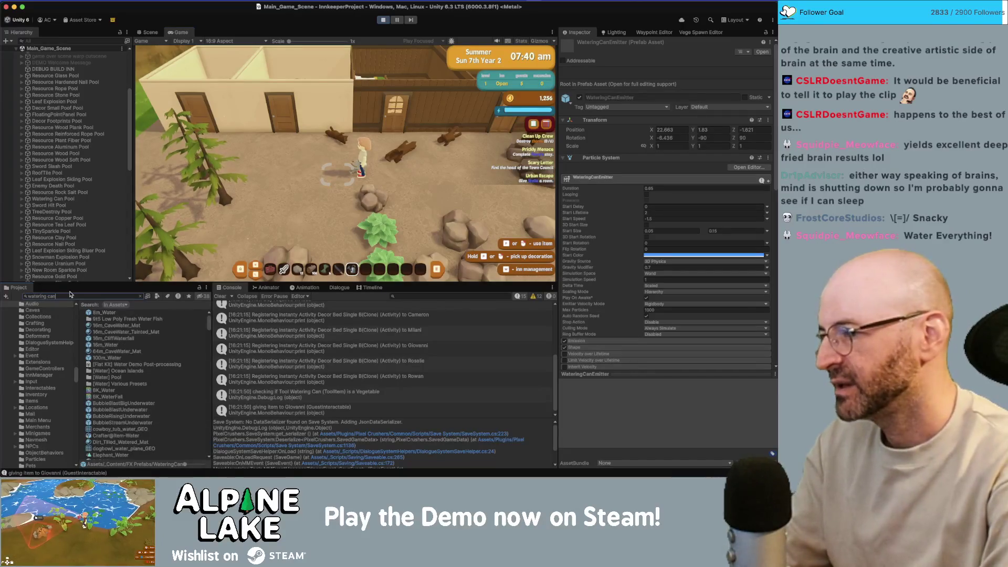
{"action": "double_click", "coordinate": [113, 319]}
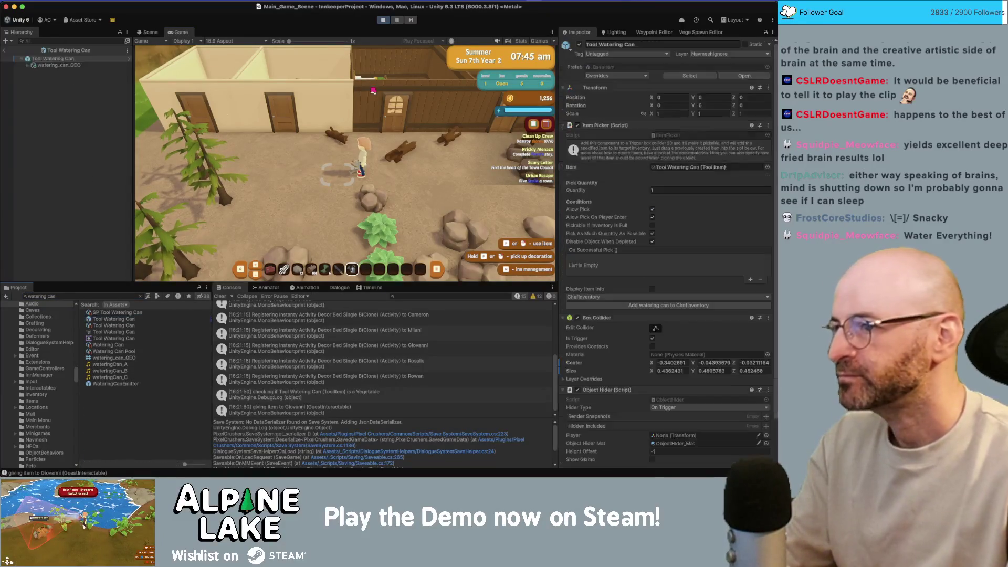
Shrink watering_can_GEO to scale 0.6141956 inside the prefab and return to the main scene.
{"action": "left_click", "coordinate": [90, 66]}
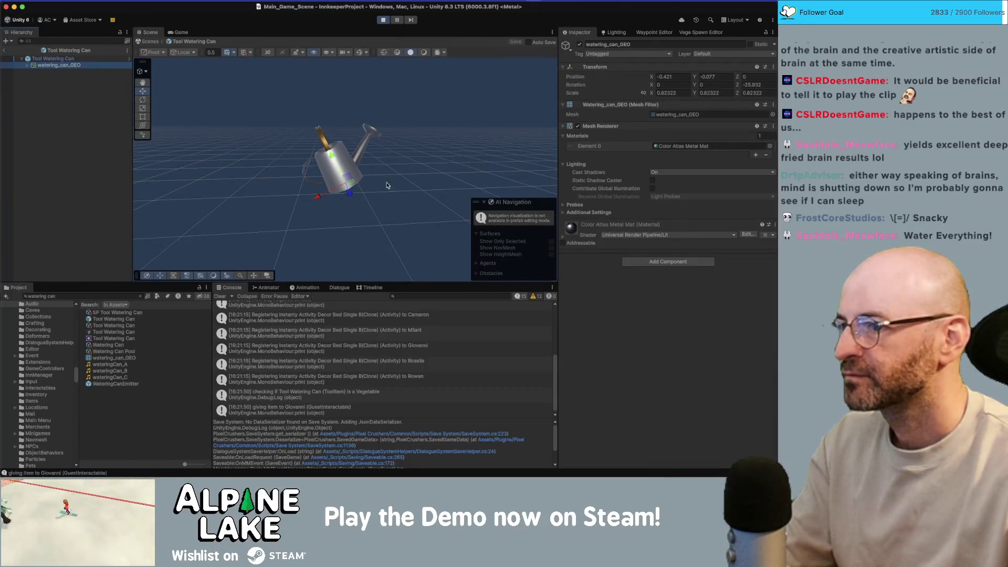
{"action": "mouse_move", "coordinate": [324, 174]}
{"action": "left_mouse_down"}
{"action": "mouse_move", "coordinate": [334, 159]}
{"action": "mouse_move", "coordinate": [347, 186]}
{"action": "mouse_move", "coordinate": [331, 182]}
{"action": "left_mouse_up"}
{"action": "left_click", "coordinate": [8, 50]}
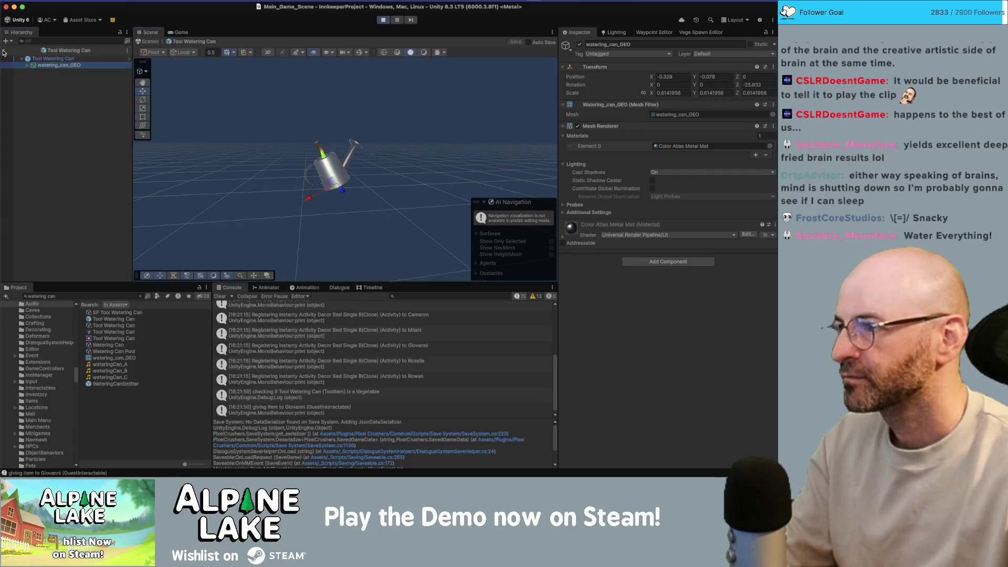
Equip the can in the Game view, water while walking left and right, then reopen the Tool Watering Can prefab.
{"action": "left_click", "coordinate": [174, 31]}
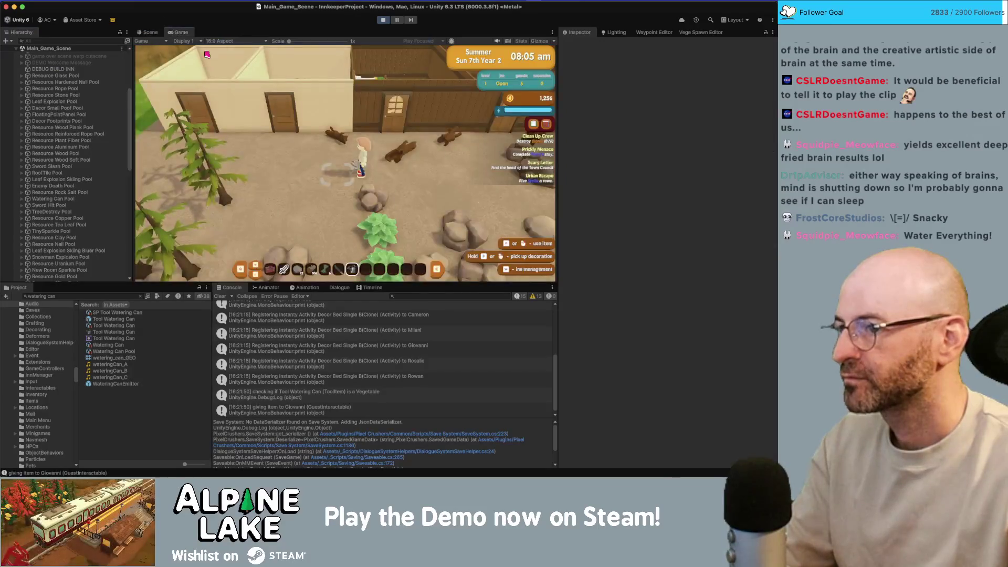
{"action": "scroll", "coordinate": [324, 130], "scroll_direction": "up", "scroll_amount": 1}
{"action": "key", "text": "a"}
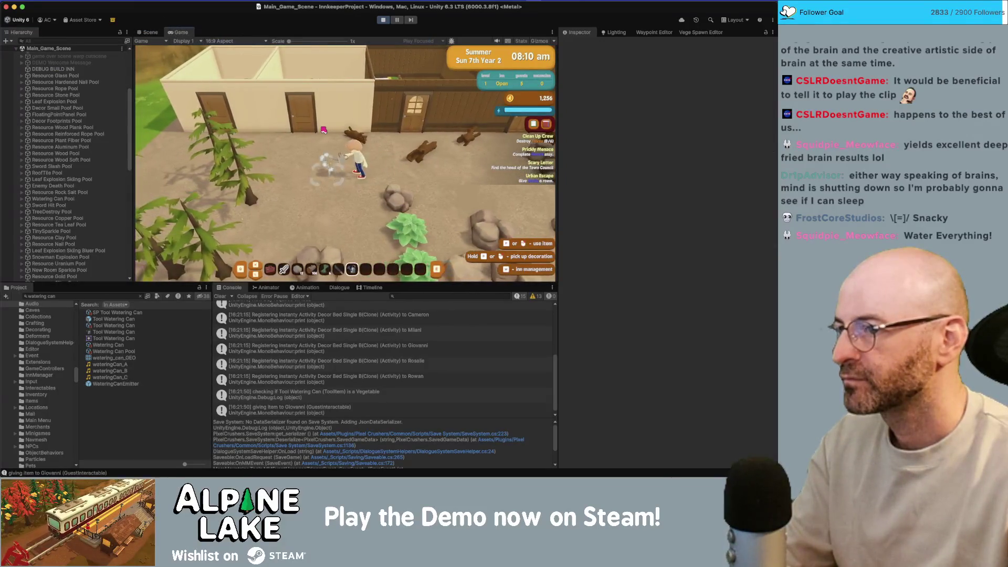
{"action": "left_click", "coordinate": [324, 129]}
{"action": "key", "text": "a"}
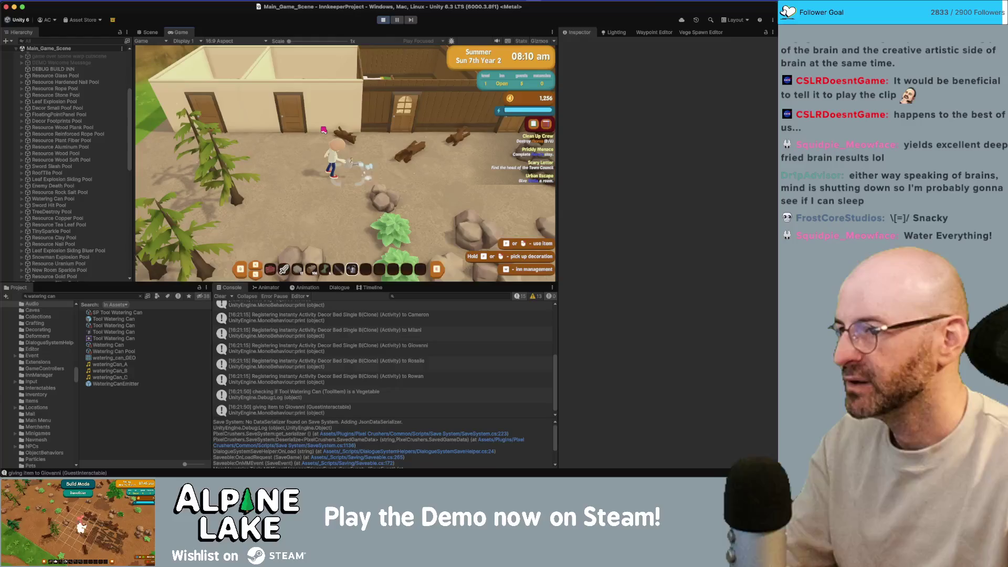
{"action": "key", "text": "a"}
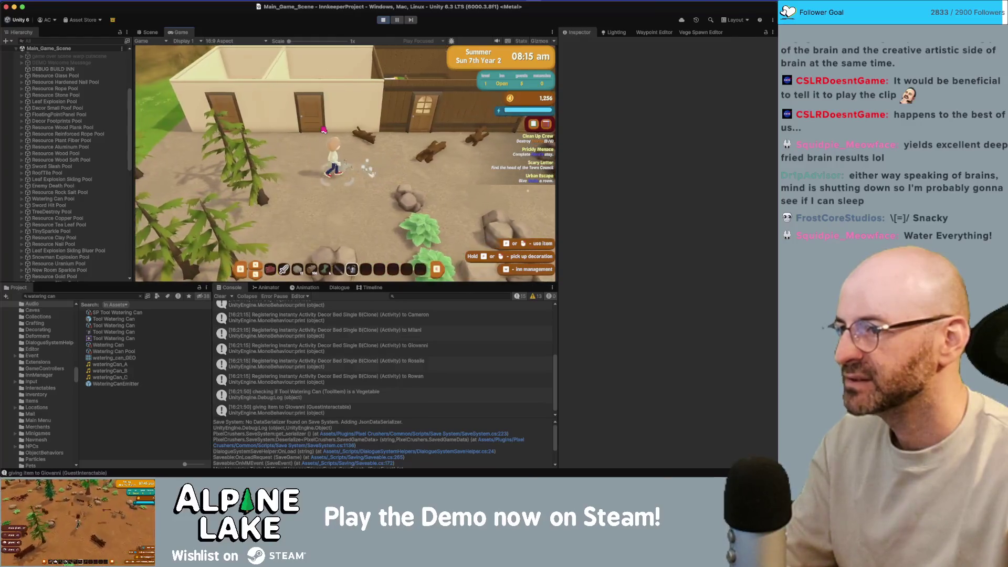
{"action": "key", "text": "d"}
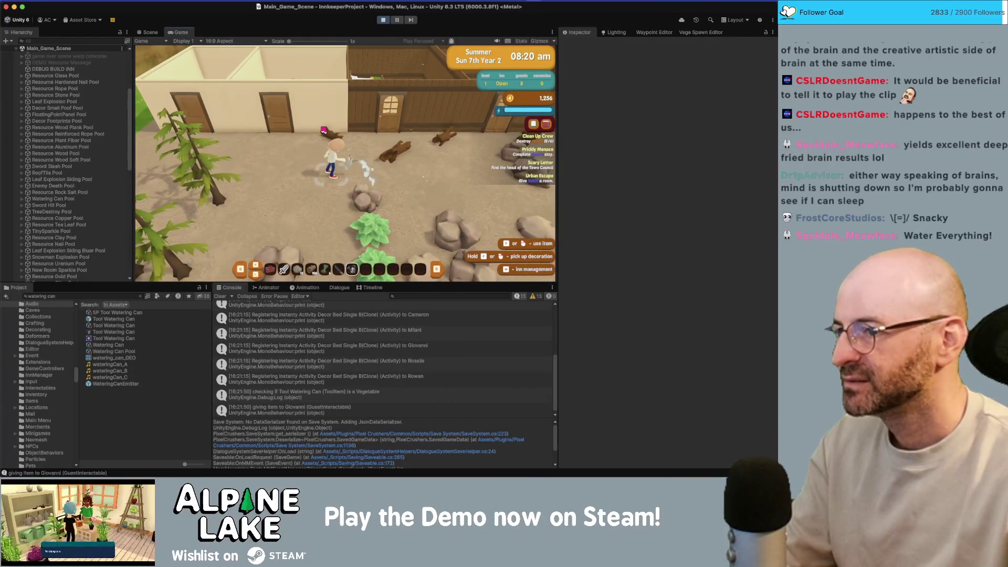
{"action": "key", "text": "d"}
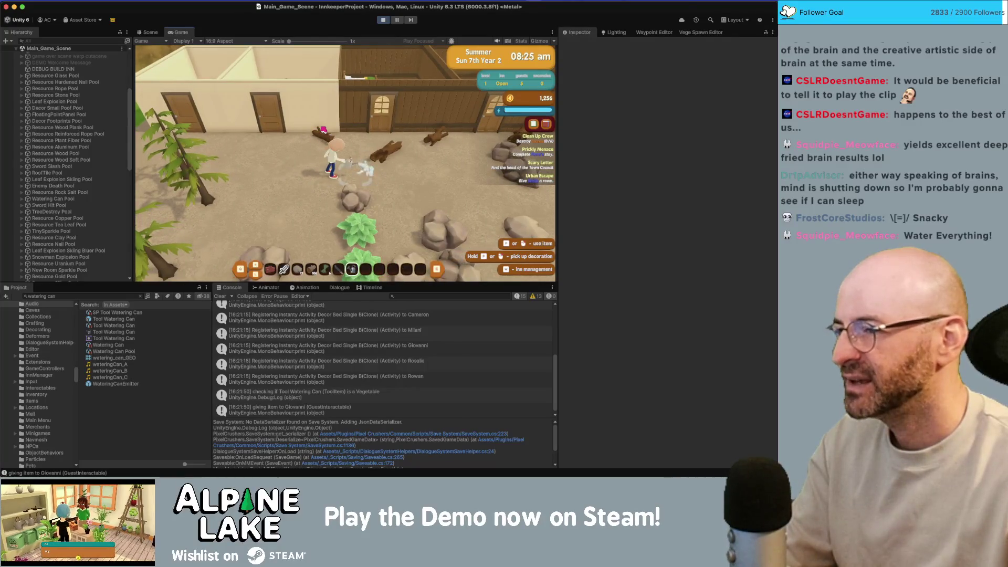
{"action": "key", "text": "d"}
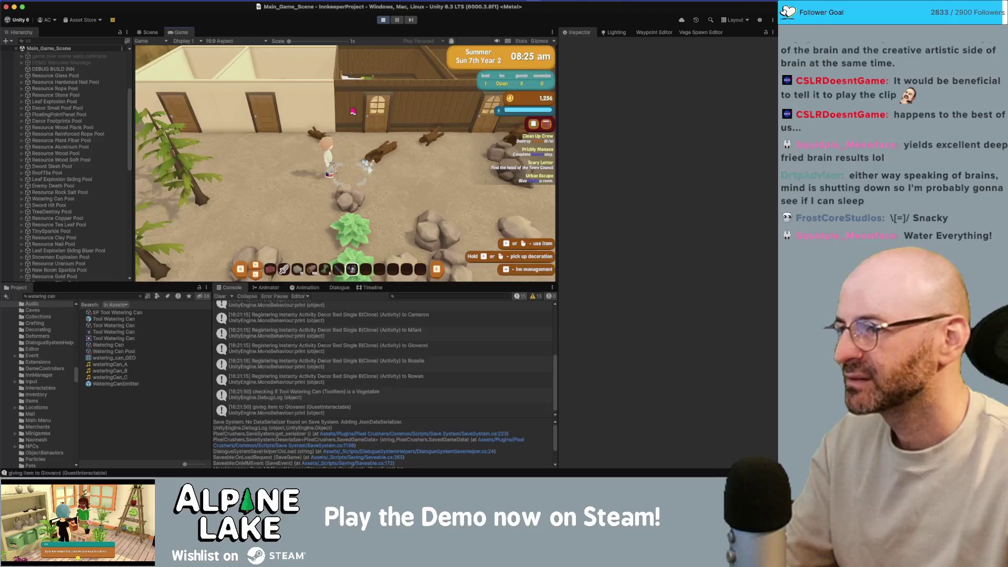
{"action": "left_click", "coordinate": [156, 33]}
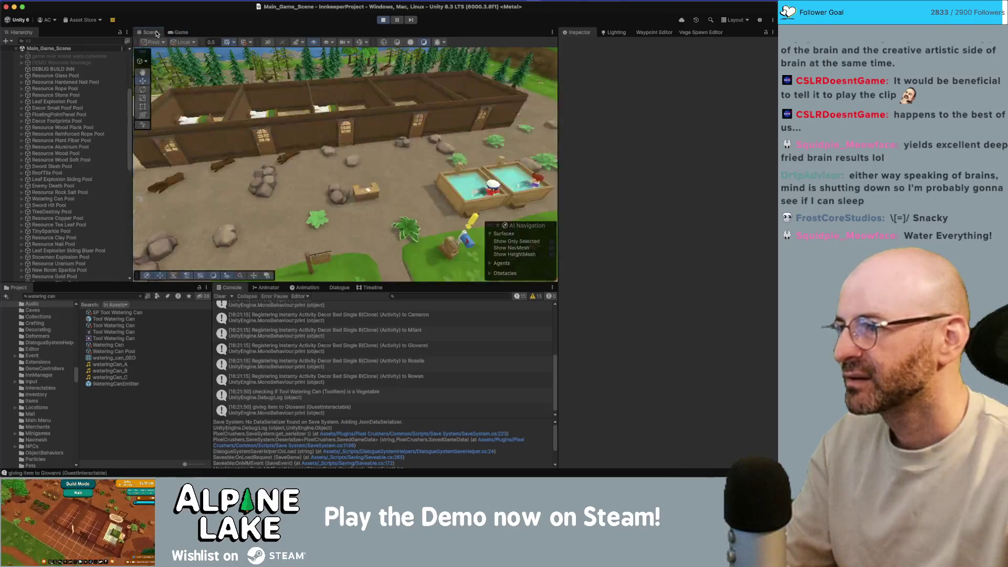
{"action": "double_click", "coordinate": [114, 325]}
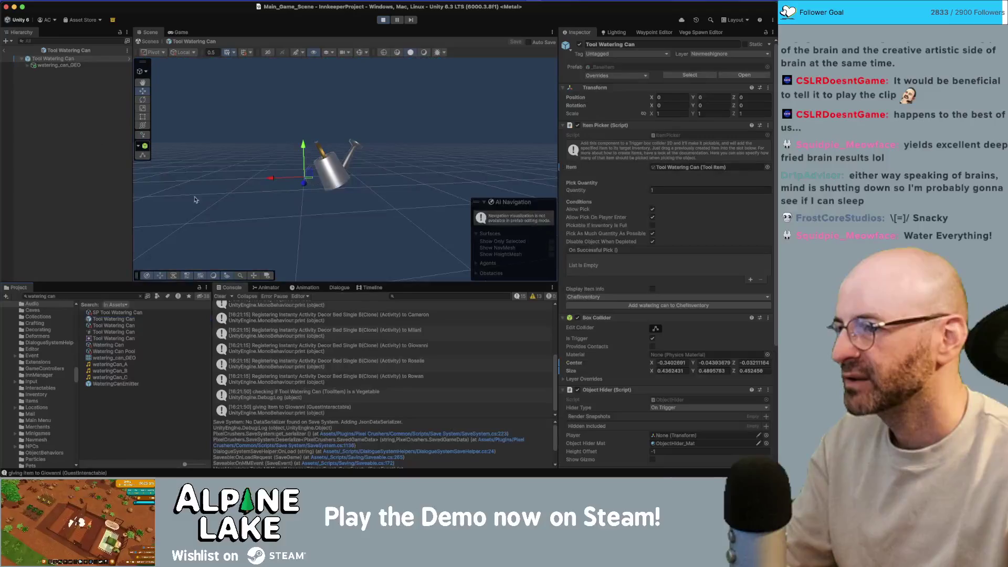
Move watering_can_GEO down and left inside the prefab, then return to the main scene.
{"action": "left_click", "coordinate": [92, 65]}
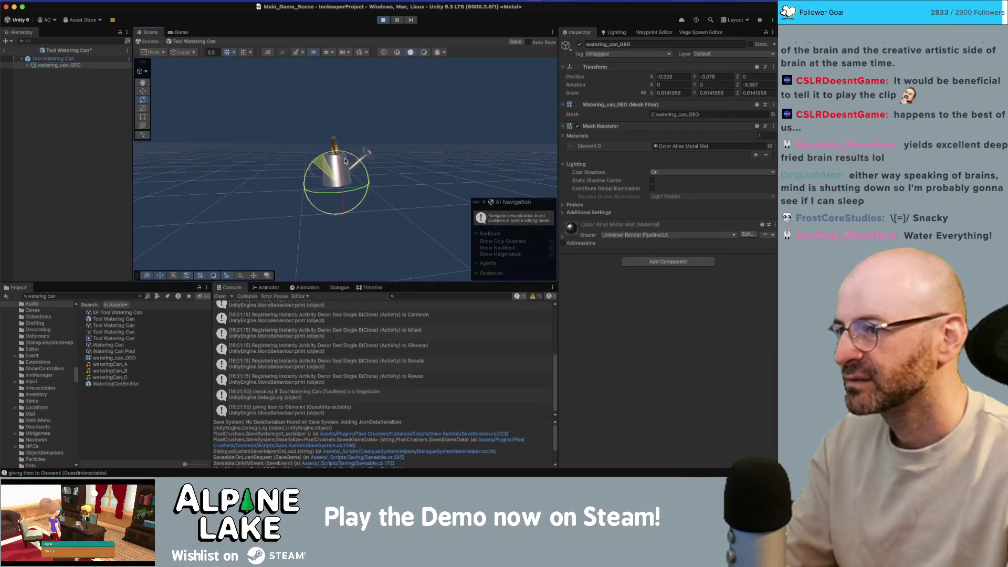
{"action": "left_click_drag", "start_coordinate": [331, 180], "coordinate": [327, 188]}
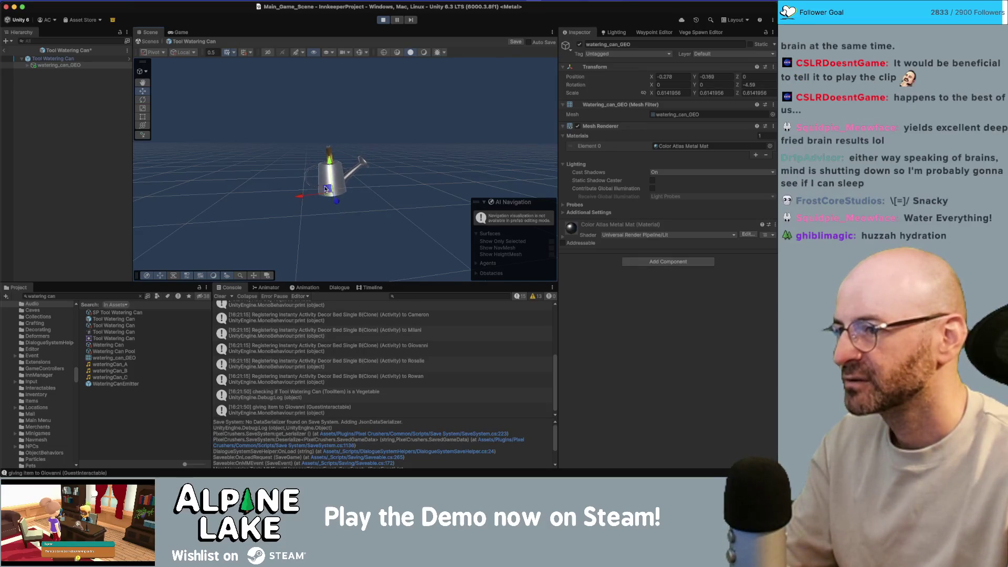
{"action": "left_click", "coordinate": [5, 51]}
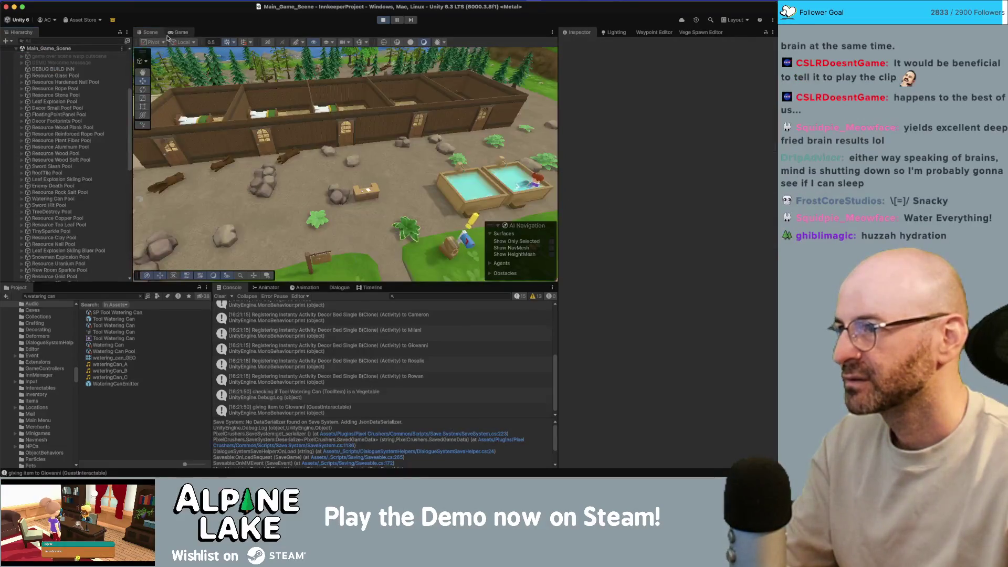
Retest watering in the Game view, briefly checking the watering sound page in the browser.
{"action": "left_click", "coordinate": [177, 32]}
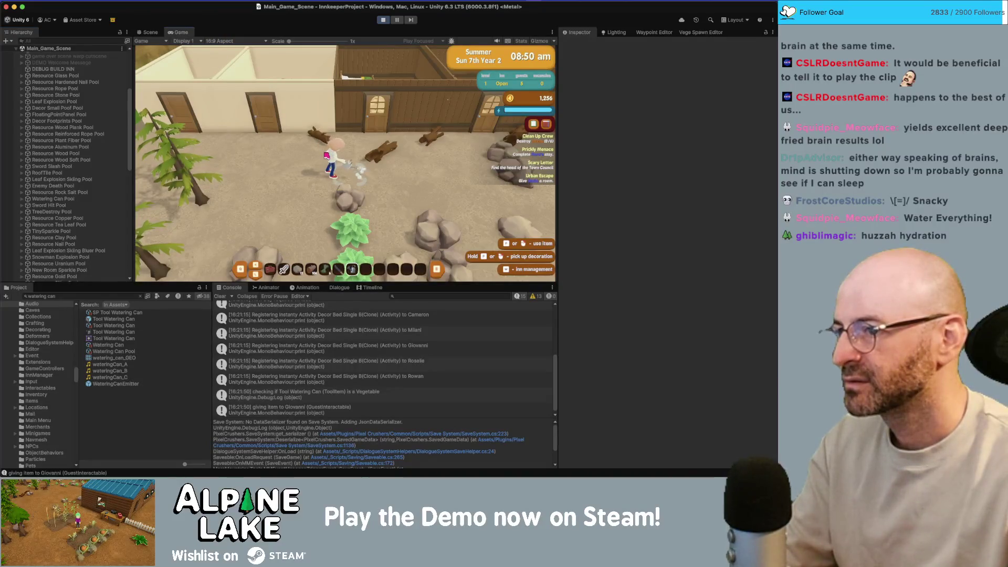
{"action": "key", "text": "a"}
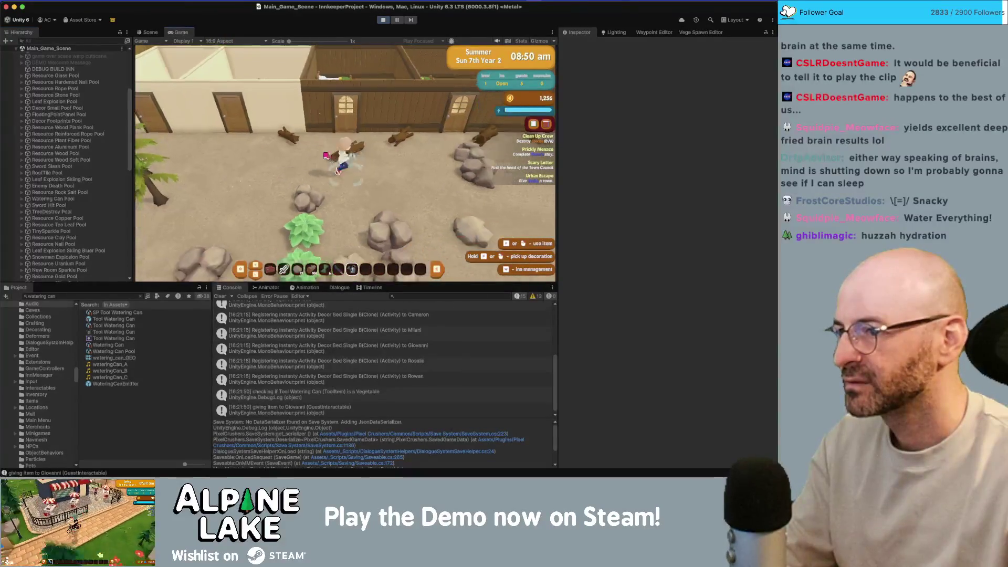
{"action": "key", "text": "d"}
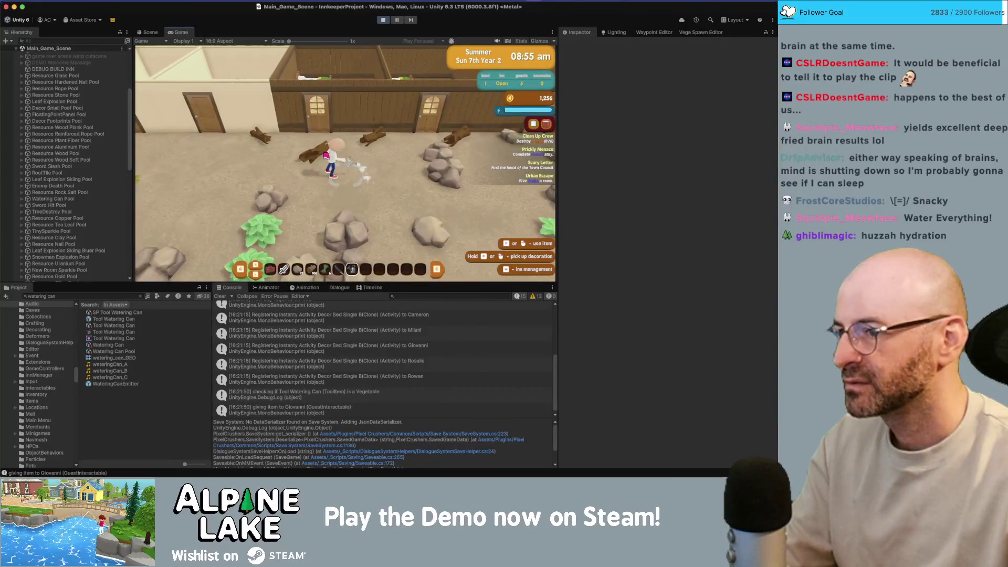
{"action": "key", "text": "d"}
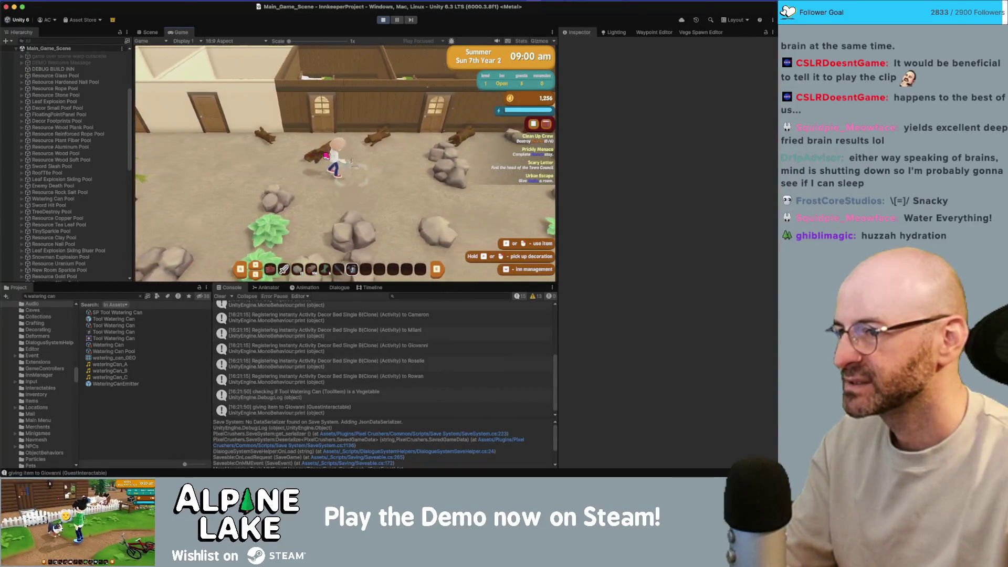
{"action": "left_click", "coordinate": [325, 156]}
{"action": "key", "text": "super+Tab"}
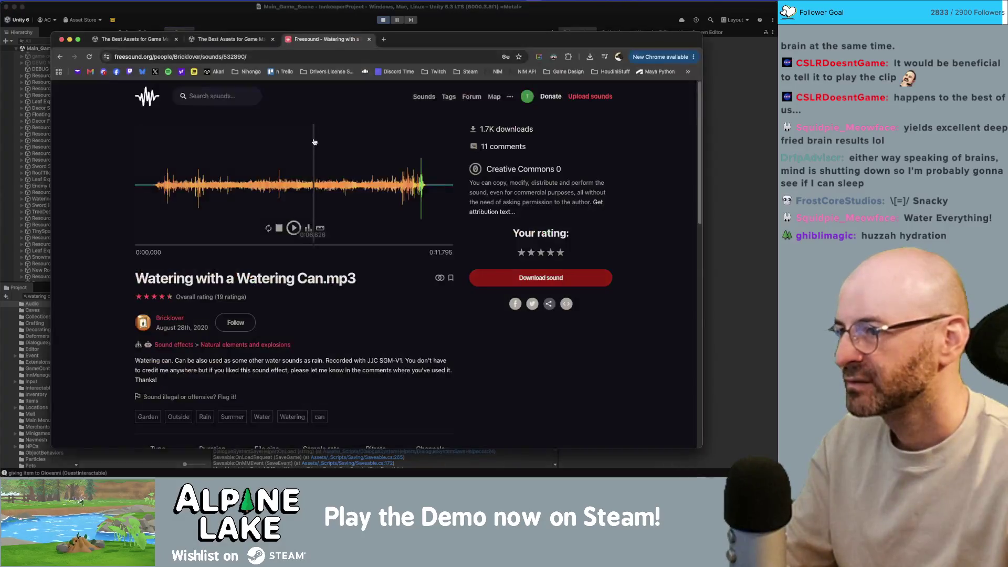
{"action": "key", "text": "super+Tab"}
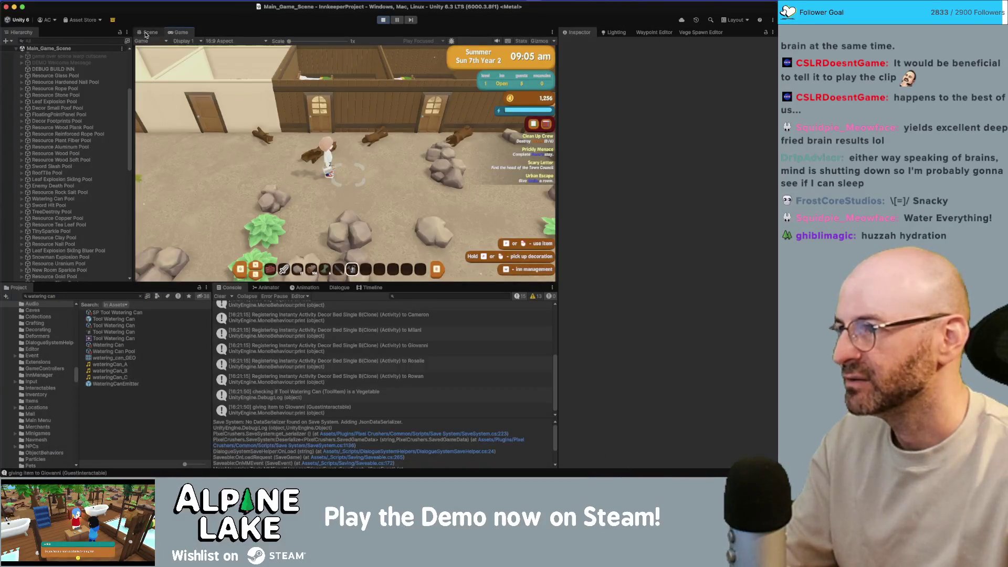
{"action": "left_click", "coordinate": [147, 32]}
Tilt watering_can_GEO to 20.63 on Z and move it to -0.185, -0.242 in the prefab.
{"action": "double_click", "coordinate": [98, 322]}
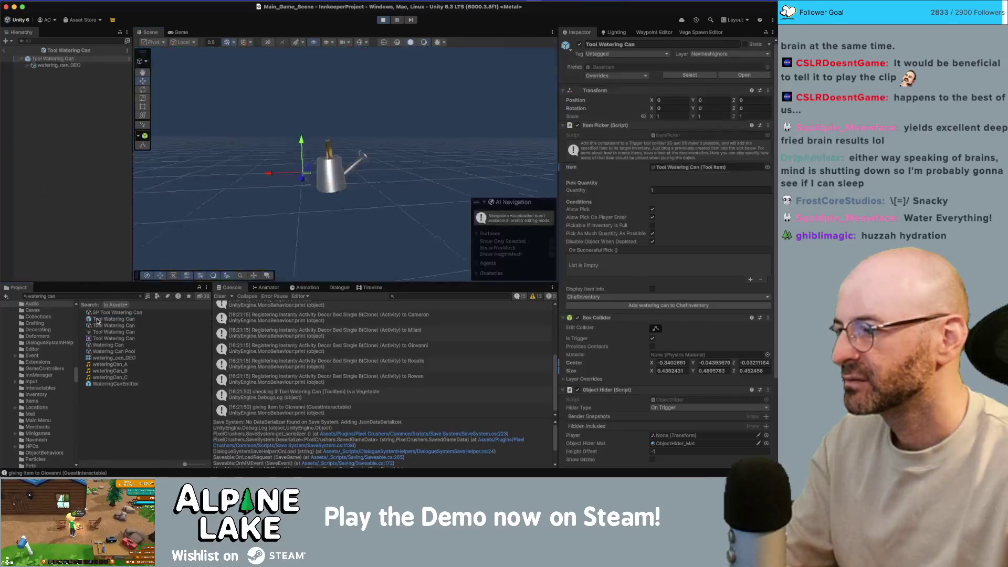
{"action": "left_click", "coordinate": [59, 65]}
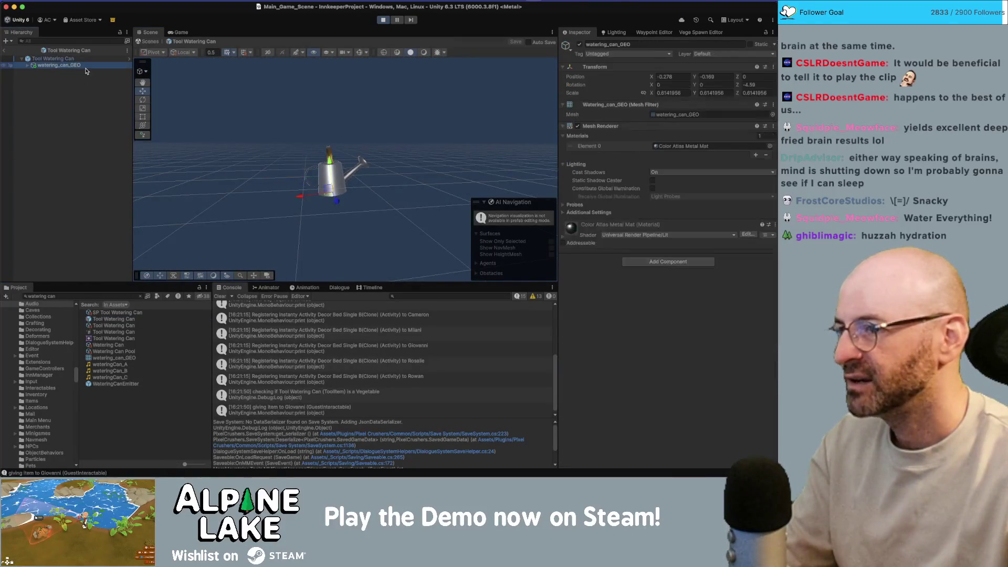
{"action": "left_click_drag", "start_coordinate": [312, 171], "coordinate": [322, 168]}
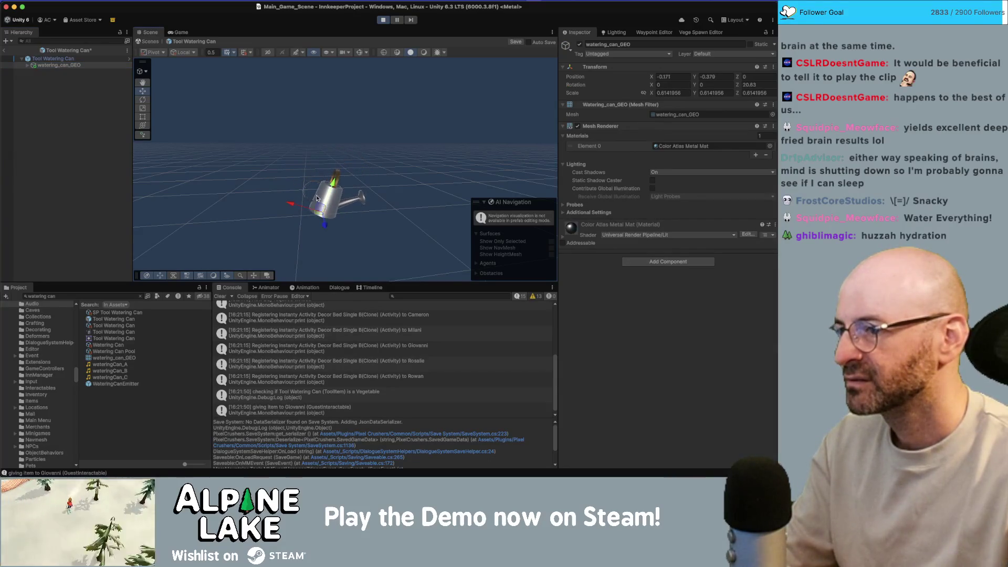
{"action": "left_click_drag", "start_coordinate": [317, 197], "coordinate": [338, 181]}
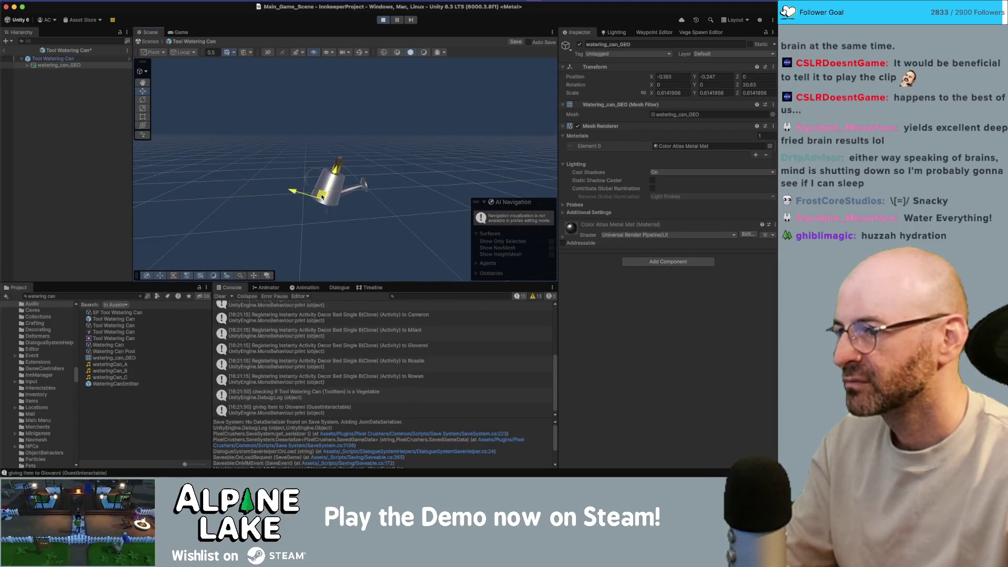
{"action": "left_click_drag", "start_coordinate": [322, 197], "coordinate": [323, 196]}
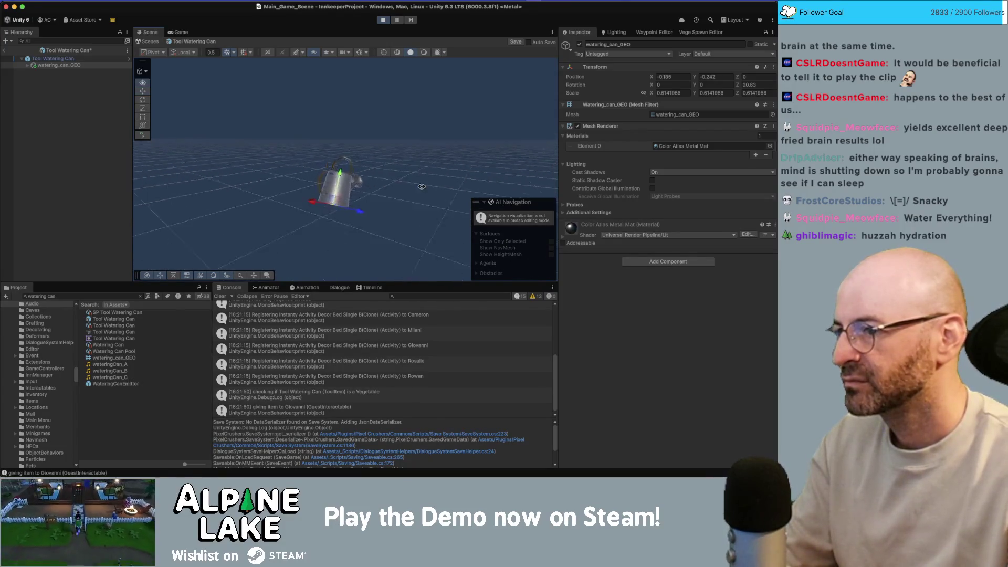
{"action": "left_click", "coordinate": [5, 52]}
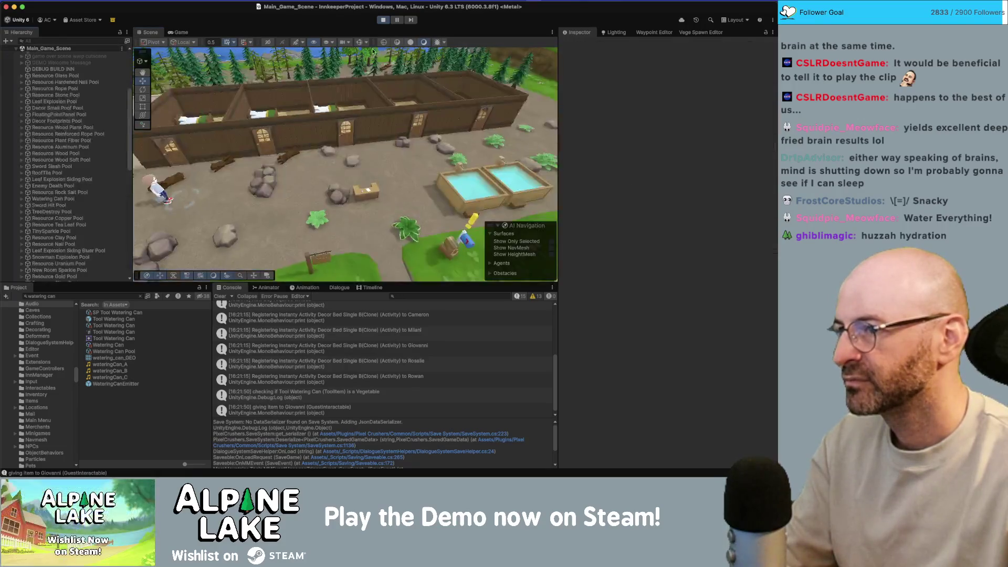
Walk right in the Game view watering with the tilted can, then reopen the Tool Watering Can prefab.
{"action": "left_click", "coordinate": [180, 32]}
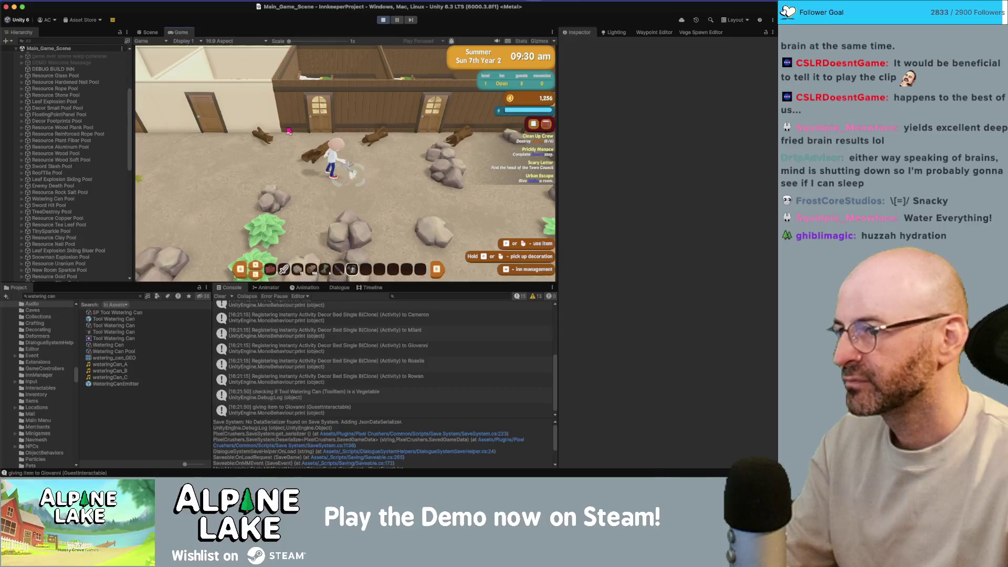
{"action": "key", "text": "d"}
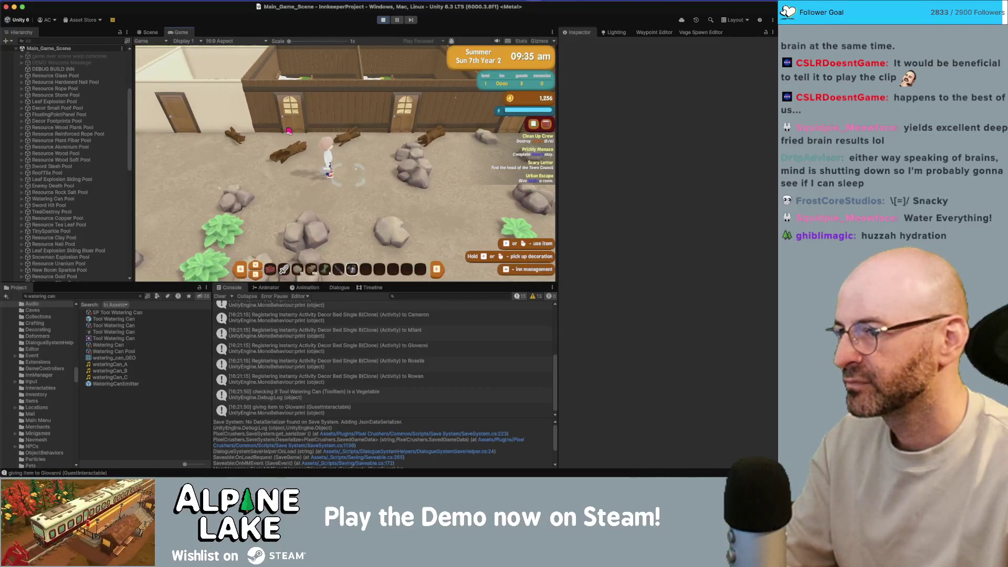
{"action": "key", "text": "d"}
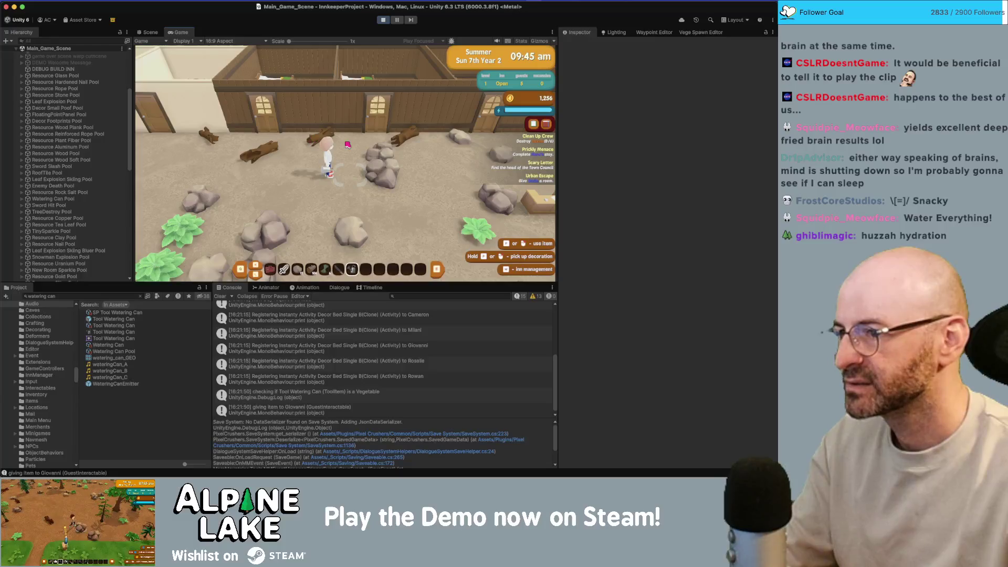
{"action": "key", "text": "d"}
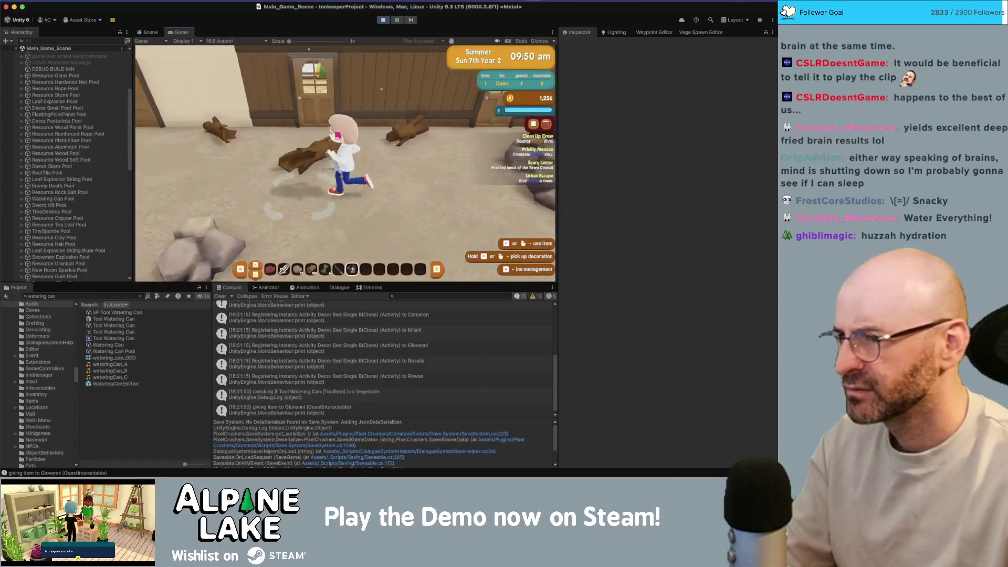
{"action": "key", "text": "d"}
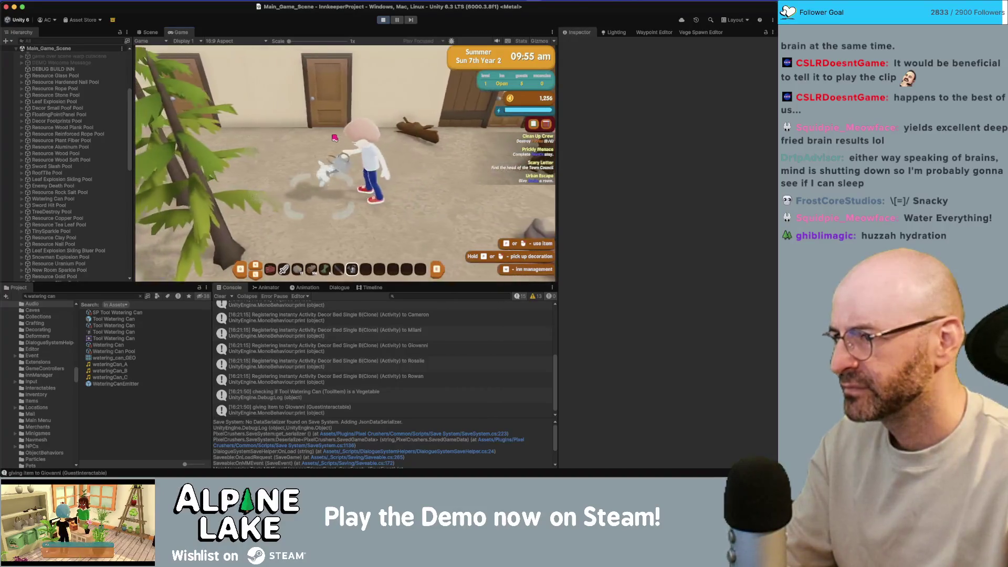
{"action": "left_click", "coordinate": [336, 137]}
{"action": "key", "text": "d"}
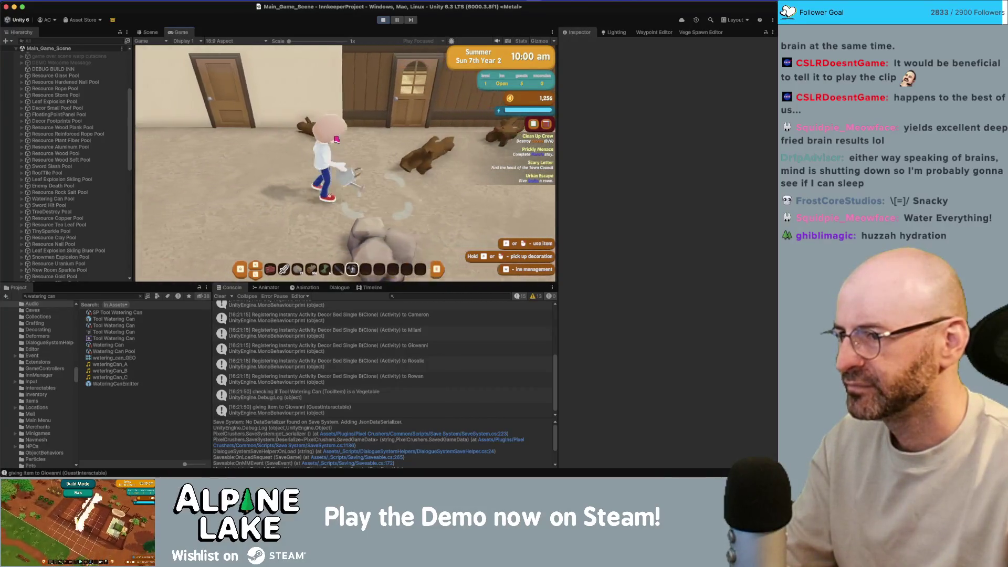
{"action": "key", "text": "d"}
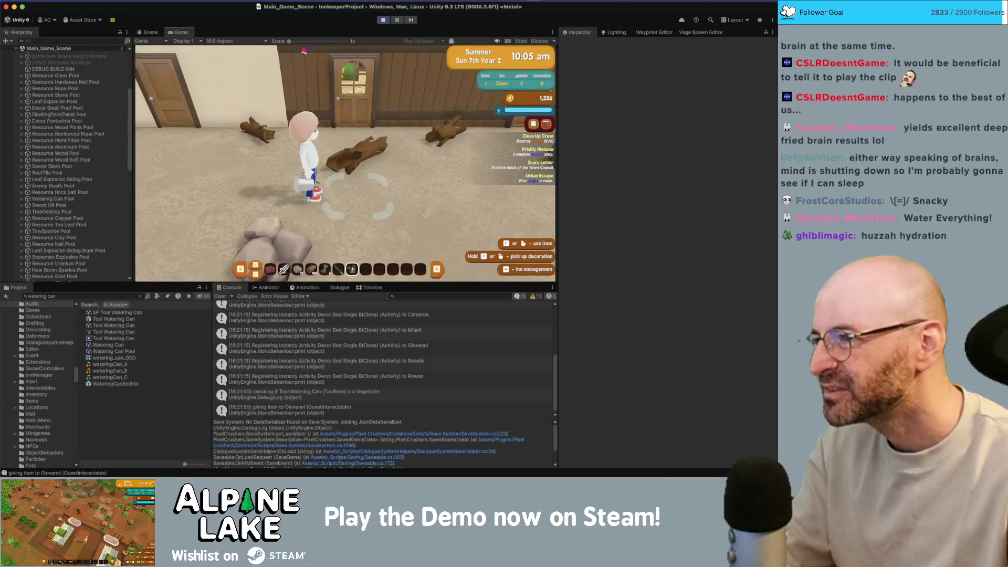
{"action": "left_click", "coordinate": [151, 32]}
{"action": "double_click", "coordinate": [113, 319]}
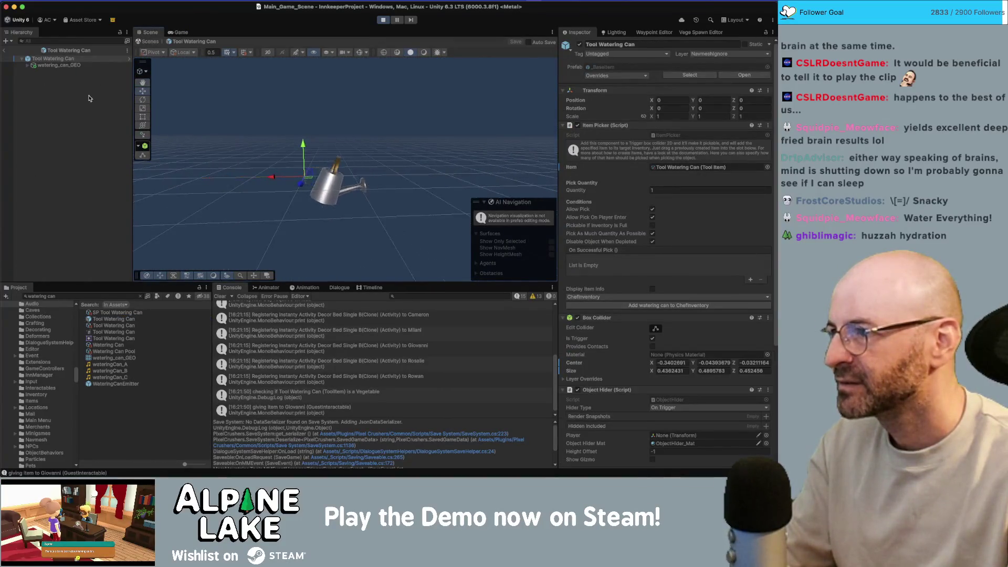
Add an empty GameObject at X 0 to the prefab and rearrange it with the can mesh.
{"action": "left_click", "coordinate": [71, 65]}
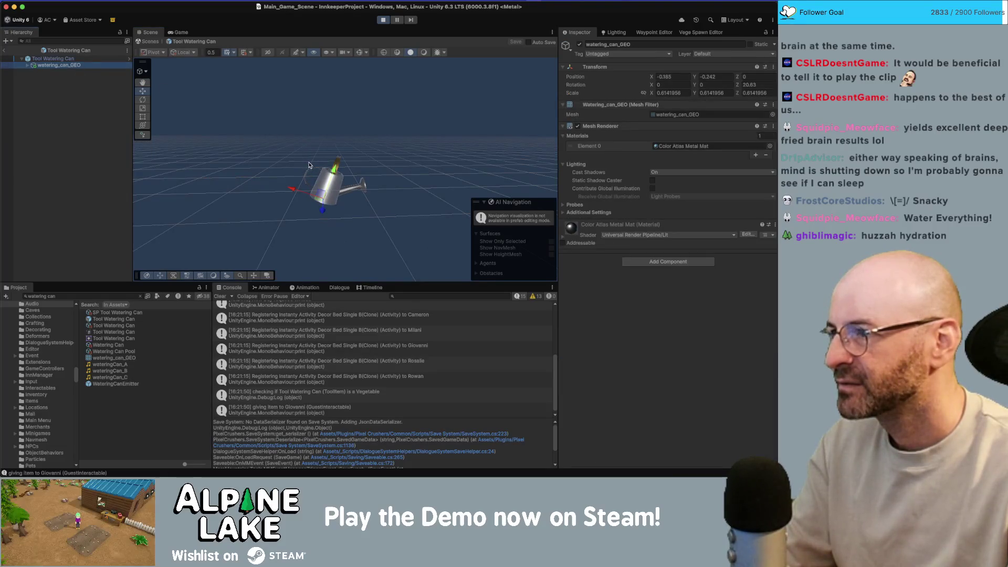
{"action": "left_click", "coordinate": [73, 110]}
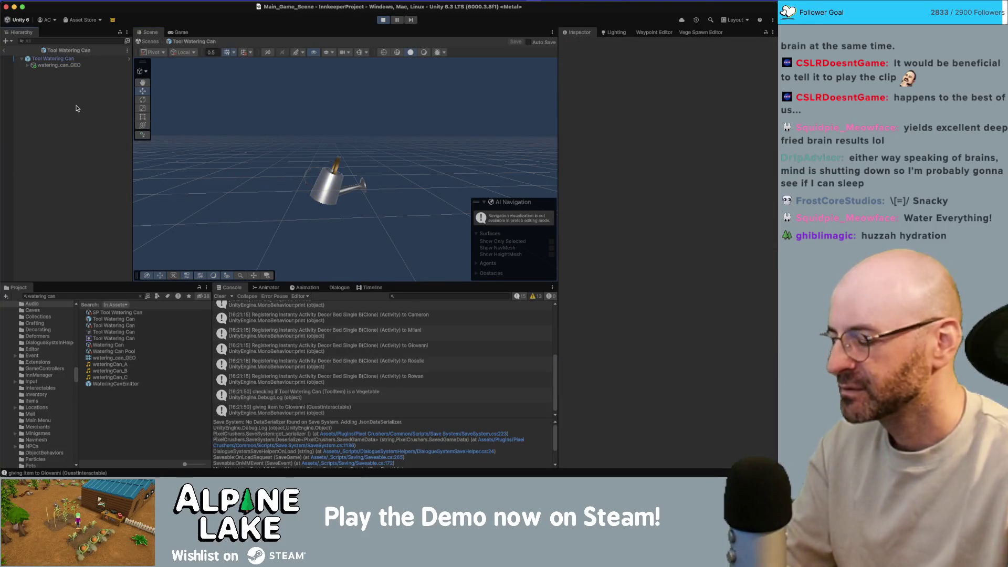
{"action": "key", "text": "super+shift+n"}
{"action": "key", "text": "Return"}
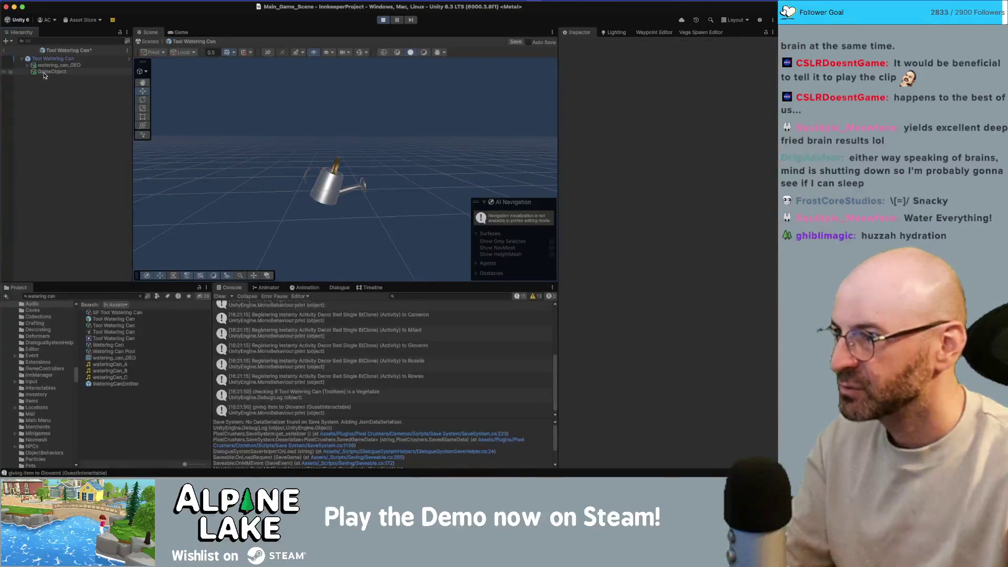
{"action": "left_click", "coordinate": [688, 77]}
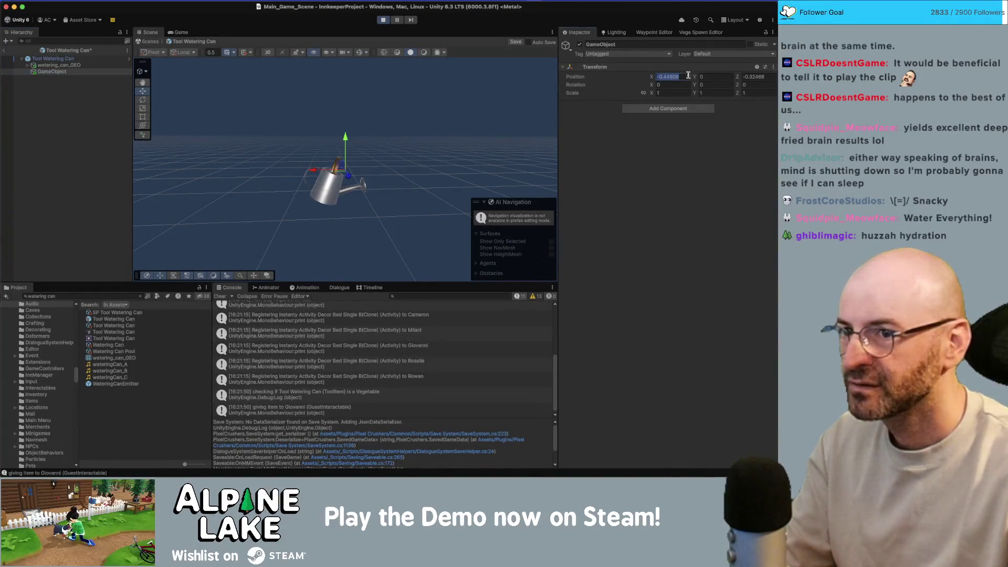
{"action": "type", "text": "0"}
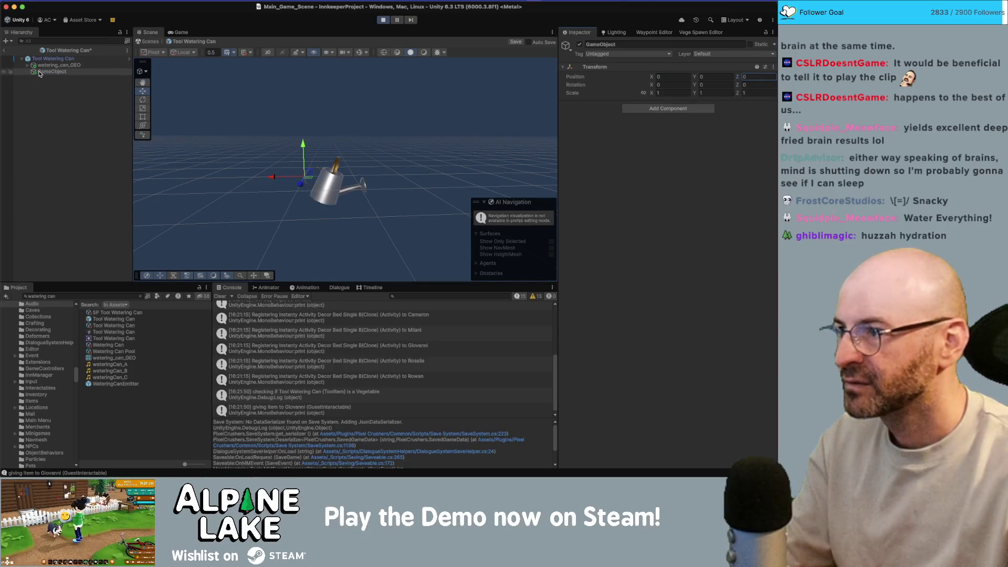
{"action": "left_click_drag", "start_coordinate": [39, 74], "coordinate": [50, 74]}
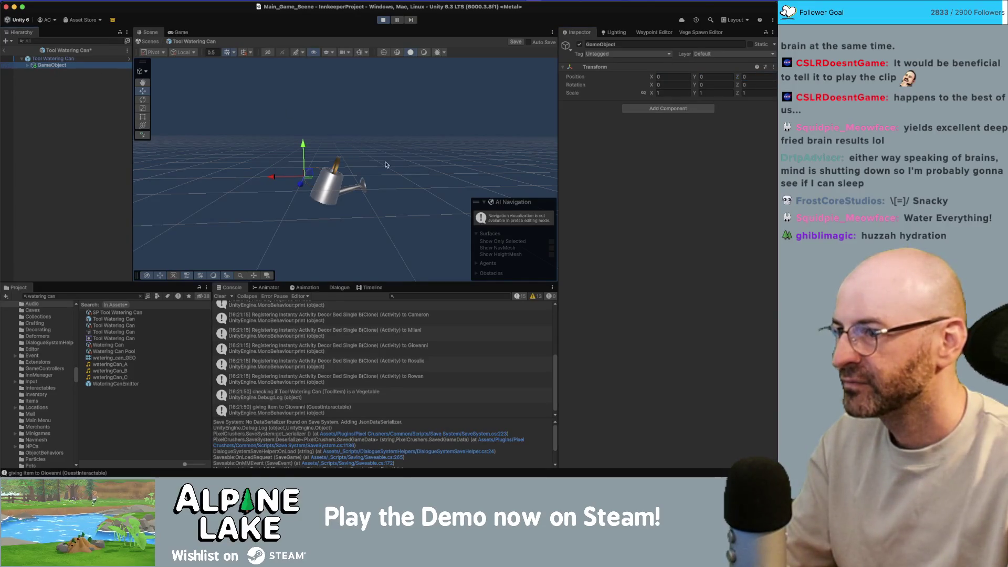
Scale the object down to about 0.8851.
{"action": "key", "text": "e"}
{"action": "key", "text": "r"}
{"action": "left_click_drag", "start_coordinate": [303, 177], "coordinate": [295, 176]}
Back in the main scene, water around the room with the resized can.
{"action": "left_click", "coordinate": [5, 52]}
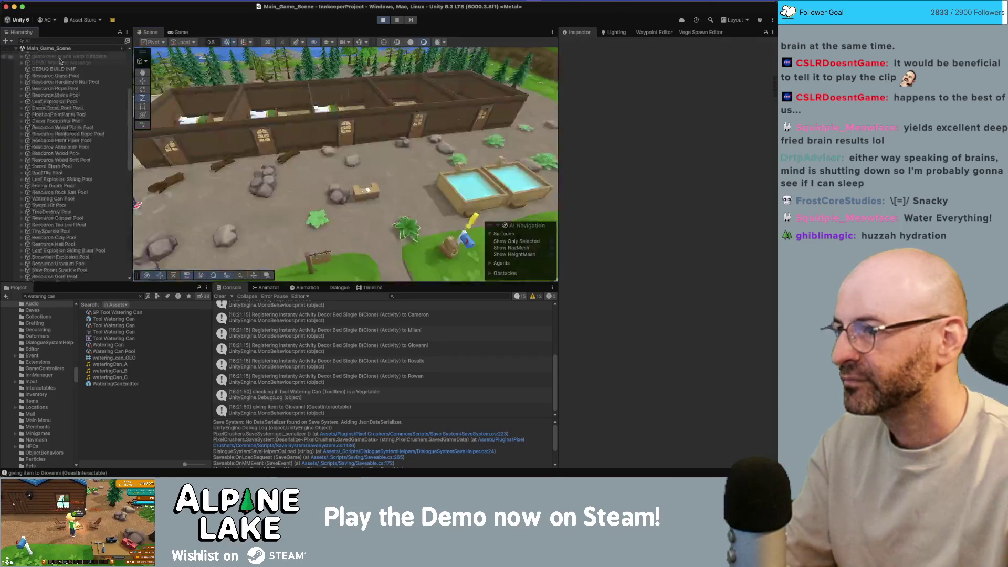
{"action": "left_click", "coordinate": [178, 32]}
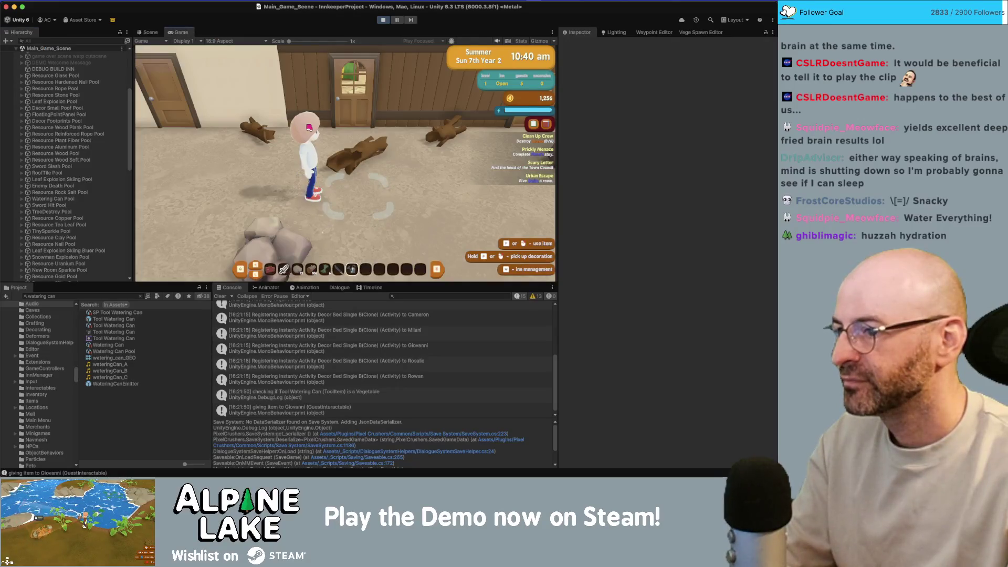
{"action": "key", "text": "d"}
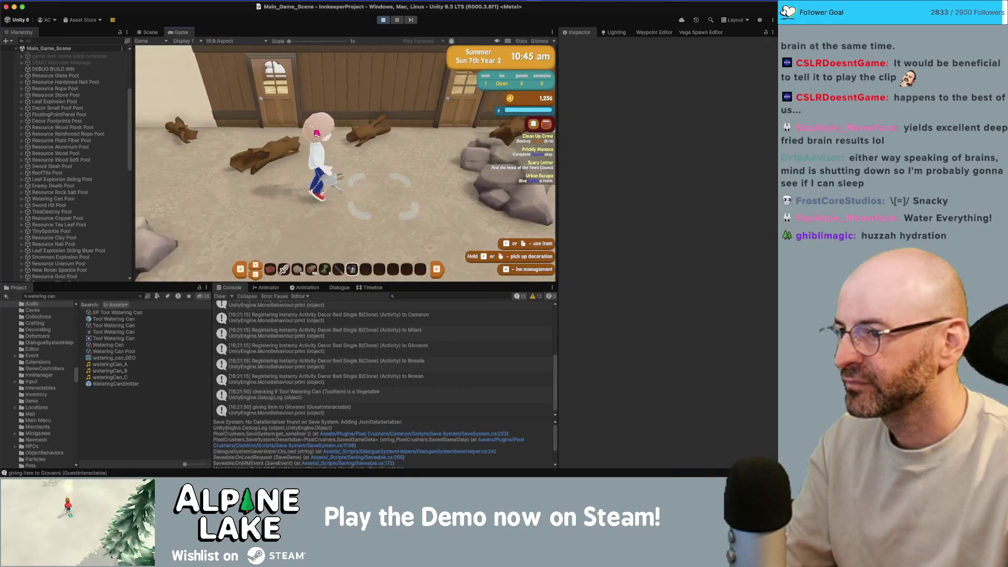
{"action": "key", "text": "a"}
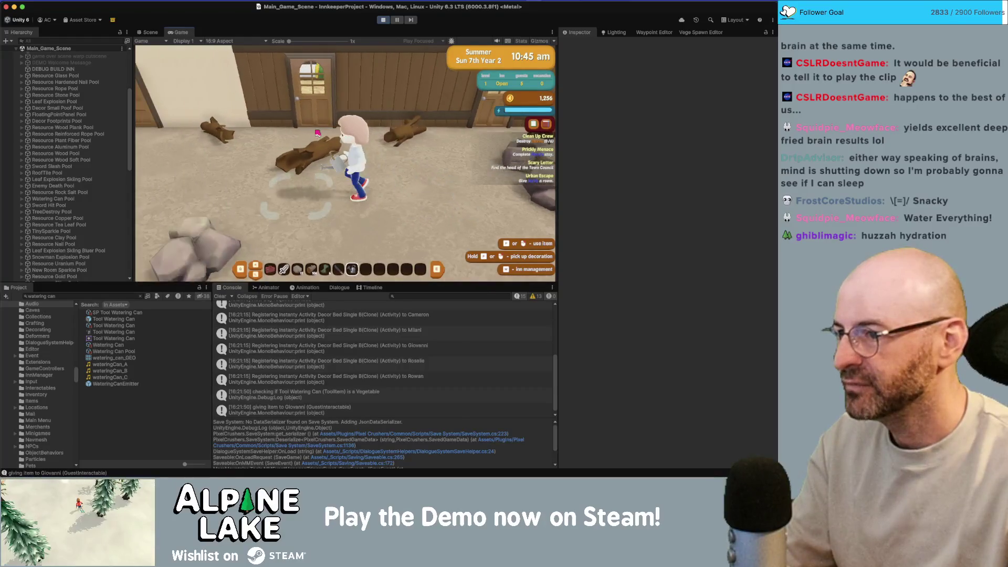
{"action": "key", "text": "a"}
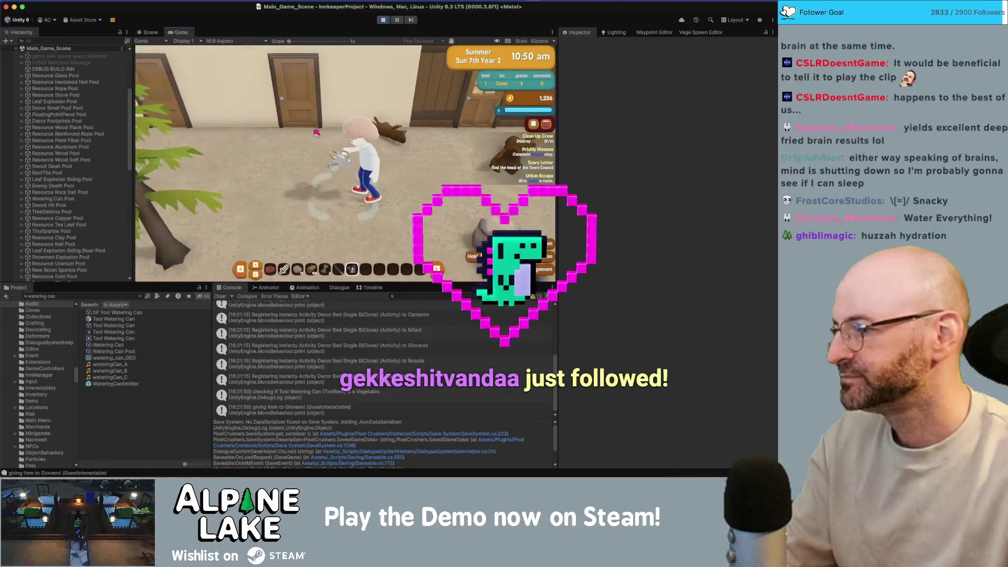
{"action": "key", "text": "w"}
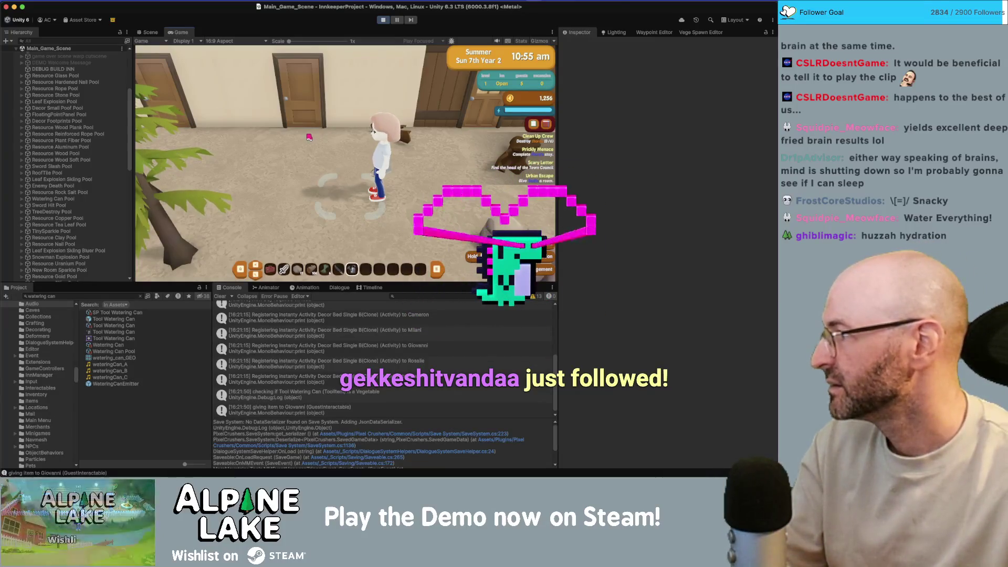
Keep watering through the rocky area and along the back wall while walking right.
{"action": "key", "text": "s"}
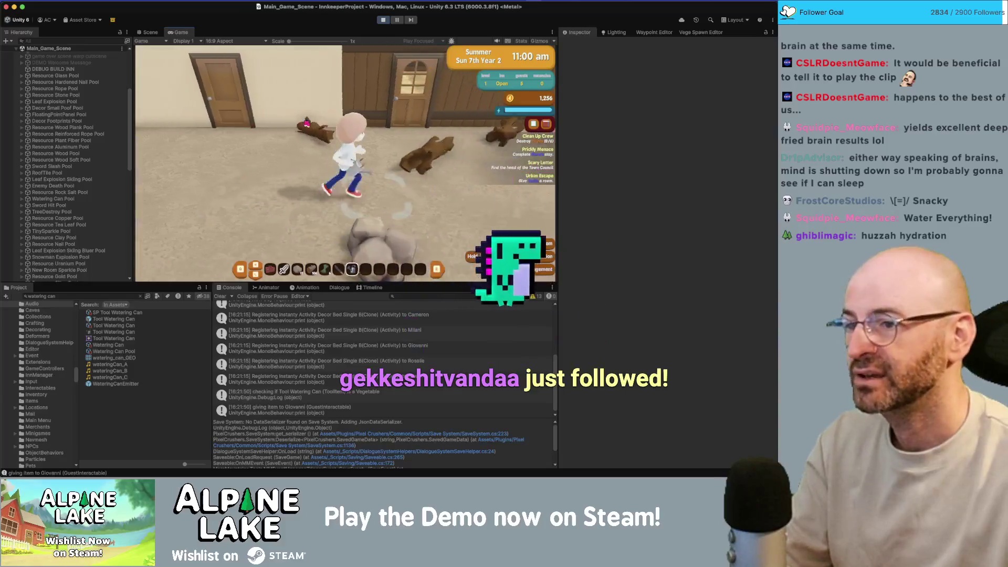
{"action": "key", "text": "w"}
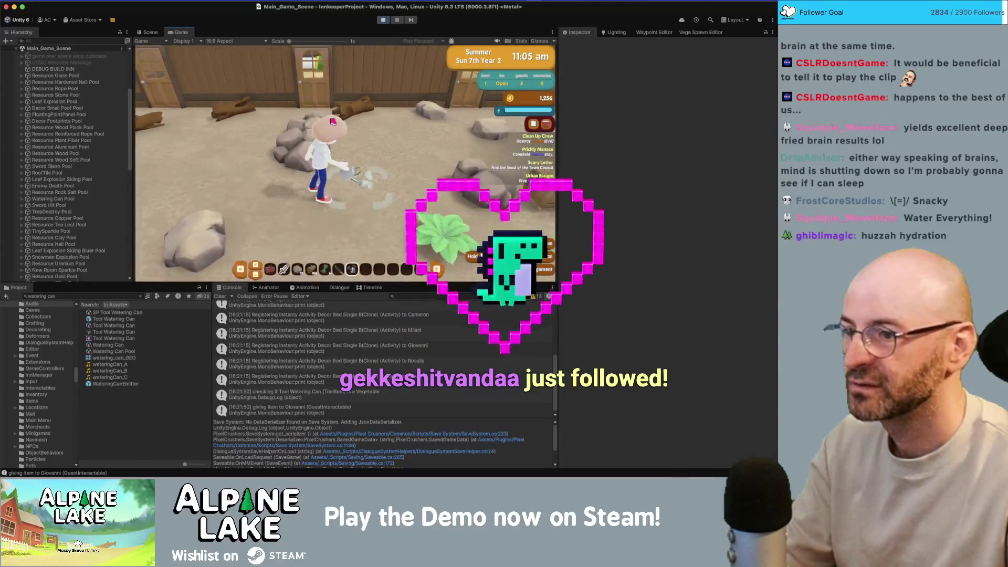
{"action": "key", "text": "d"}
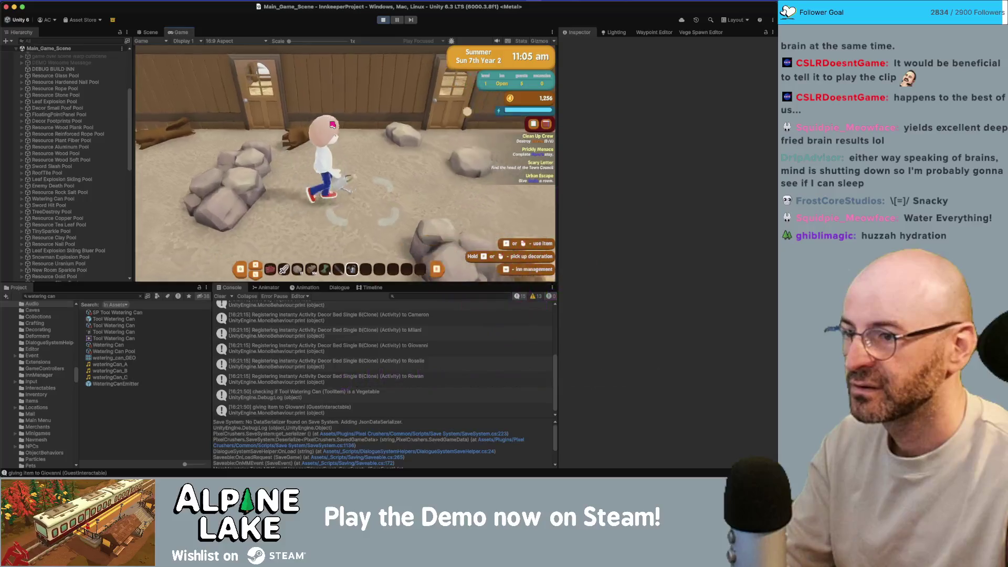
{"action": "key", "text": "d"}
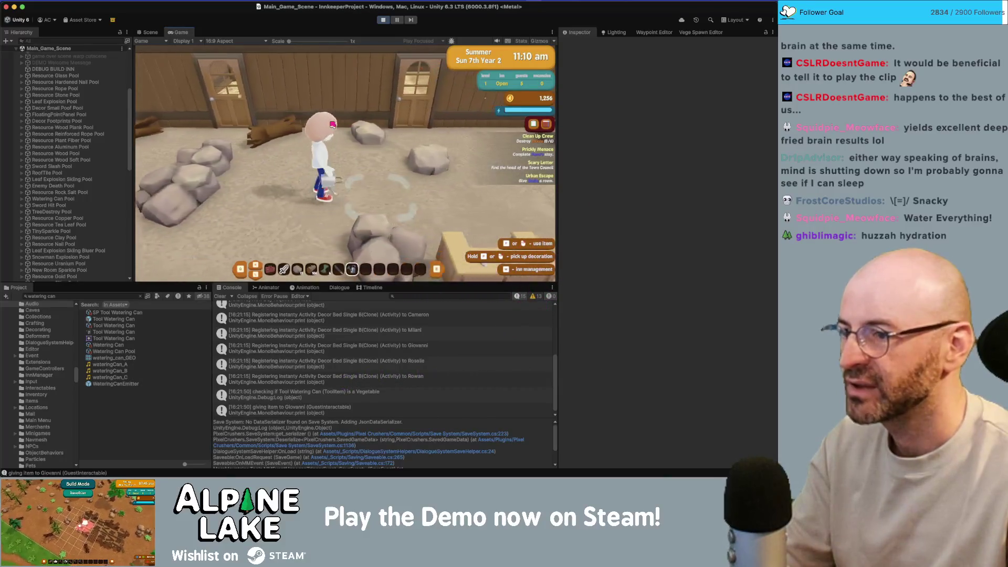
{"action": "key", "text": "d"}
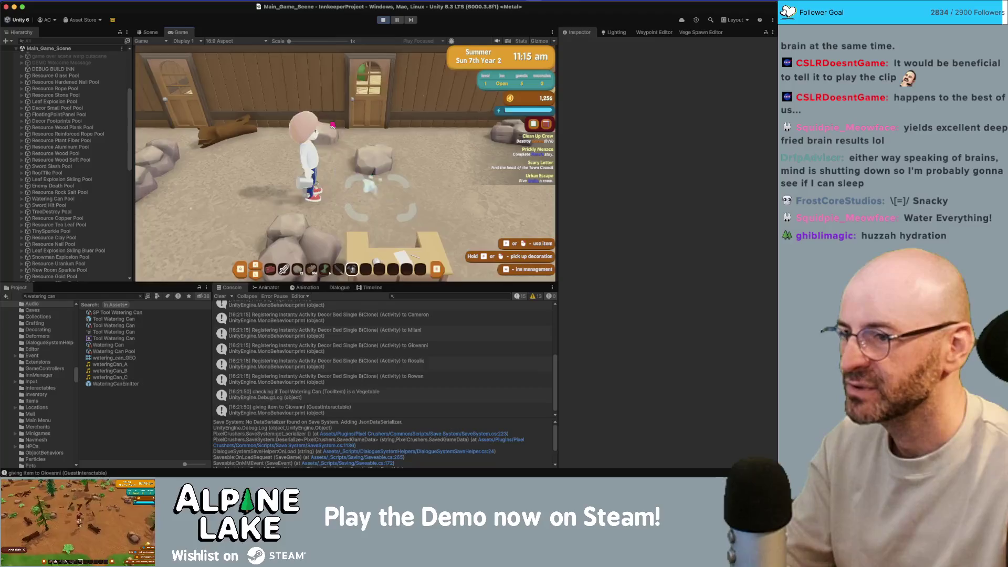
{"action": "key", "text": "d"}
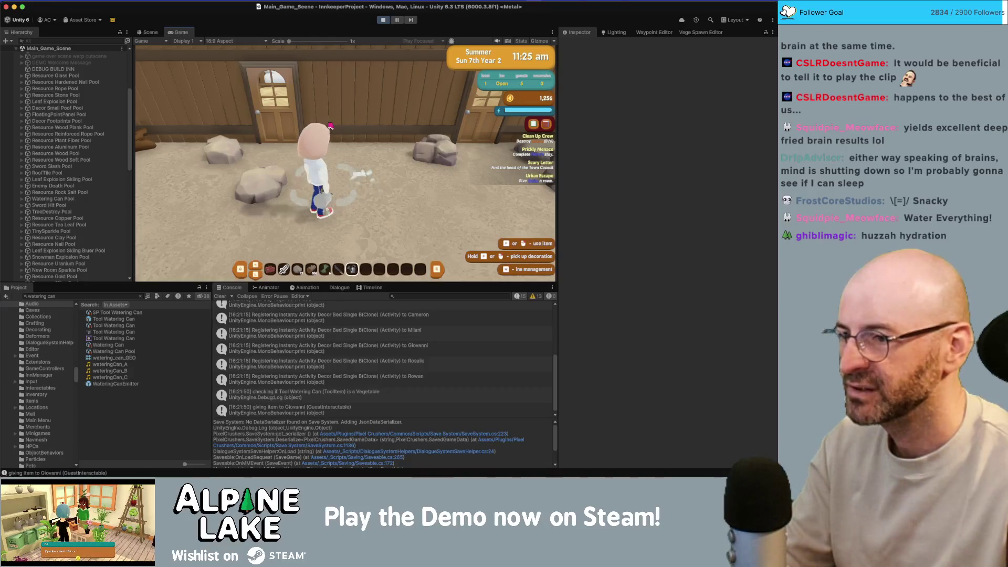
{"action": "key", "text": "d"}
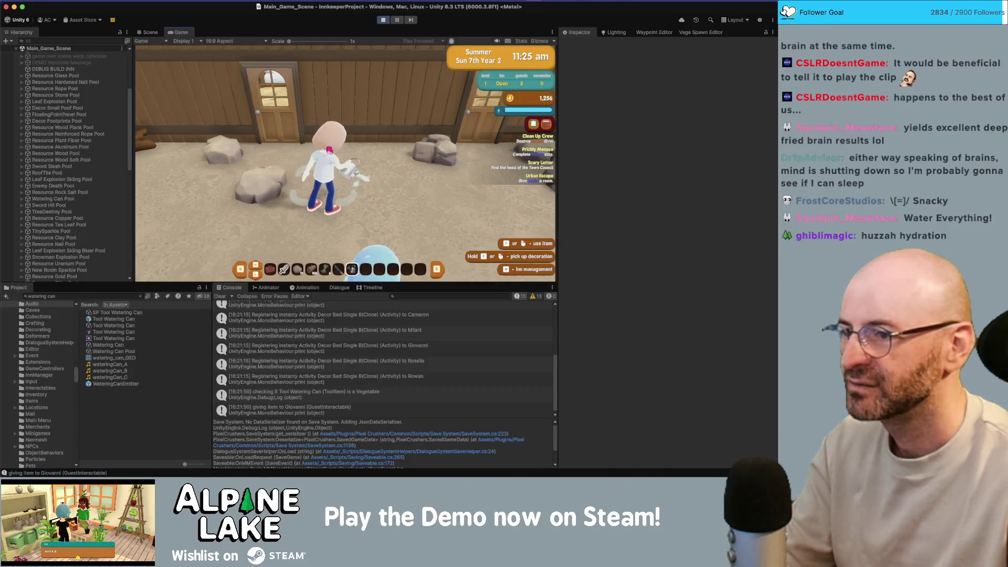
{"action": "key", "text": "d"}
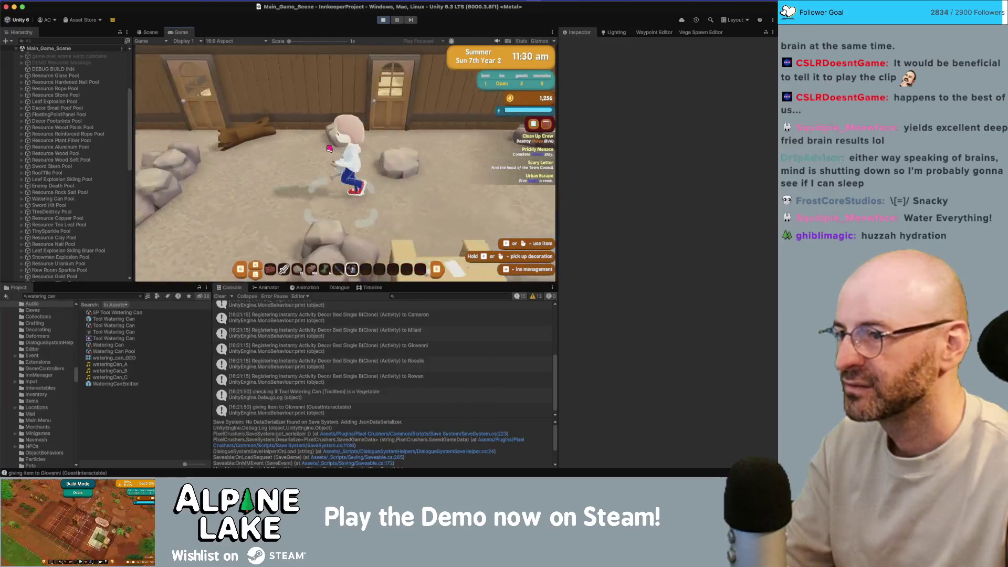
Stop Play mode and orbit the Scene view to look down on the path near the player.
{"action": "left_click", "coordinate": [388, 19]}
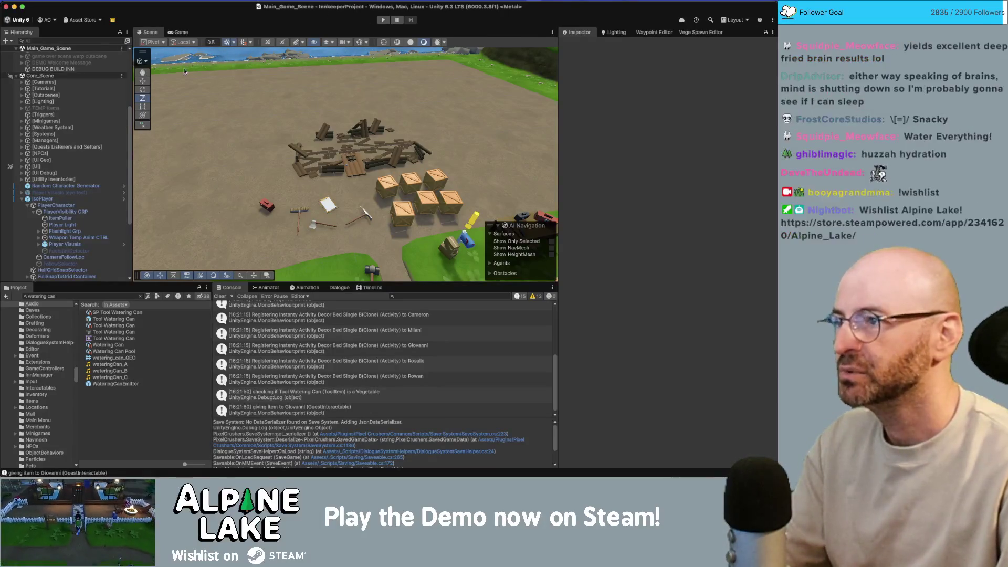
{"action": "left_click", "coordinate": [178, 33]}
{"action": "left_click", "coordinate": [151, 33]}
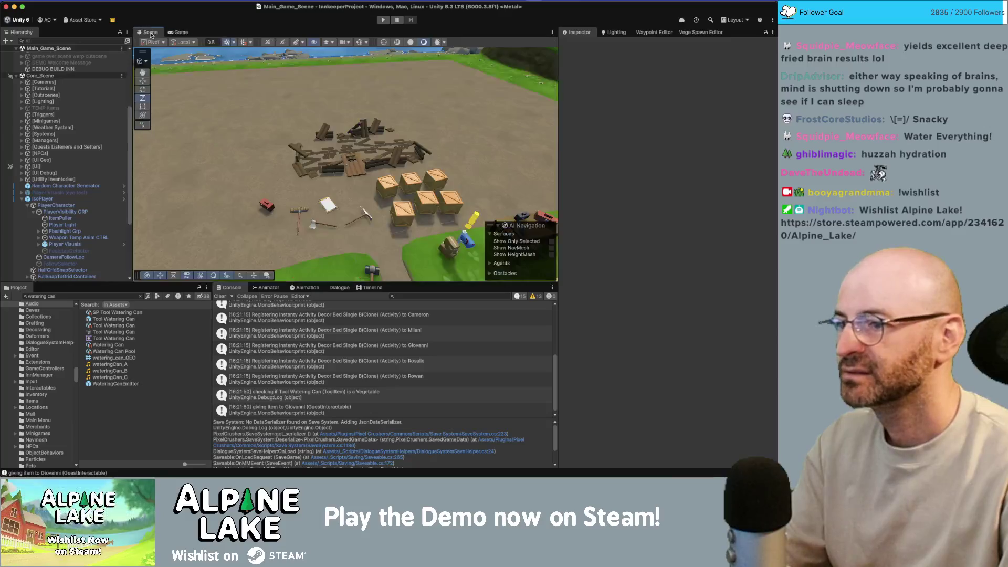
{"action": "left_click_drag", "start_coordinate": [362, 138], "coordinate": [364, 171]}
{"action": "scroll", "coordinate": [365, 172], "scroll_direction": "up", "scroll_amount": 5}
{"action": "scroll", "coordinate": [366, 173], "scroll_direction": "down", "scroll_amount": 6}
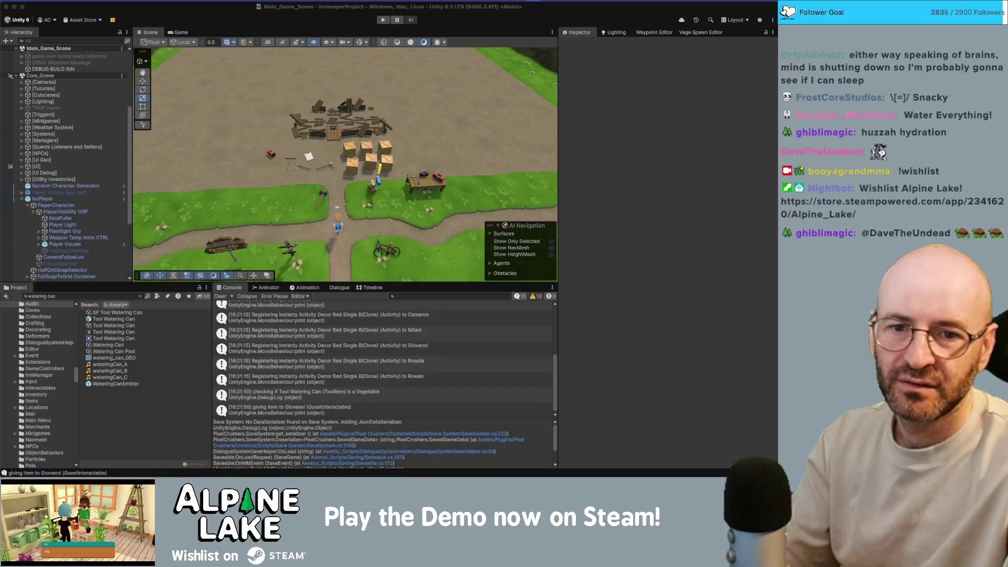
{"action": "left_click", "coordinate": [278, 21]}
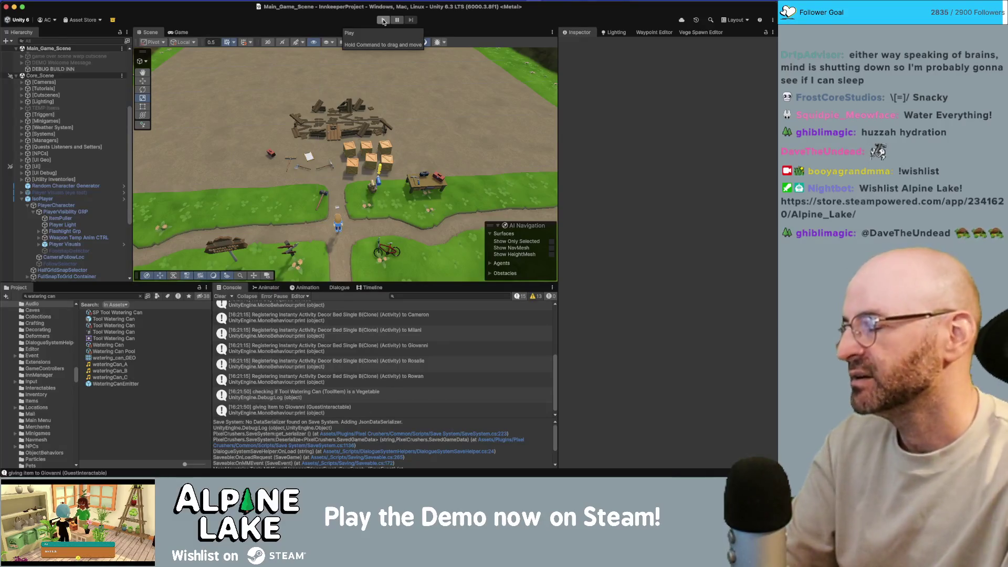
Cycle from the Freesound browser back to the Unity editor.
{"action": "key", "text": "super+Tab"}
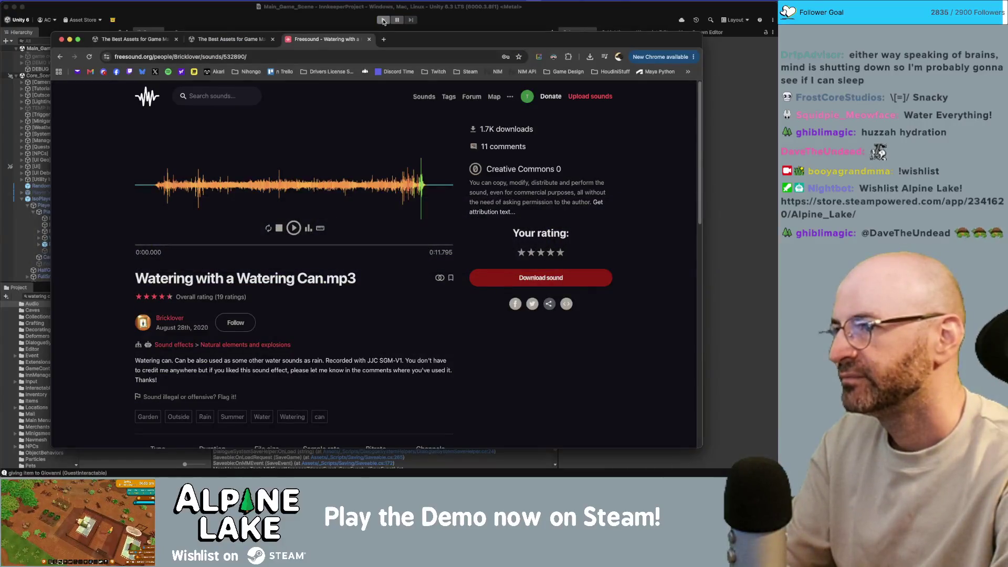
{"action": "key", "text": "super+Tab"}
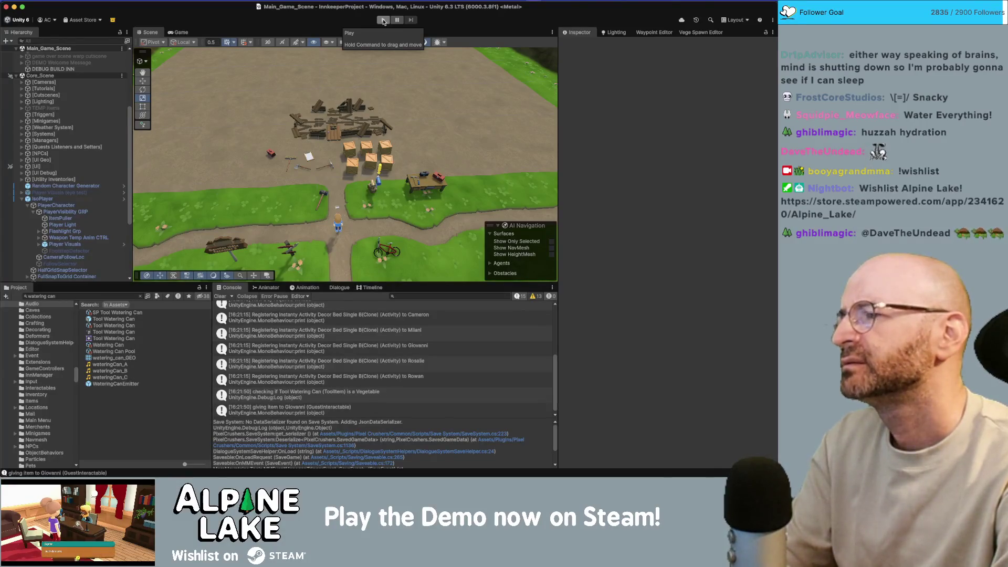
{"action": "key", "text": "super+Tab"}
{"action": "key", "text": "super+Tab"}
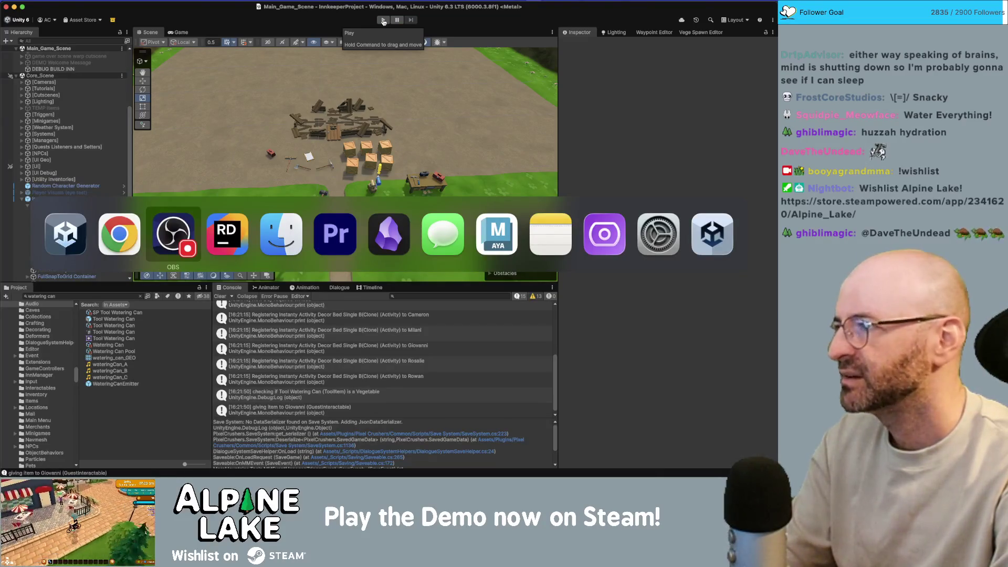
In Rider's PlayerState.cs, highlight selectorTransform usages in ToolInteraction, including the OverlapBox line.
{"action": "key", "text": "super+Tab"}
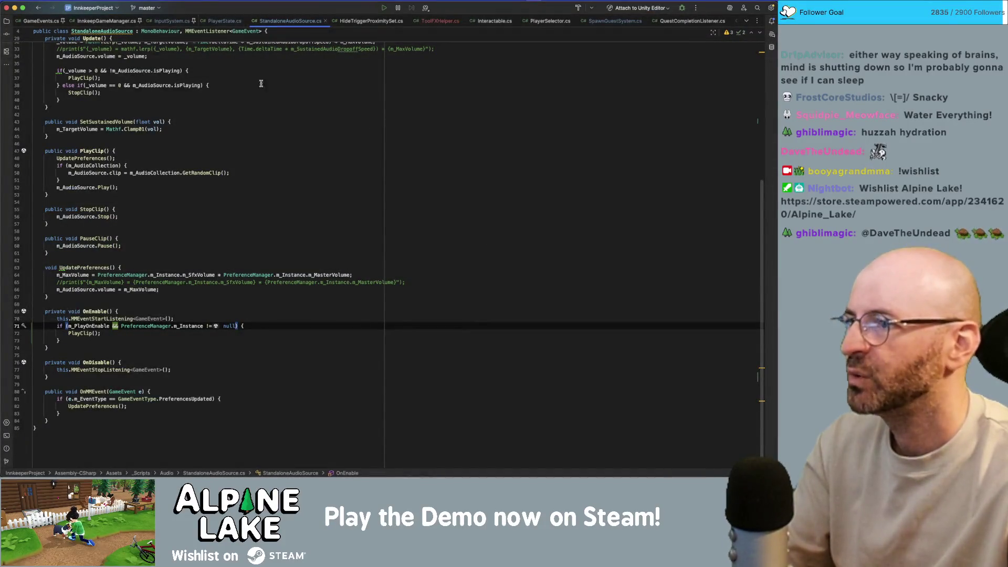
{"action": "left_click", "coordinate": [224, 21]}
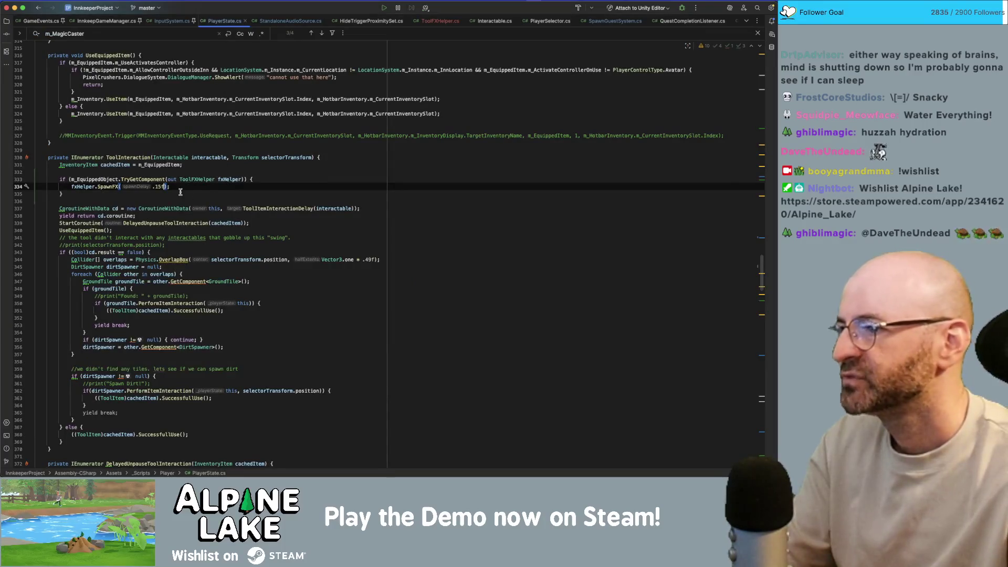
{"action": "key", "text": "Down"}
{"action": "left_click", "coordinate": [136, 158]}
{"action": "left_click", "coordinate": [204, 157]}
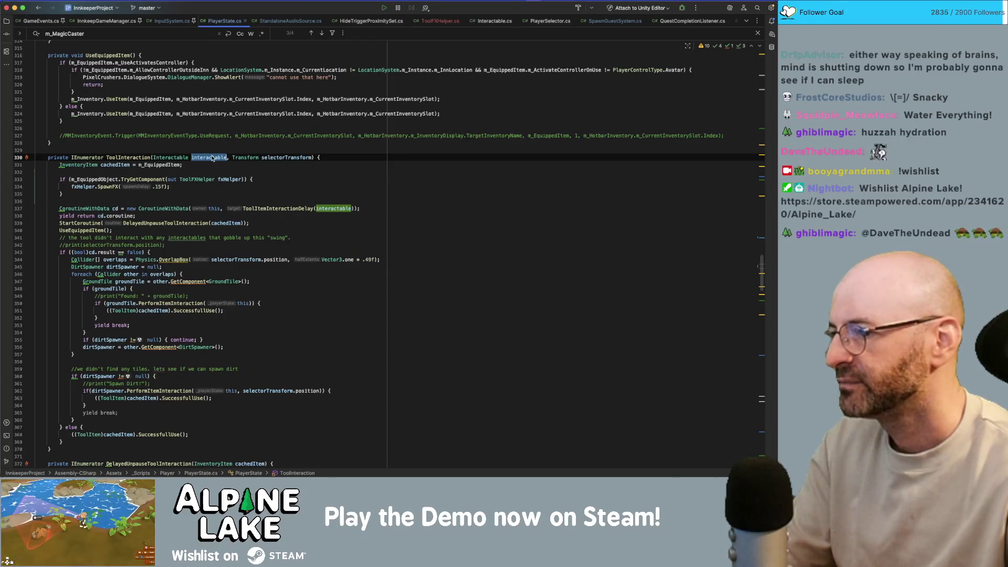
{"action": "double_click", "coordinate": [267, 157]}
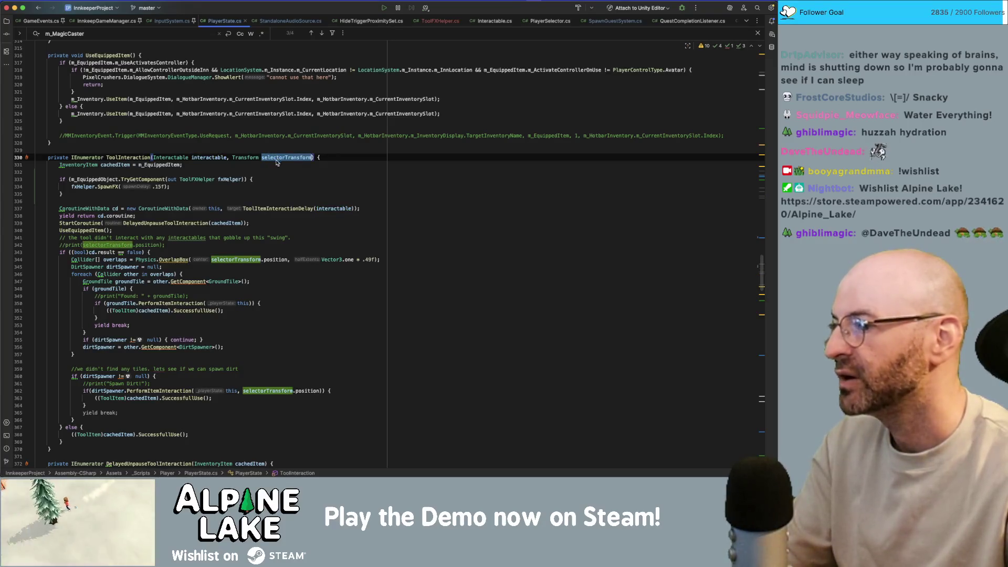
{"action": "double_click", "coordinate": [125, 245]}
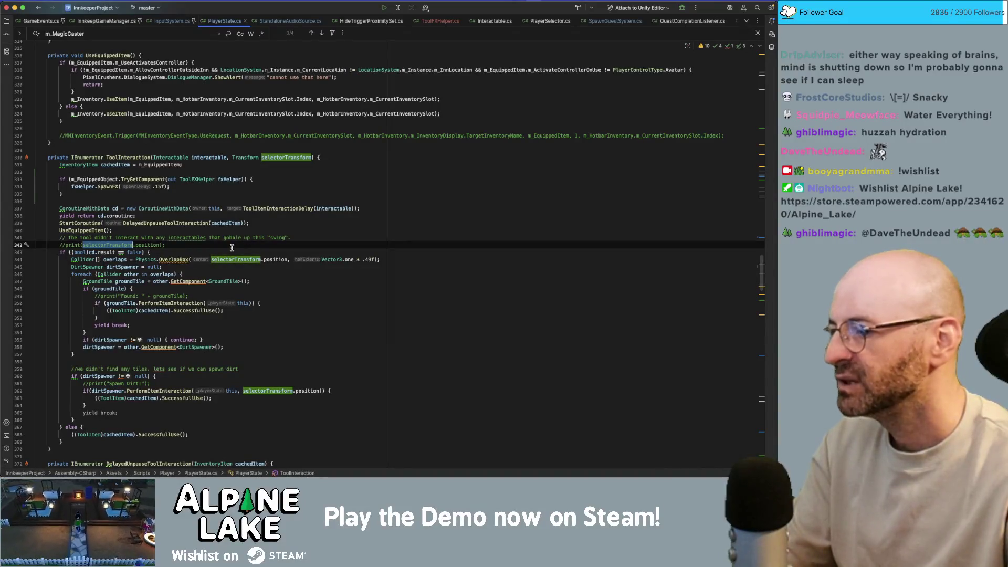
{"action": "left_click", "coordinate": [242, 259]}
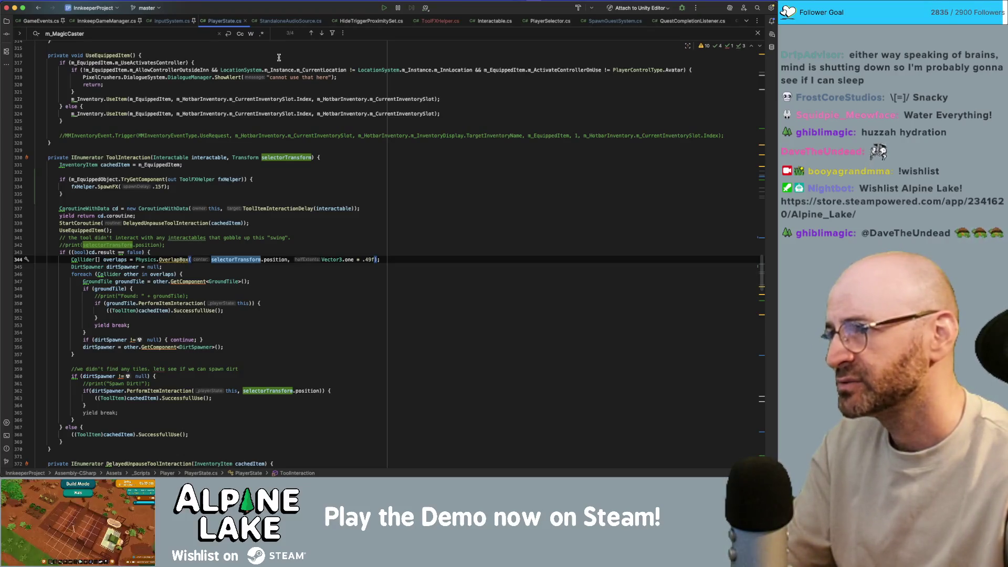
Switch back to the Unity editor.
{"action": "key", "text": "super+Tab"}
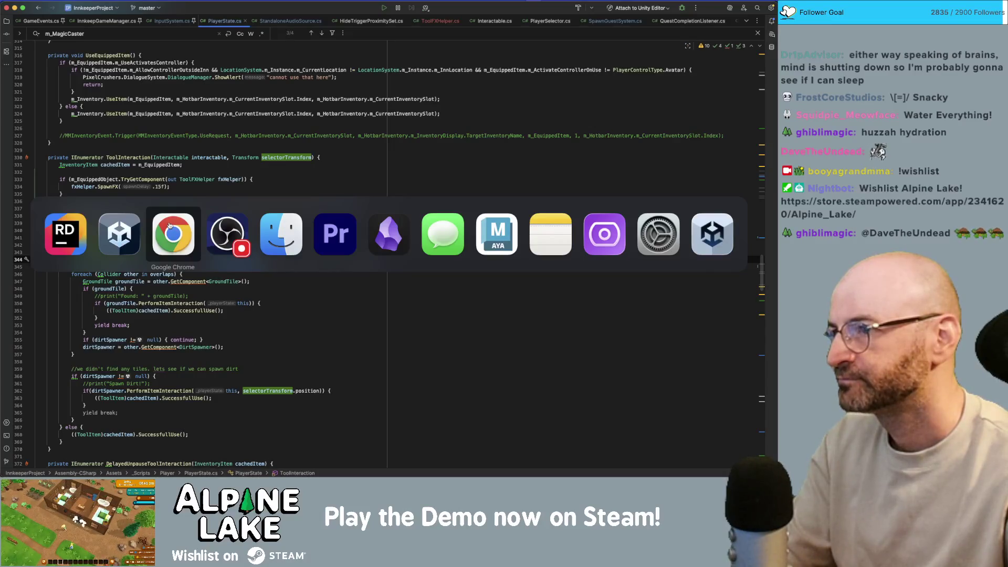
{"action": "key", "text": "super+Tab"}
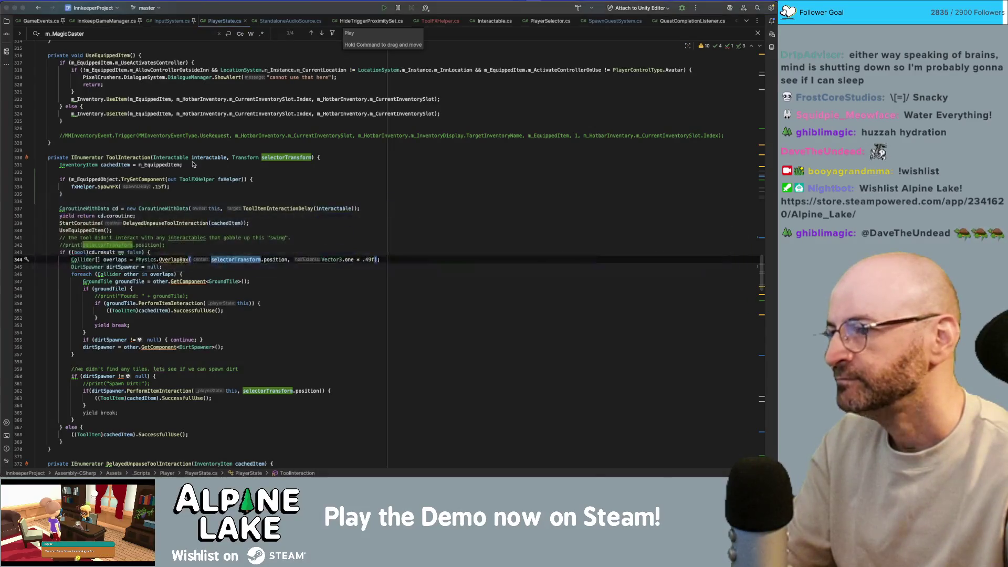
{"action": "key", "text": "super+Tab"}
{"action": "key", "text": "super+Tab"}
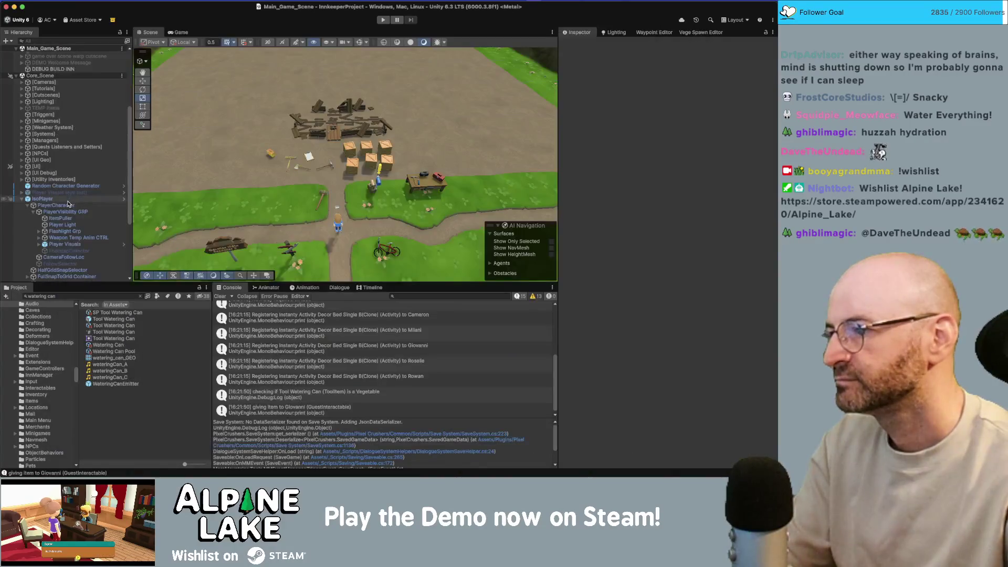
Select PlayerCharacter, expand [PrimaryPlayerControllers], and open the PlayerNav script in Rider.
{"action": "left_click", "coordinate": [68, 204]}
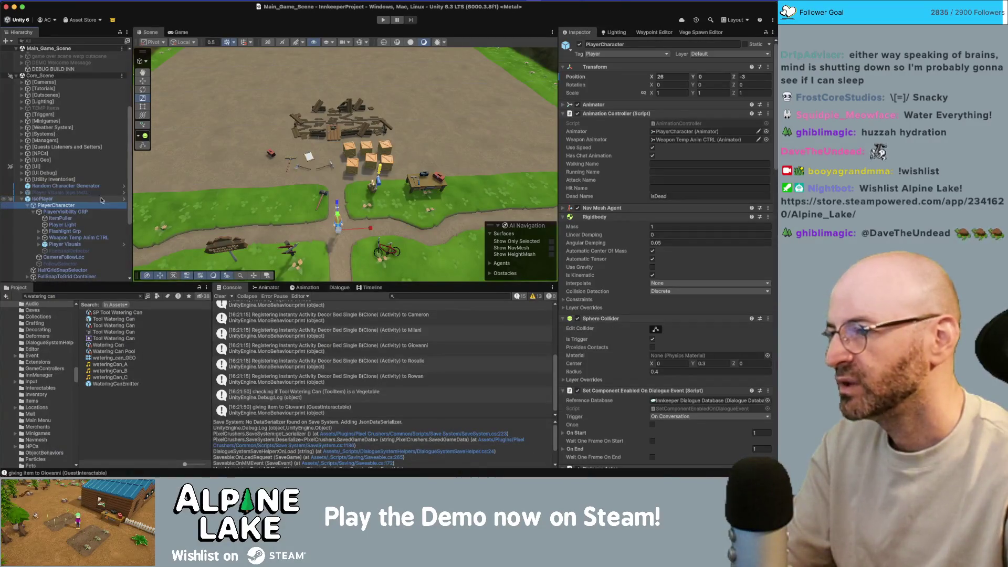
{"action": "scroll", "coordinate": [74, 226], "scroll_direction": "down", "scroll_amount": 3}
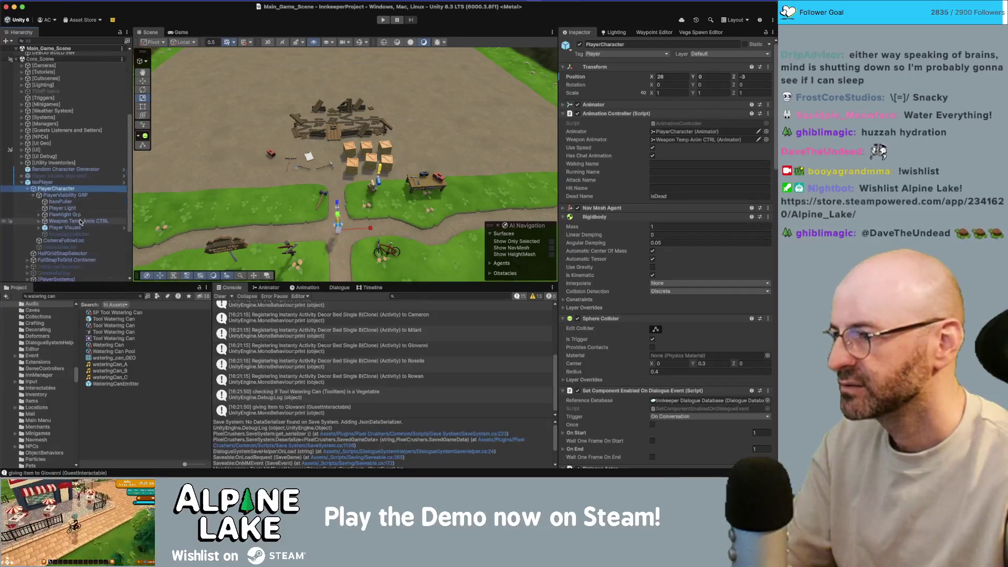
{"action": "scroll", "coordinate": [69, 231], "scroll_direction": "down", "scroll_amount": 1}
{"action": "left_click", "coordinate": [33, 255]}
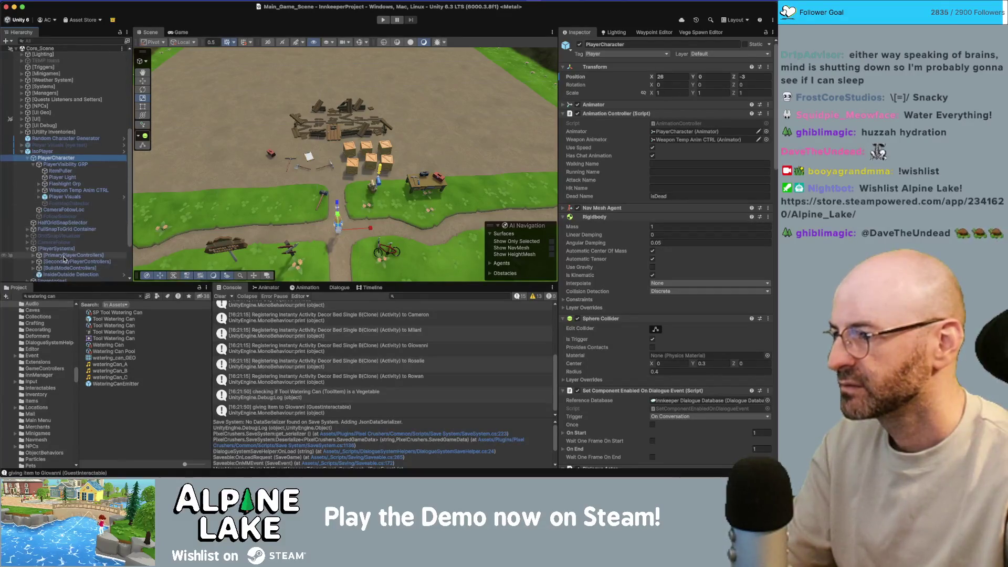
{"action": "left_click", "coordinate": [58, 262]}
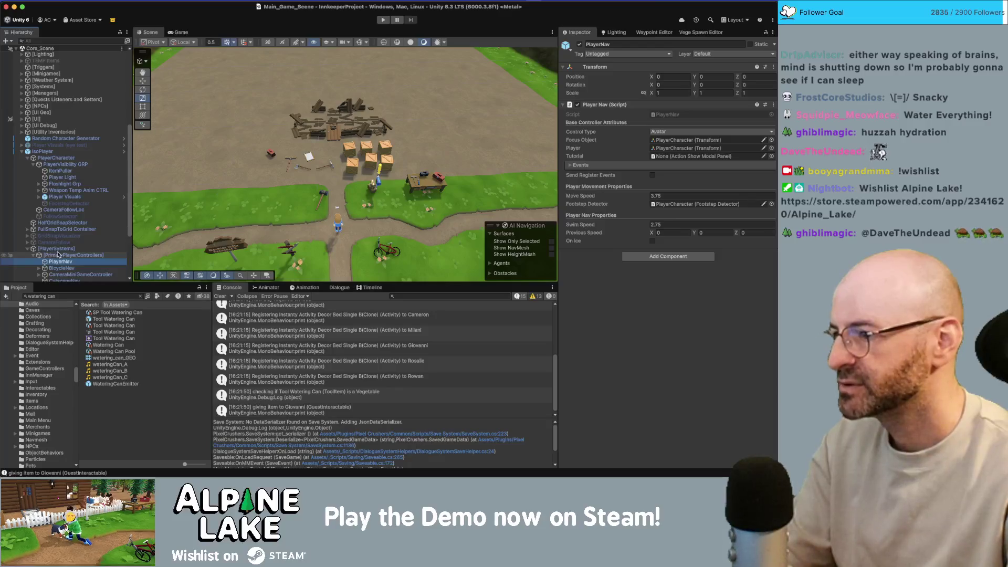
{"action": "double_click", "coordinate": [682, 116]}
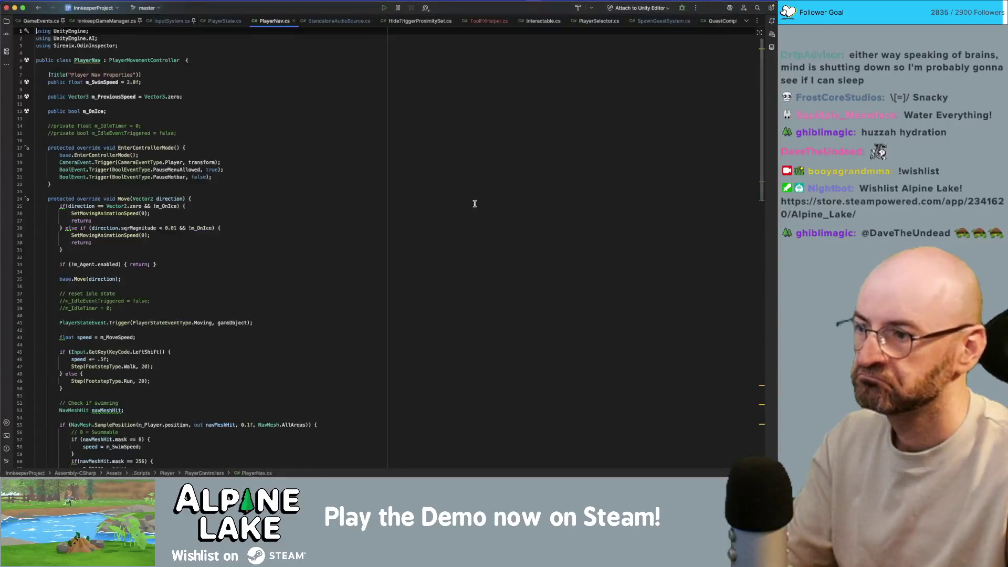
Search PlayerNav.cs for 'rotate', then follow the Look call into PlayerMovementController.cs.
{"action": "left_click", "coordinate": [258, 219]}
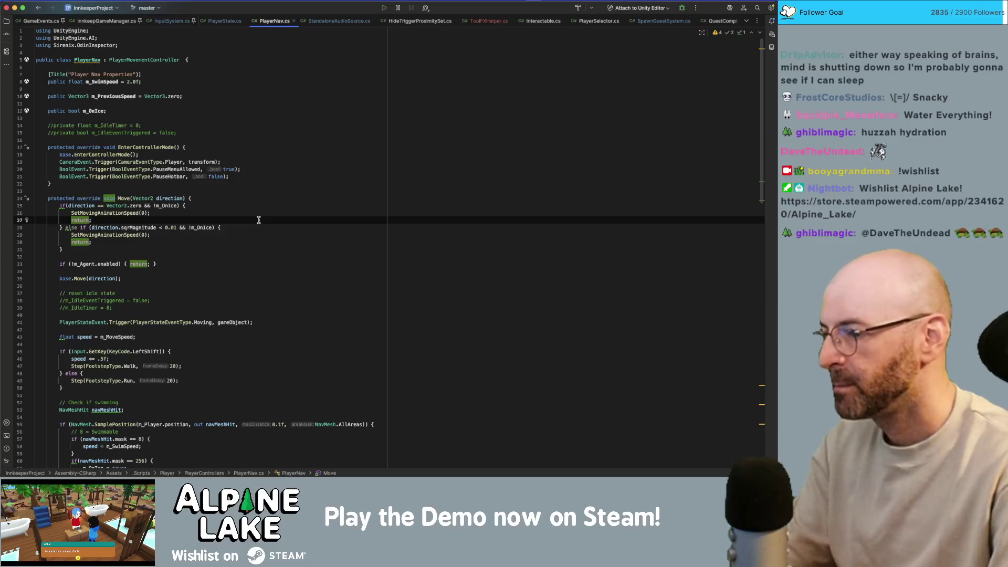
{"action": "scroll", "coordinate": [259, 219], "scroll_direction": "down", "scroll_amount": 5}
{"action": "key", "text": "super+f"}
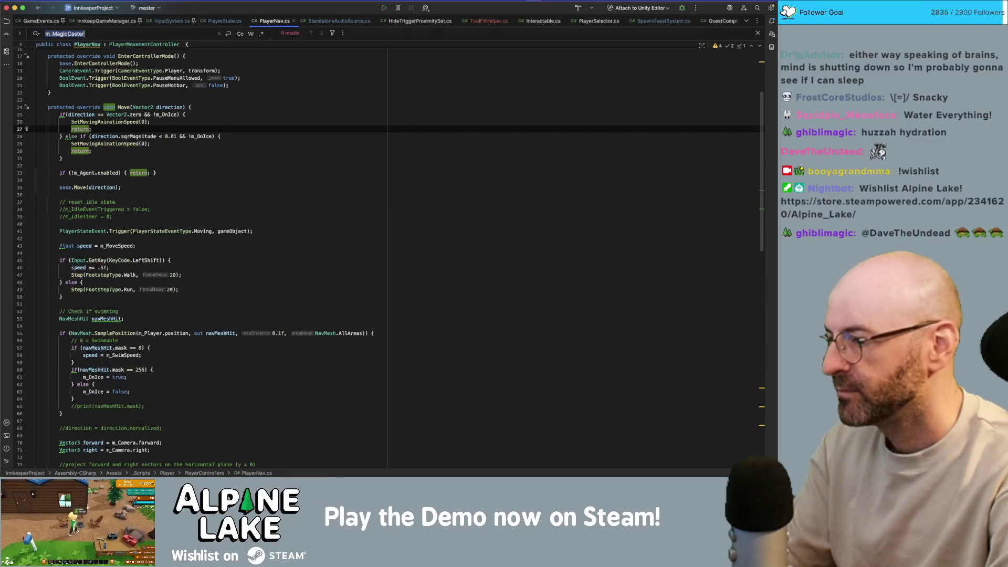
{"action": "scroll", "coordinate": [383, 252], "scroll_direction": "down", "scroll_amount": 3}
{"action": "key", "text": "BackSpace"}
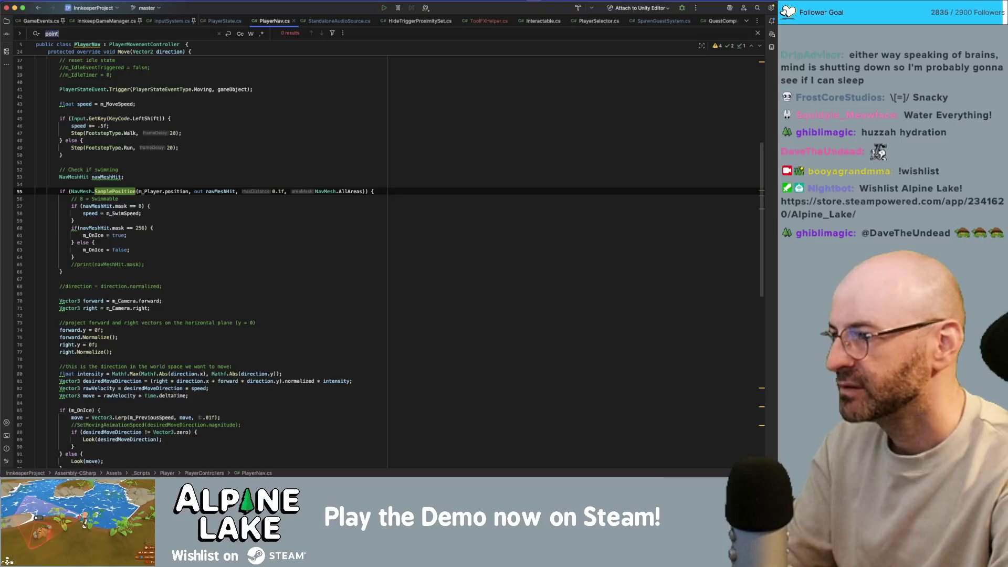
{"action": "scroll", "coordinate": [383, 252], "scroll_direction": "down", "scroll_amount": 20}
{"action": "type", "text": "rotate"}
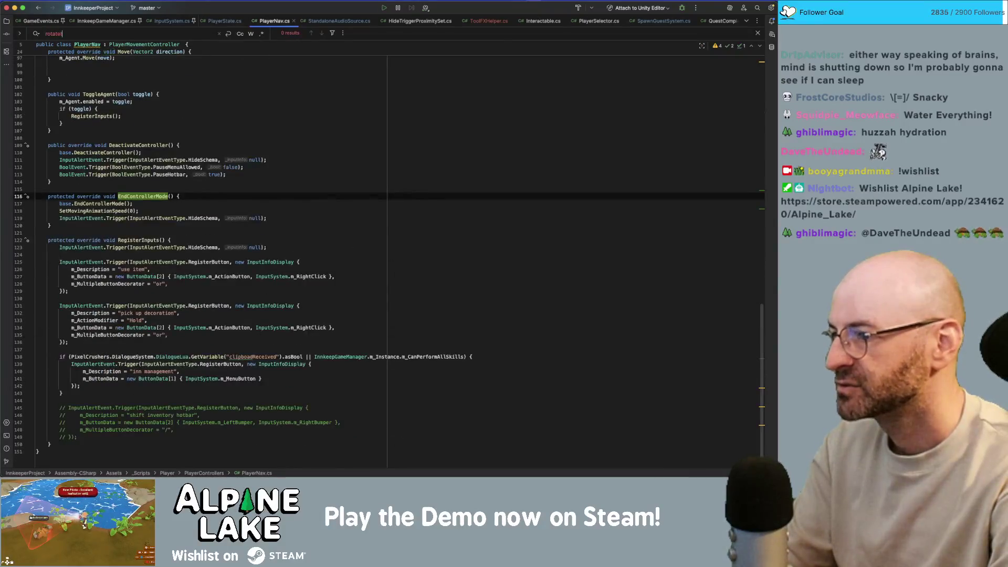
{"action": "key", "text": "BackSpace"}
{"action": "key", "text": "BackSpace"}
{"action": "key", "text": "BackSpace"}
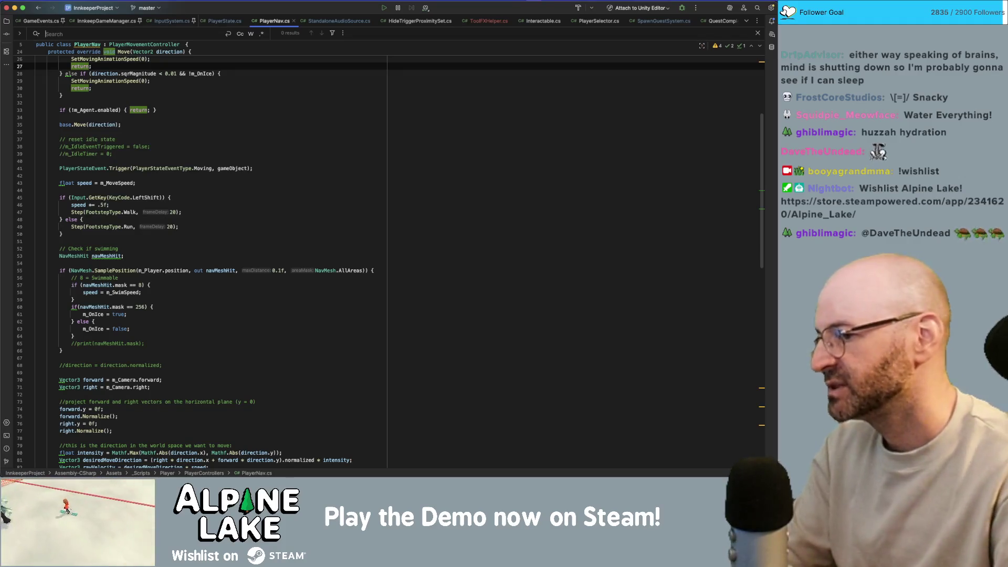
{"action": "scroll", "coordinate": [248, 268], "scroll_direction": "down", "scroll_amount": 6}
{"action": "scroll", "coordinate": [283, 254], "scroll_direction": "down", "scroll_amount": 2}
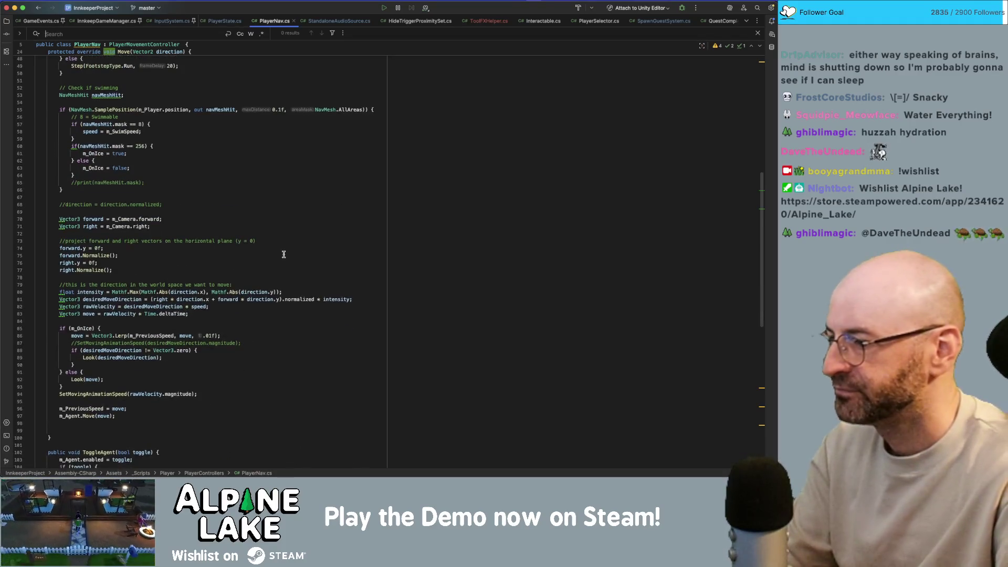
{"action": "left_click", "coordinate": [91, 358], "text": "super"}
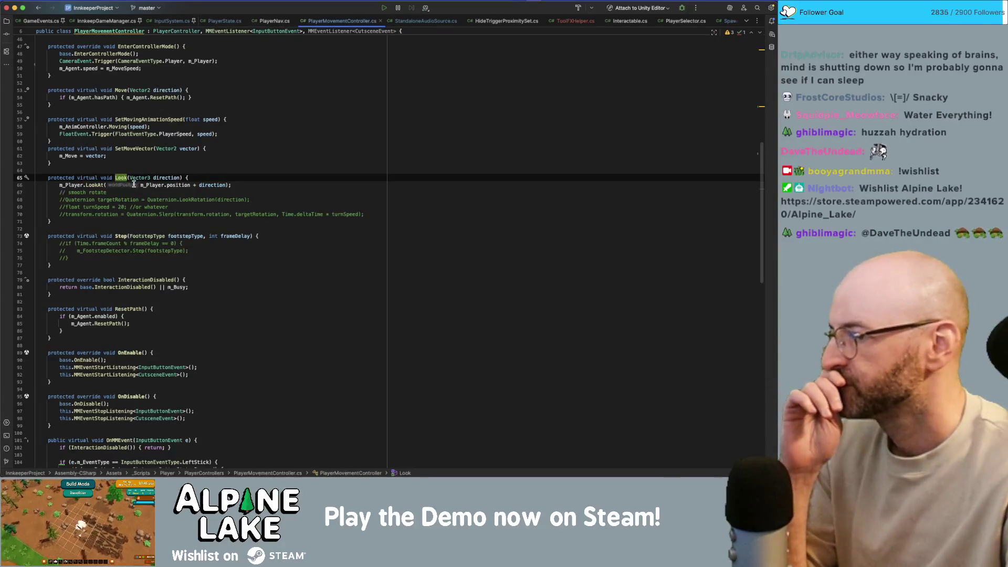
Trace how m_Player is declared and looked up by the Player tag in Awake.
{"action": "left_click", "coordinate": [97, 184]}
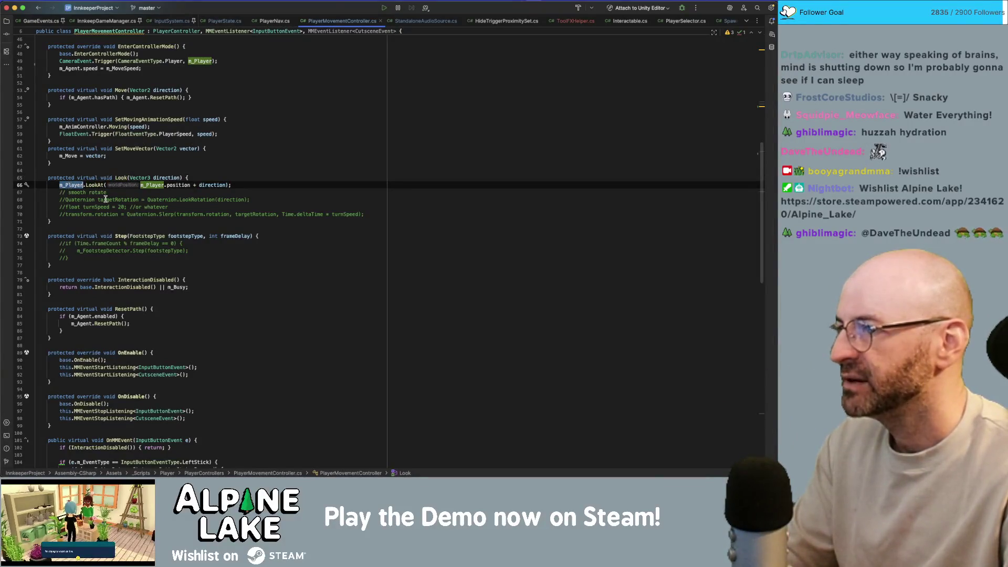
{"action": "scroll", "coordinate": [108, 302], "scroll_direction": "up", "scroll_amount": 10}
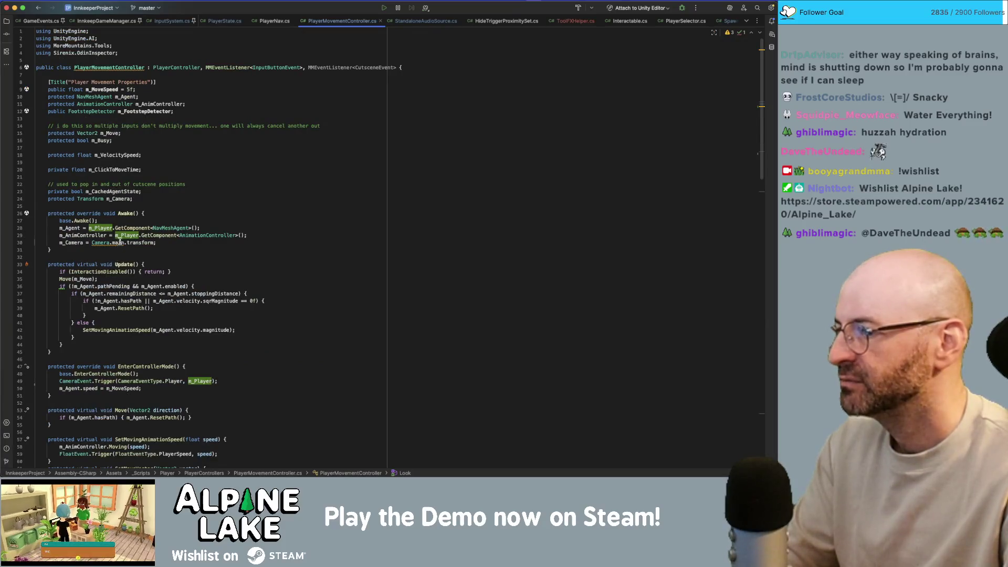
{"action": "left_click", "coordinate": [122, 237]}
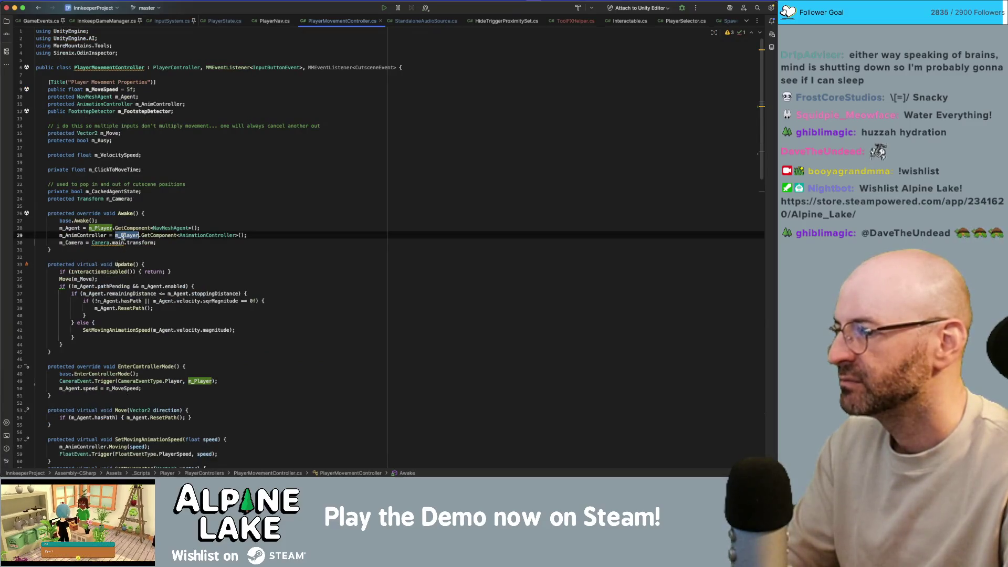
{"action": "left_click", "coordinate": [102, 228]}
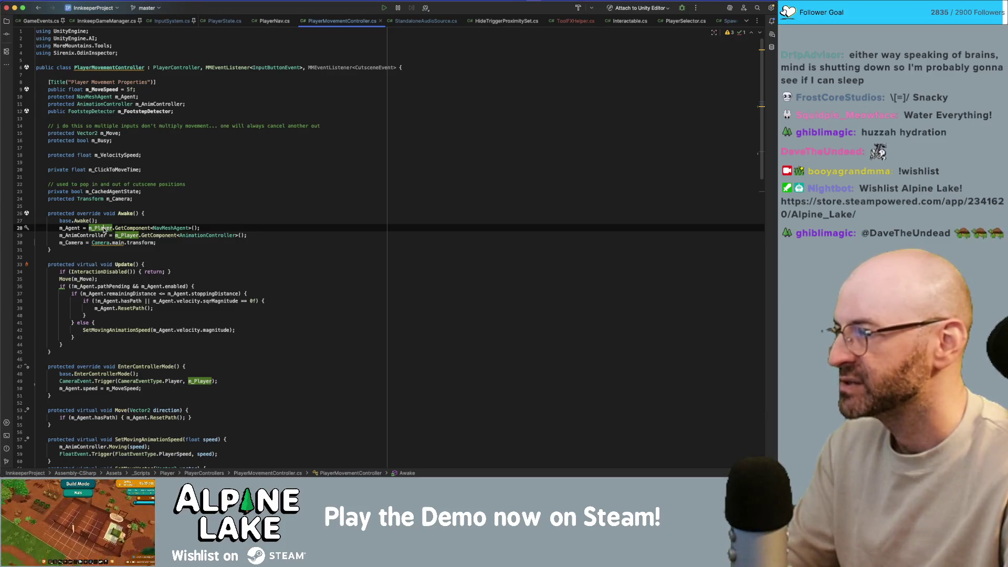
{"action": "left_click", "coordinate": [103, 229], "text": "super"}
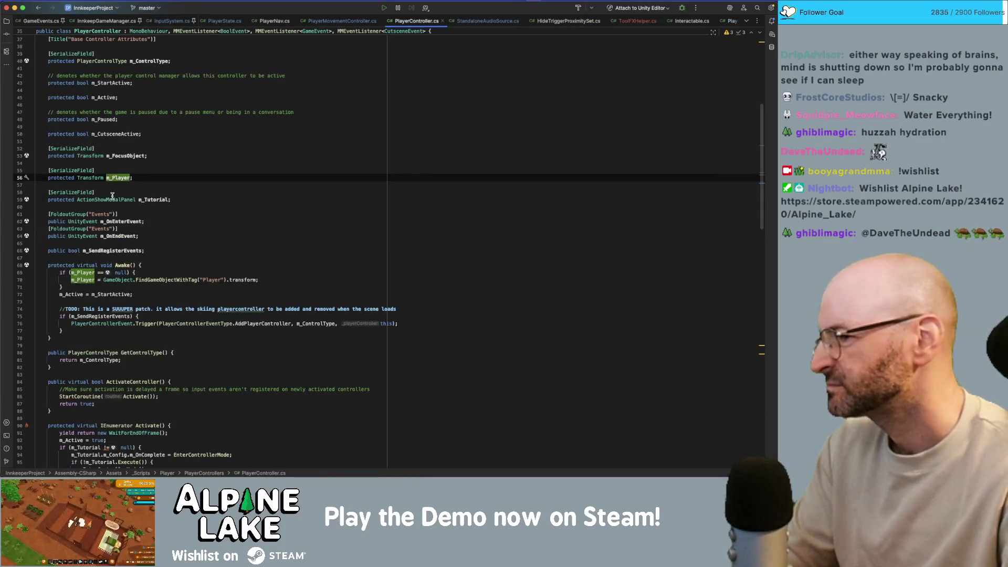
{"action": "mouse_move", "coordinate": [112, 196]}
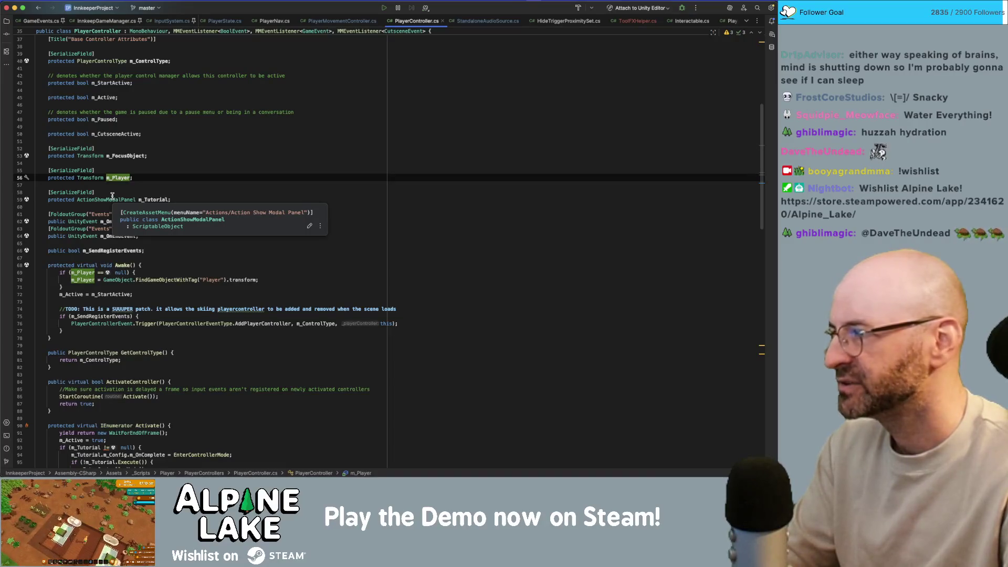
{"action": "left_click", "coordinate": [86, 273]}
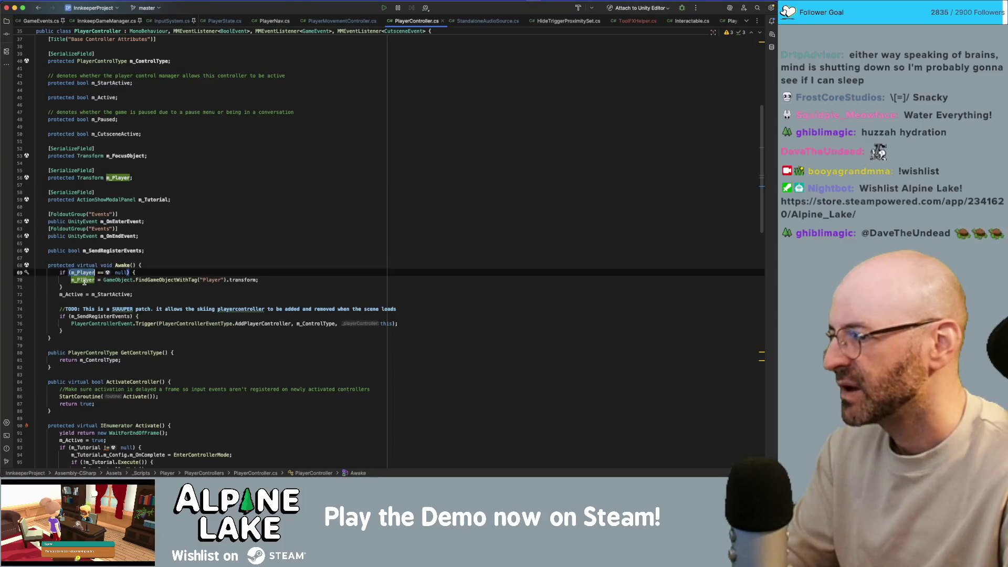
{"action": "left_click", "coordinate": [84, 281]}
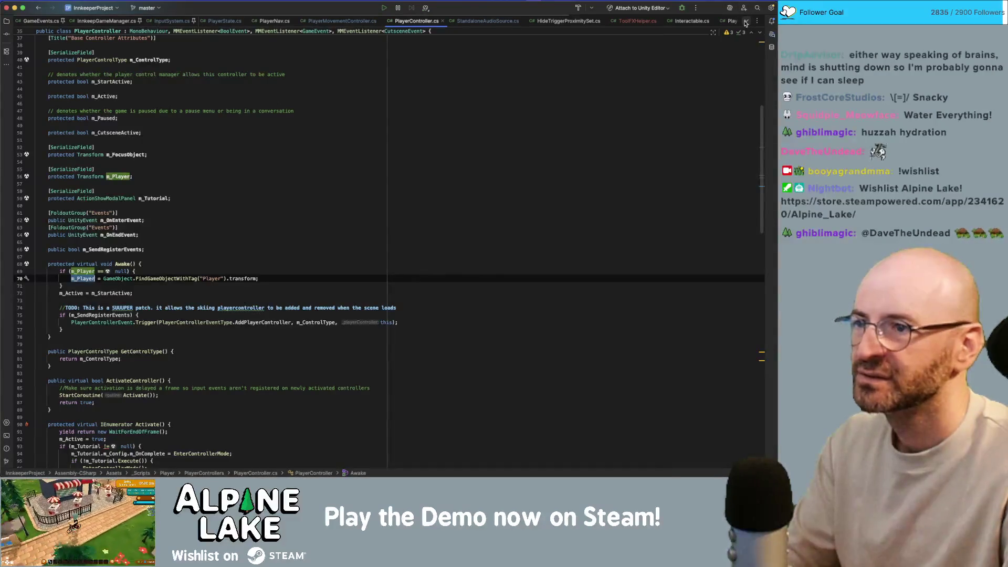
Return to Look via PlayerNav.cs and select and copy the m_Player.LookAt statement.
{"action": "left_click", "coordinate": [273, 21]}
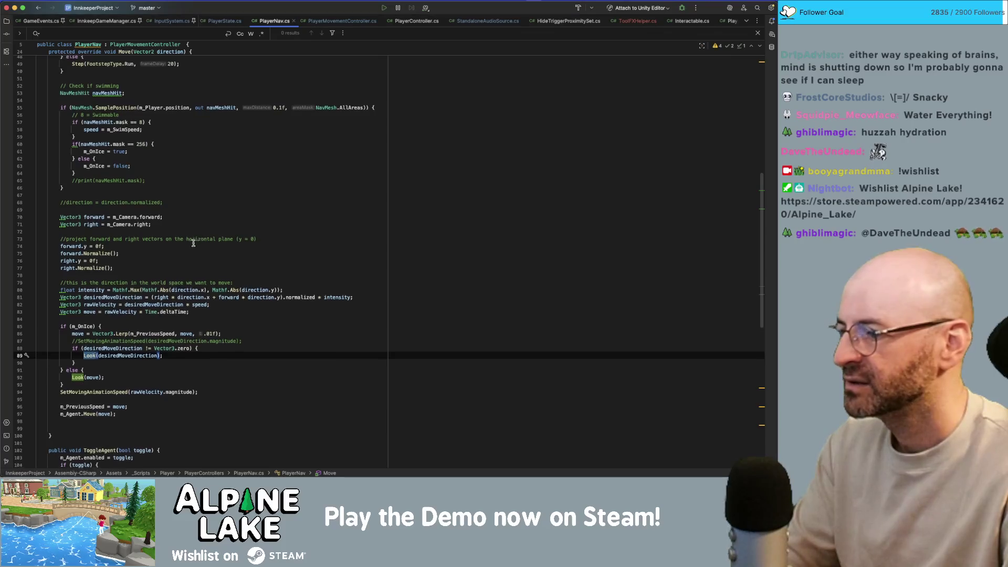
{"action": "scroll", "coordinate": [193, 243], "scroll_direction": "down", "scroll_amount": 1}
{"action": "left_click", "coordinate": [88, 342], "text": "super"}
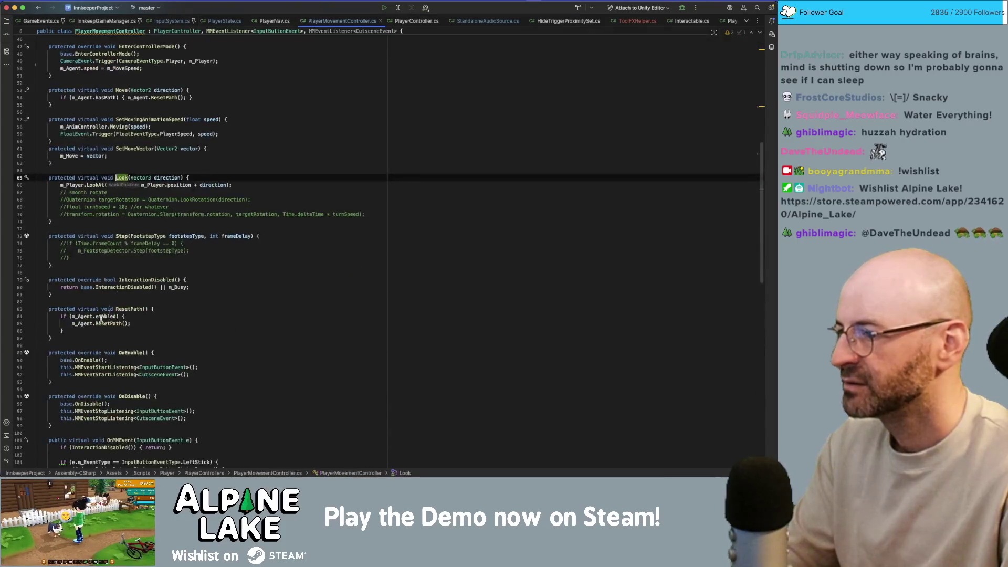
{"action": "left_click", "coordinate": [143, 190]}
{"action": "left_click", "coordinate": [143, 185]}
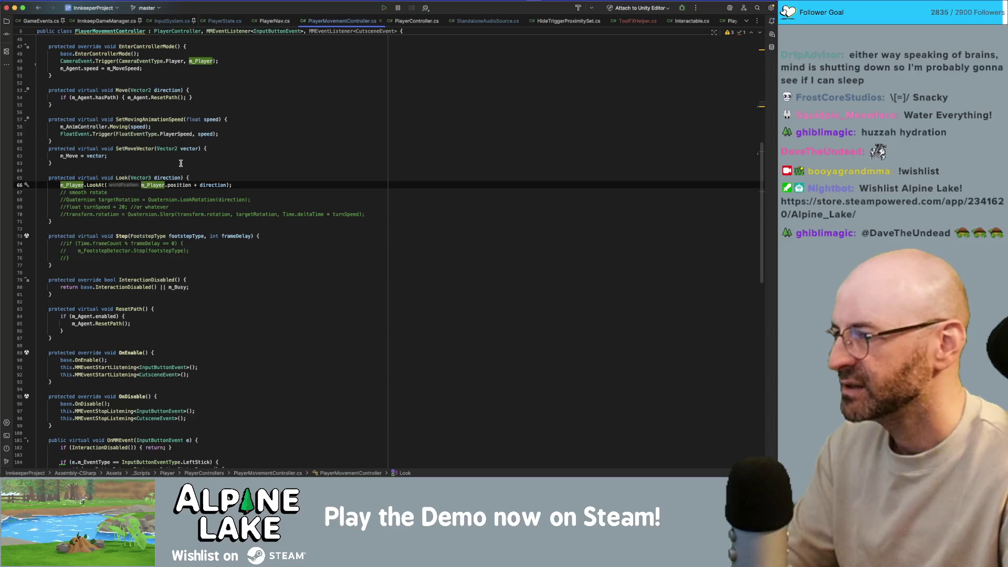
{"action": "key", "text": "Home"}
{"action": "key", "text": "shift+End"}
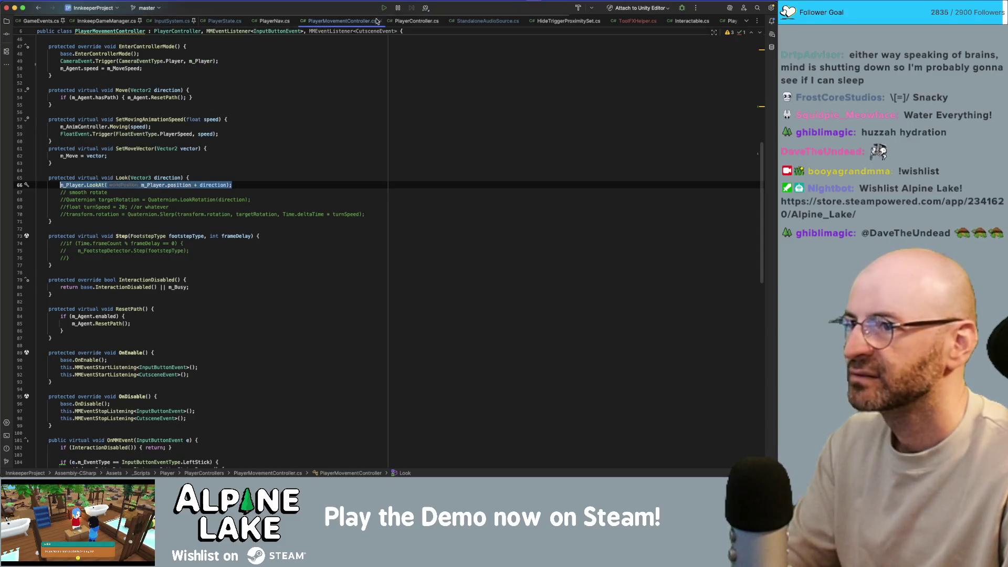
Insert an empty line after the fxHelper SpawnFX block in PlayerState.cs's ToolInteraction.
{"action": "left_click", "coordinate": [213, 22]}
{"action": "left_click", "coordinate": [206, 251]}
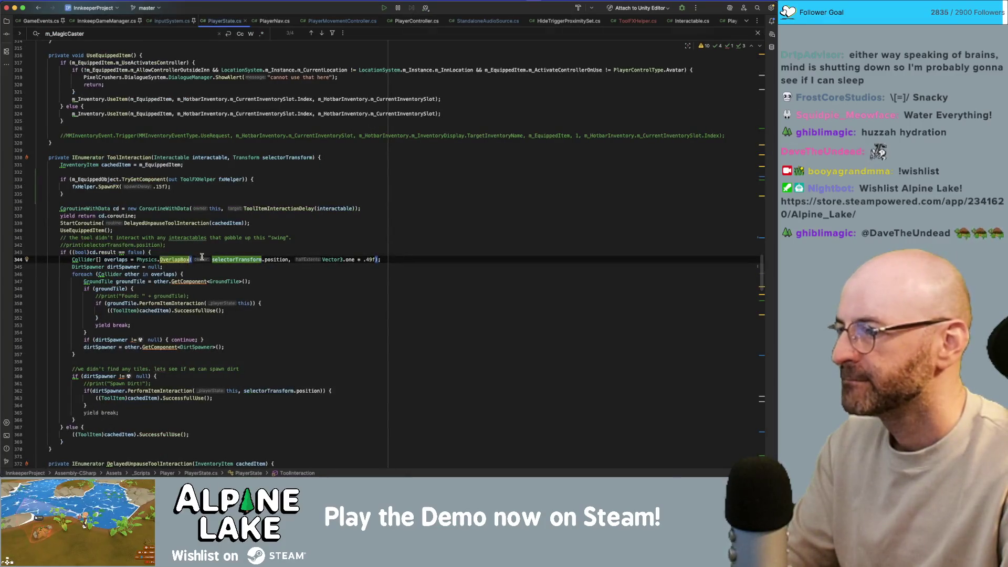
{"action": "scroll", "coordinate": [223, 237], "scroll_direction": "up", "scroll_amount": 1}
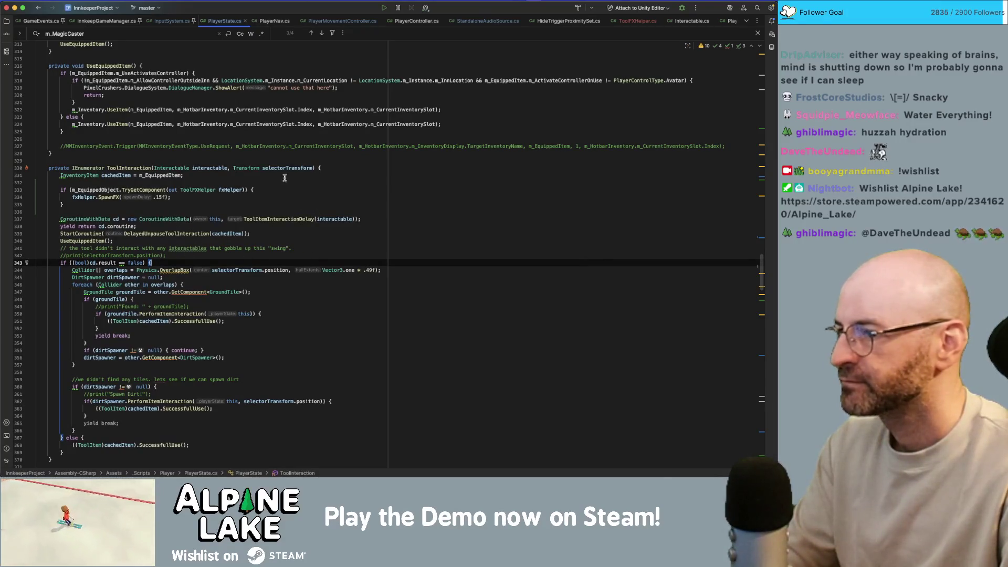
{"action": "double_click", "coordinate": [136, 167]}
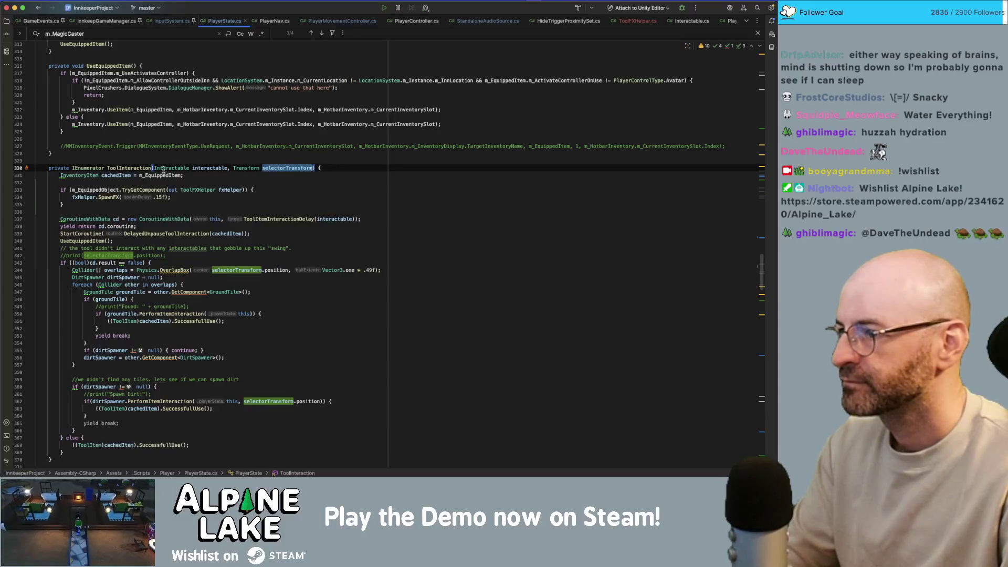
{"action": "left_click", "coordinate": [182, 203]}
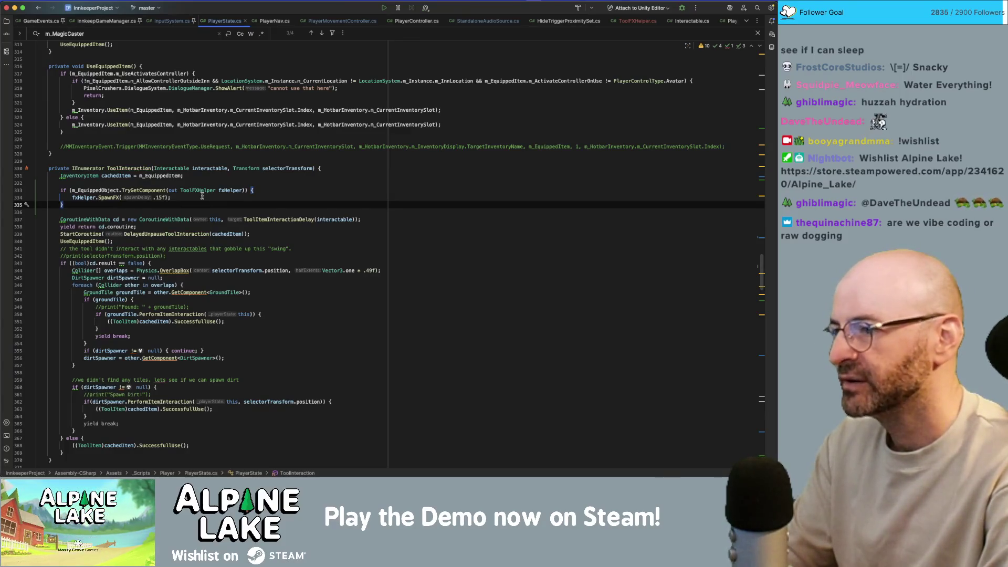
{"action": "key", "text": "Return"}
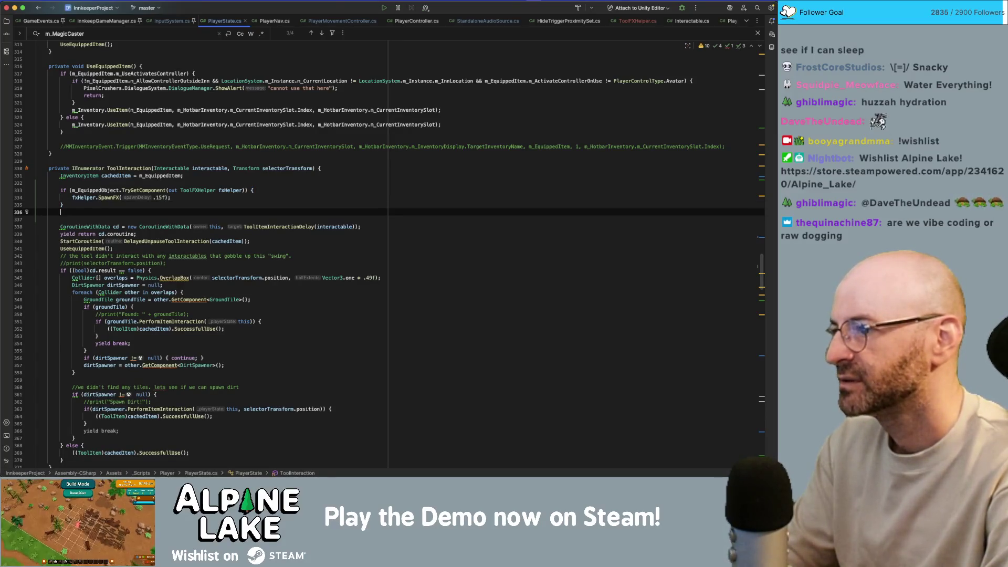
Clear the stray 'if(' and pasted LookAt text from the new line.
{"action": "type", "text": "if("}
{"action": "key", "text": "Tab"}
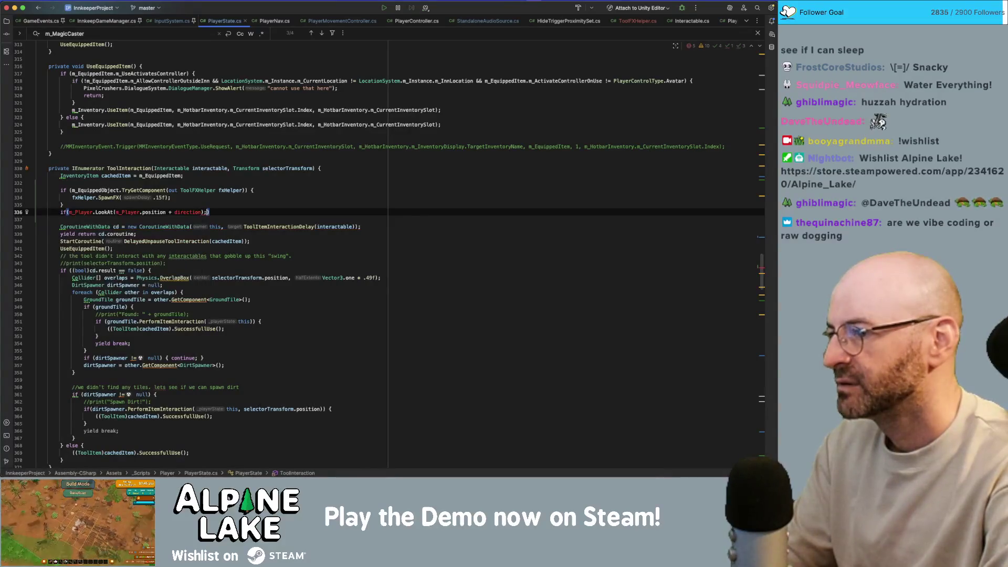
{"action": "key", "text": "shift+Home"}
{"action": "key", "text": "BackSpace"}
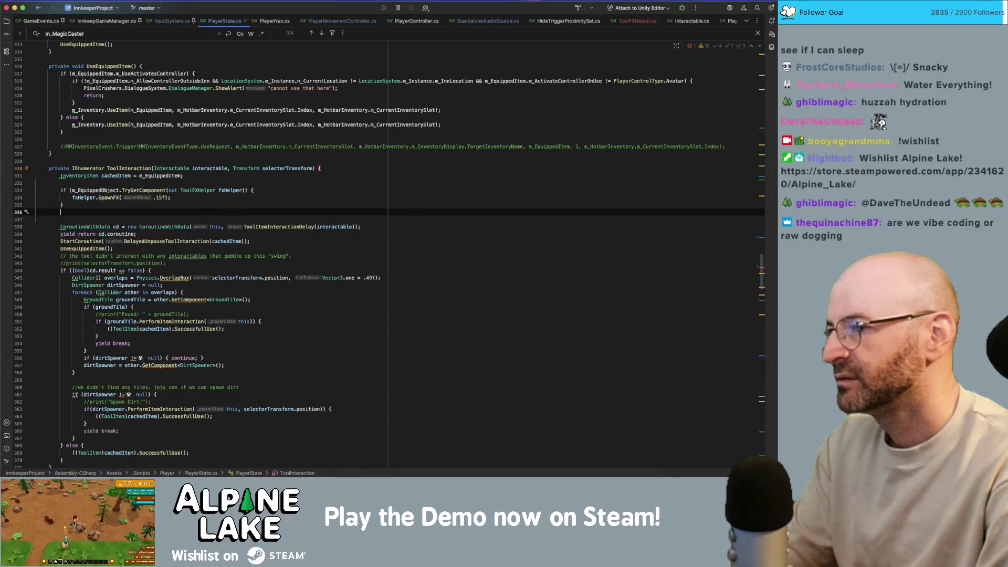
{"action": "mouse_move", "coordinate": [174, 169]}
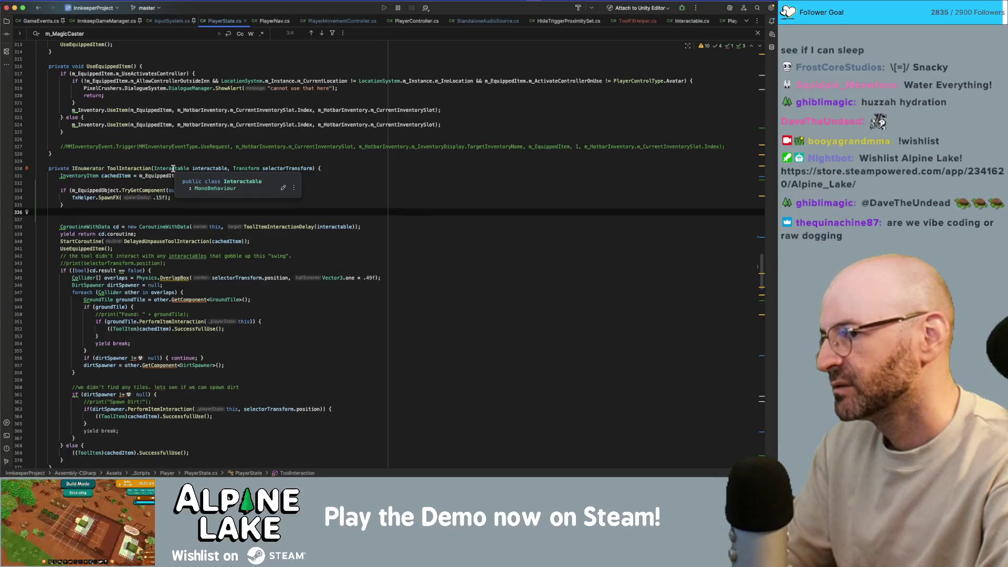
{"action": "type", "text": "m_Playe"}
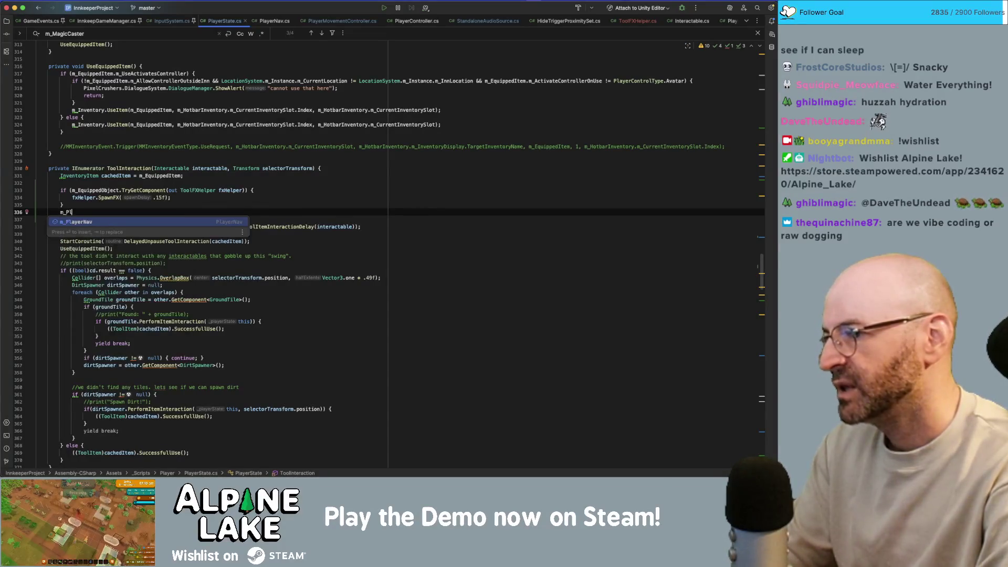
{"action": "key", "text": "BackSpace"}
{"action": "key", "text": "BackSpace"}
{"action": "key", "text": "BackSpace"}
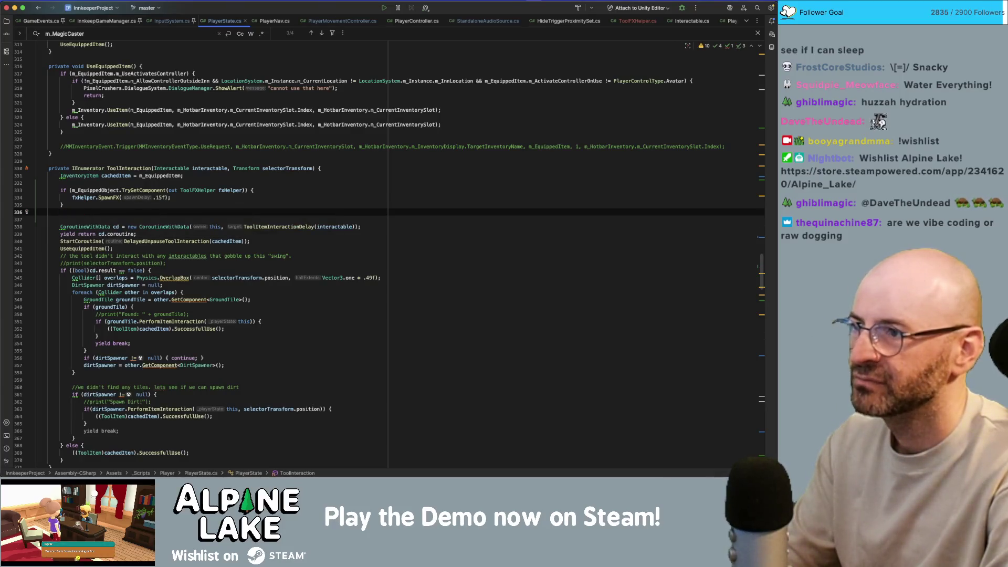
Write transform.LookAt(selectorTransform); with autocomplete, leaving a blank line above it.
{"action": "type", "text": "transform."}
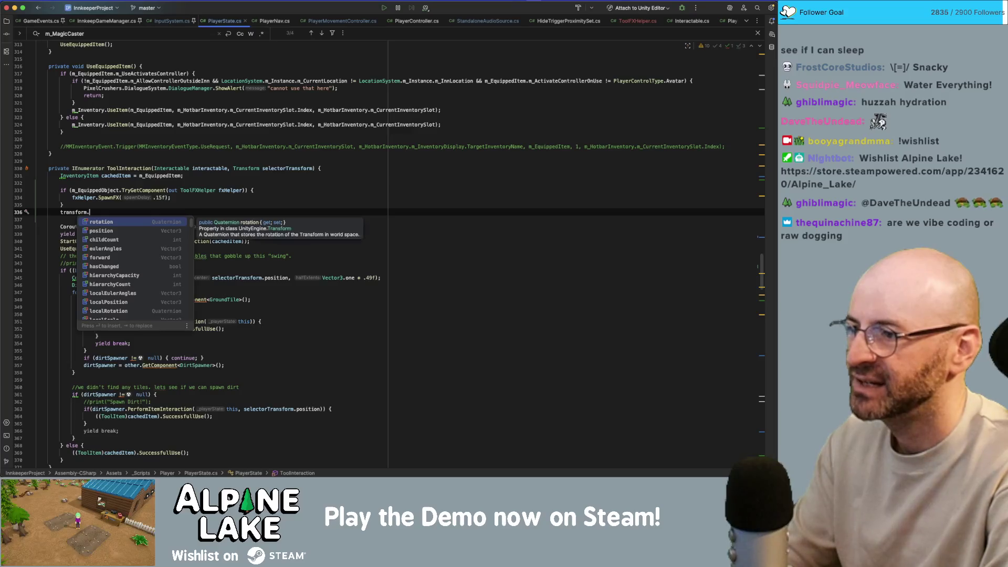
{"action": "type", "text": "look"}
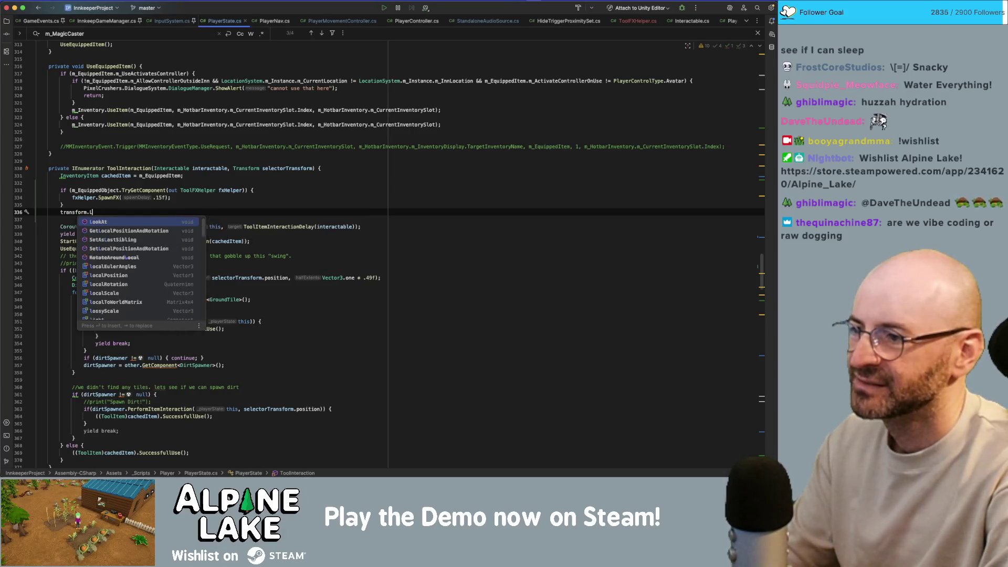
{"action": "key", "text": "Return"}
{"action": "key", "text": "Down"}
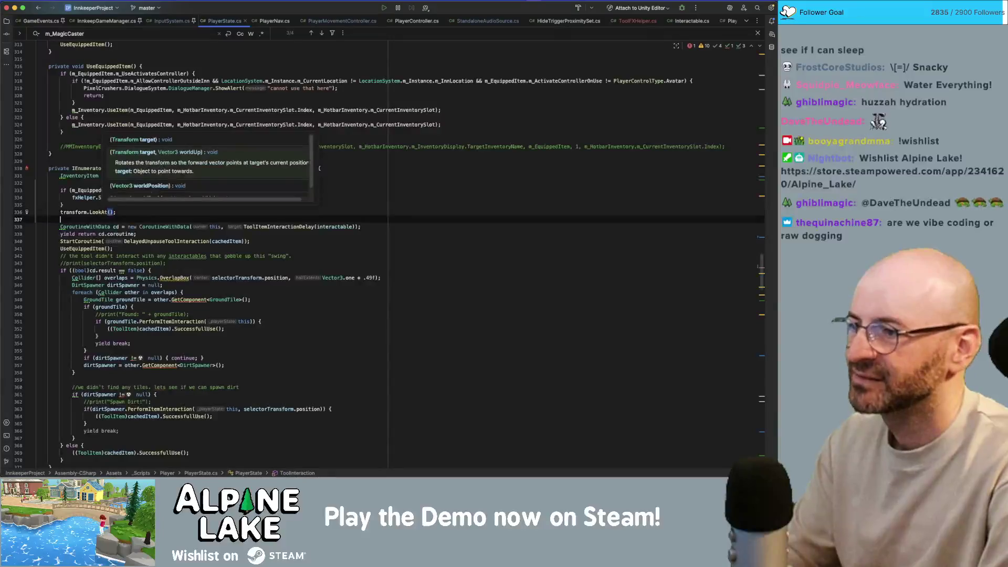
{"action": "key", "text": "Tab"}
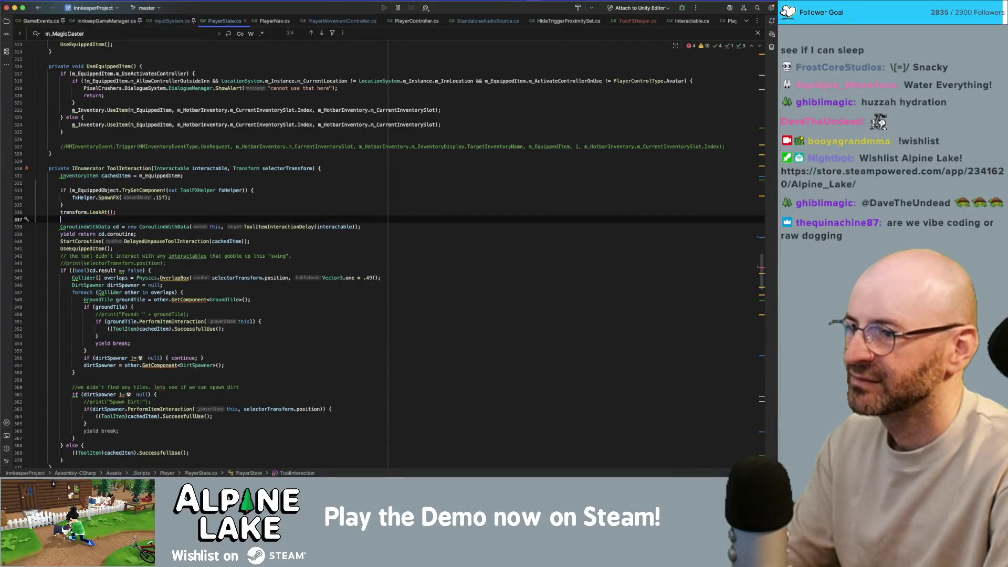
{"action": "key", "text": "Escape"}
{"action": "key", "text": "Up"}
{"action": "key", "text": "alt+Right"}
{"action": "key", "text": "alt+Right"}
{"action": "key", "text": "Right"}
{"action": "type", "text": "selectorTransform"}
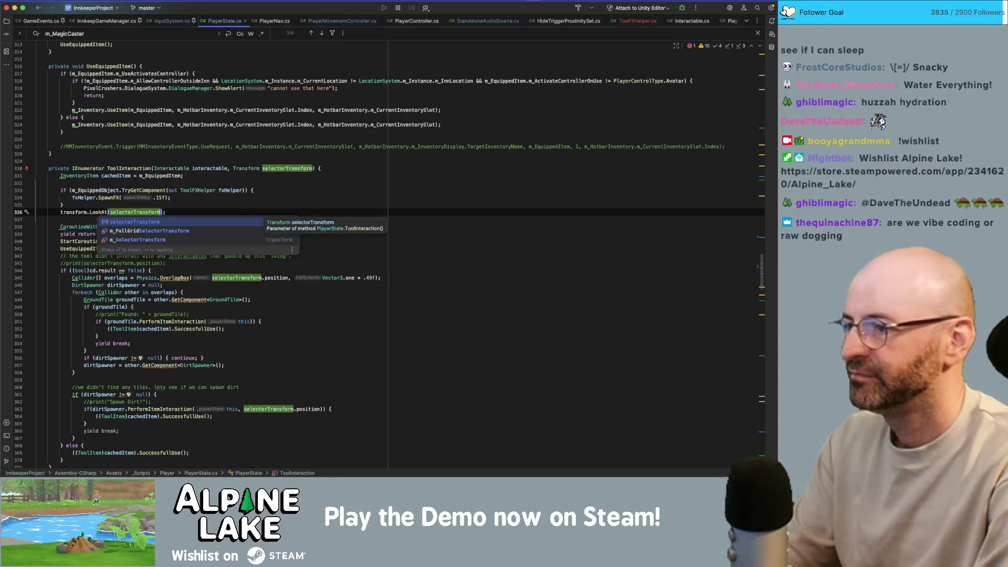
{"action": "key", "text": "Escape"}
{"action": "key", "text": "Home"}
{"action": "key", "text": "Return"}
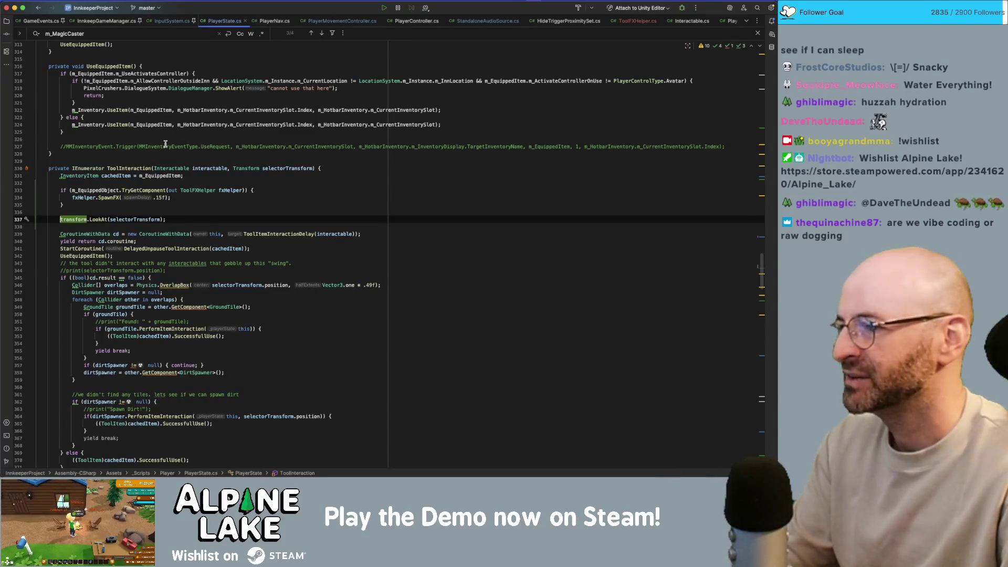
{"action": "key", "text": "super+Tab"}
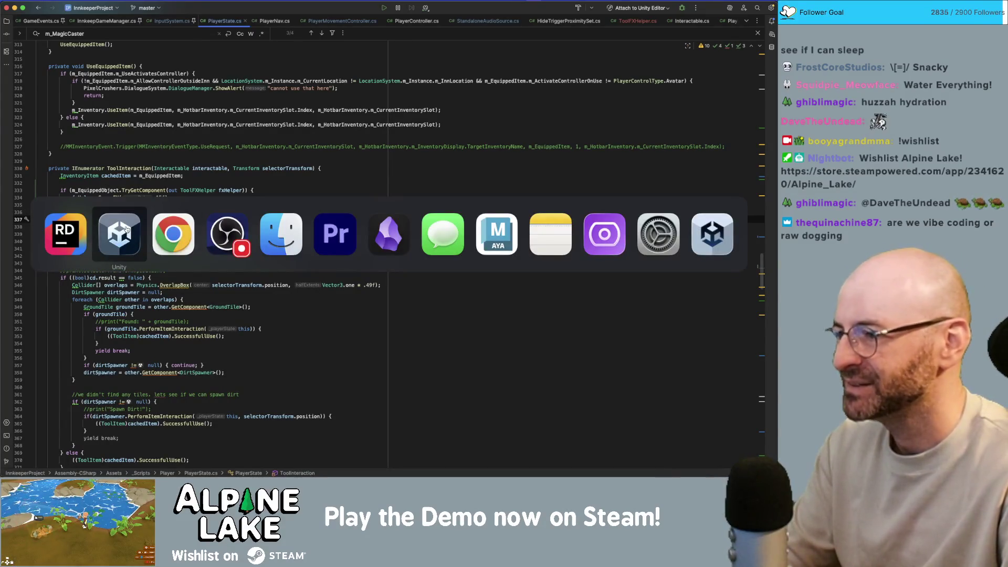
Focus Unity and start Play mode once the updated script has imported.
{"action": "left_click", "coordinate": [126, 230]}
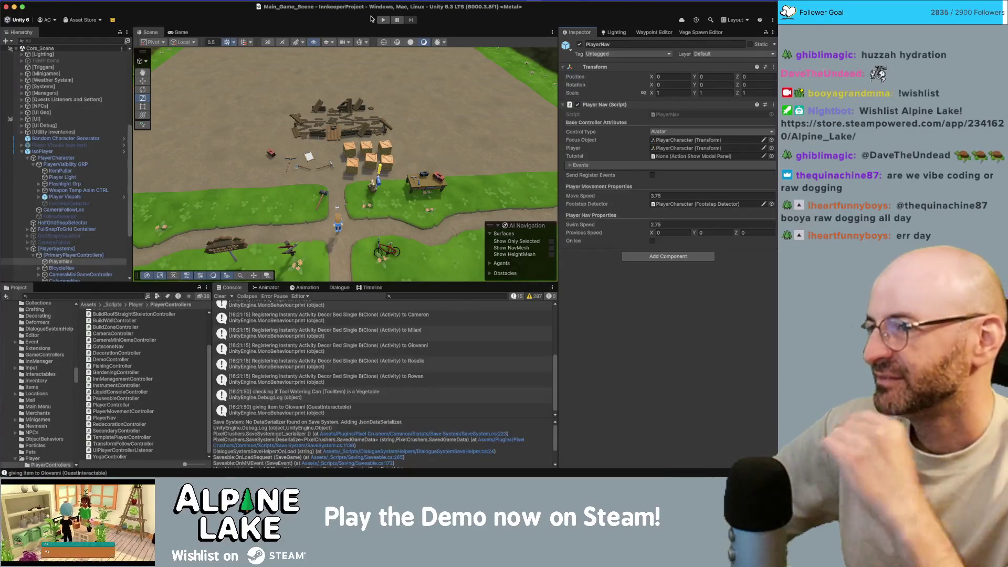
{"action": "left_click", "coordinate": [384, 21]}
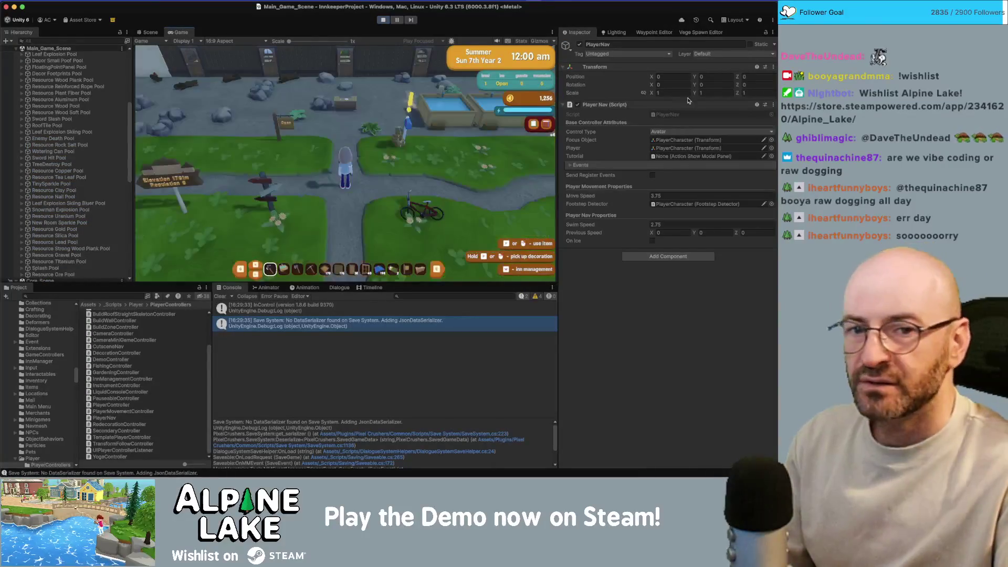
Equip hotbar item 3 and harvest several plants for plant fiber and tea leaf.
{"action": "key", "text": "3"}
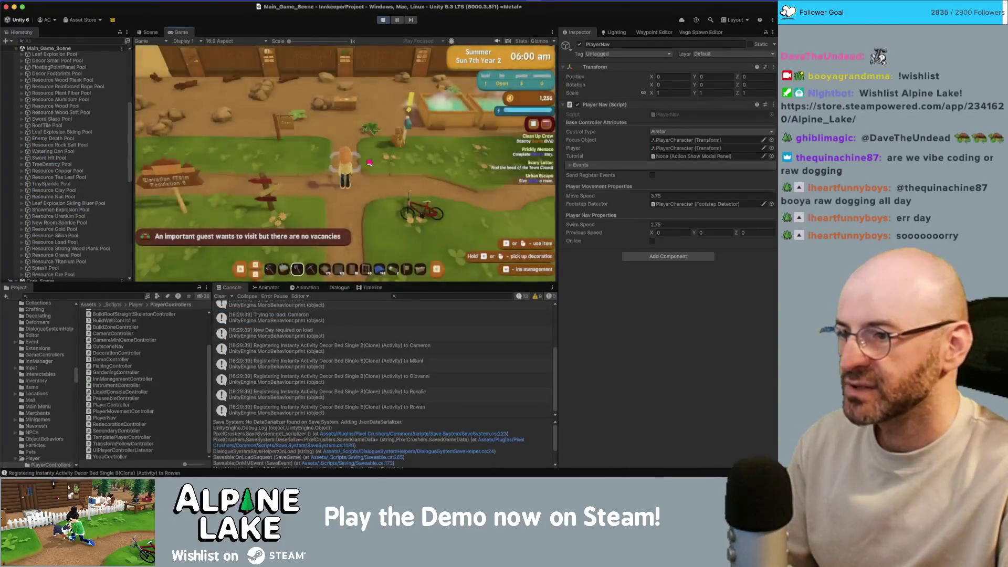
{"action": "key", "text": "d"}
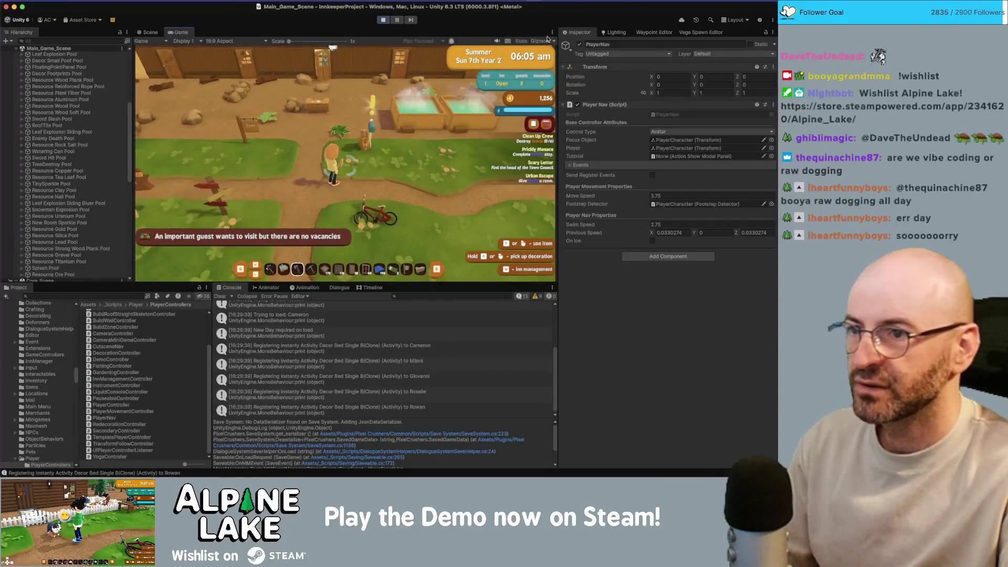
{"action": "key", "text": "w"}
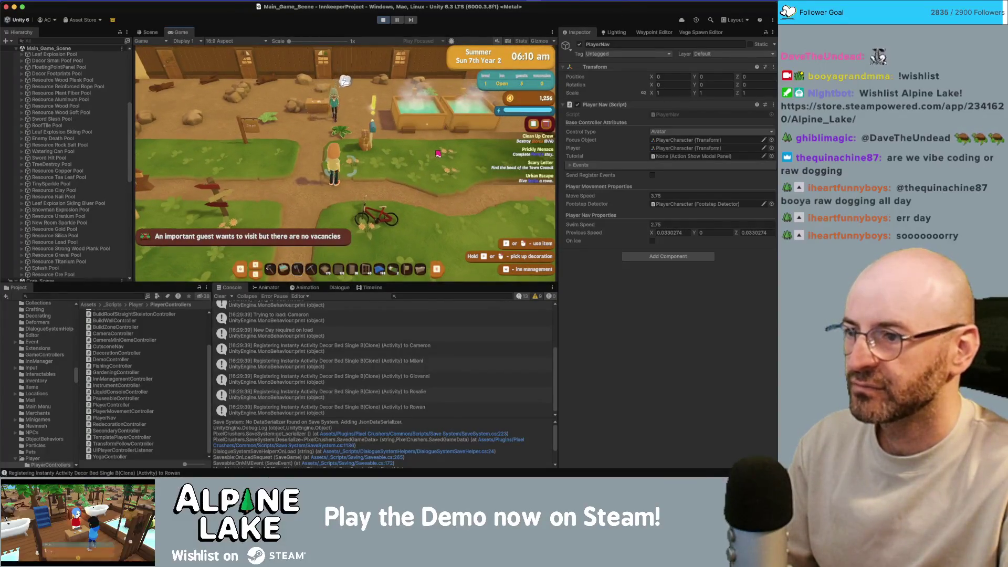
{"action": "key", "text": "d"}
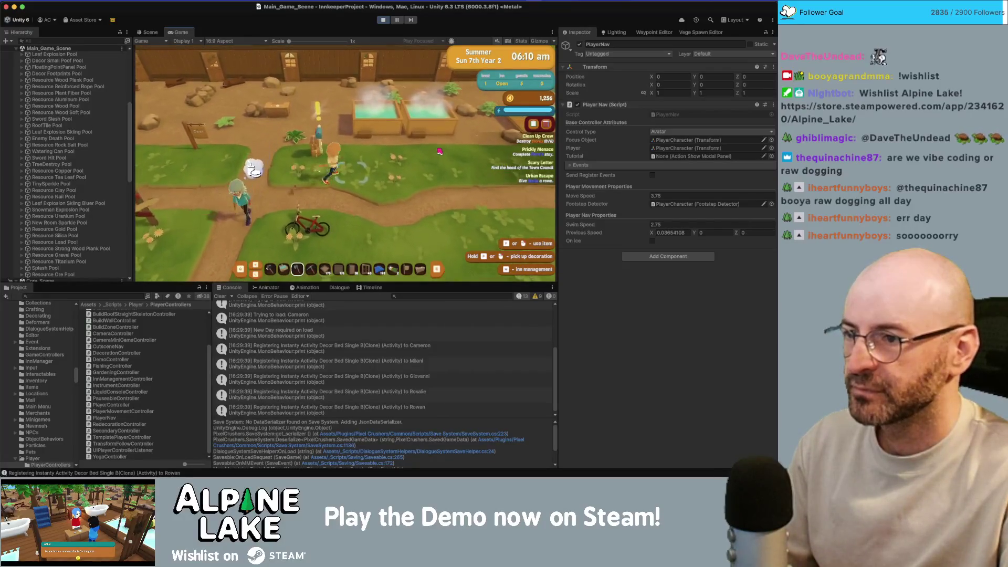
{"action": "key", "text": "d"}
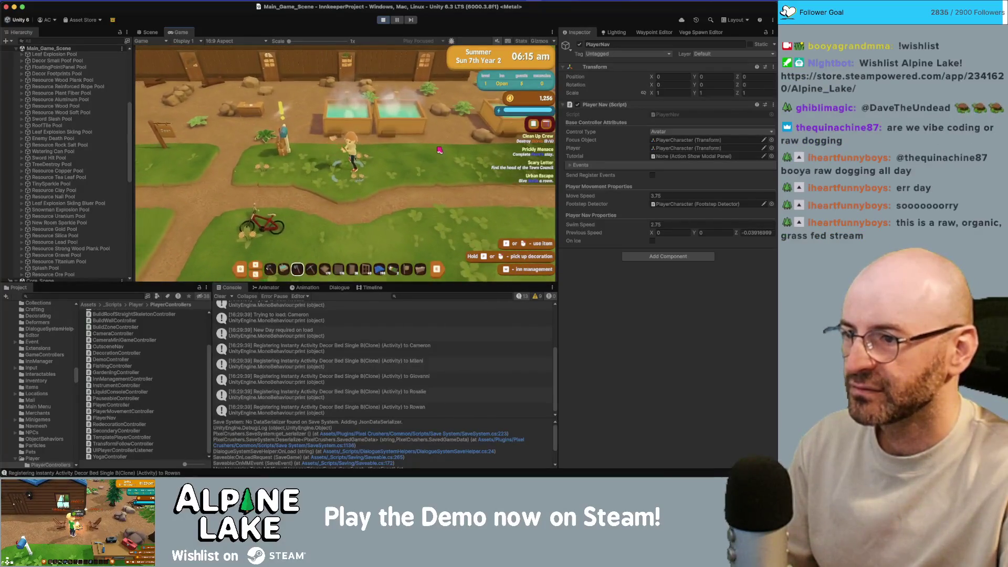
{"action": "key", "text": "w"}
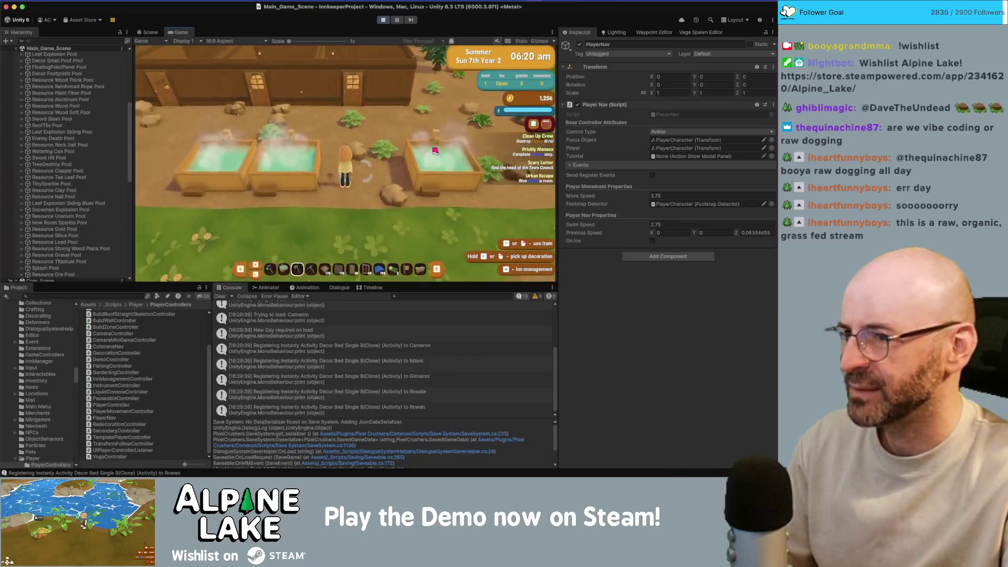
{"action": "key", "text": "w"}
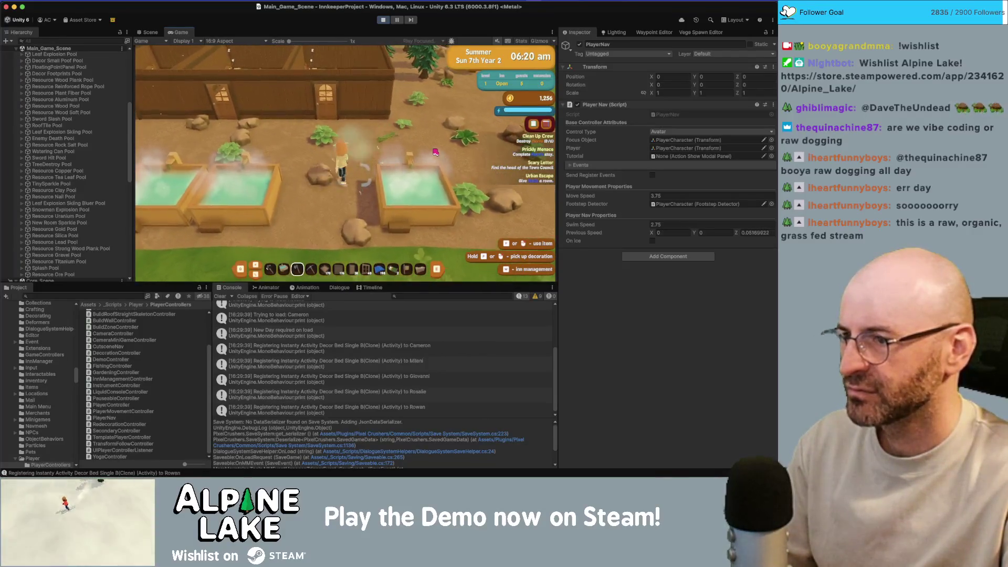
{"action": "left_click", "coordinate": [434, 152]}
{"action": "key", "text": "w"}
{"action": "left_click", "coordinate": [435, 152]}
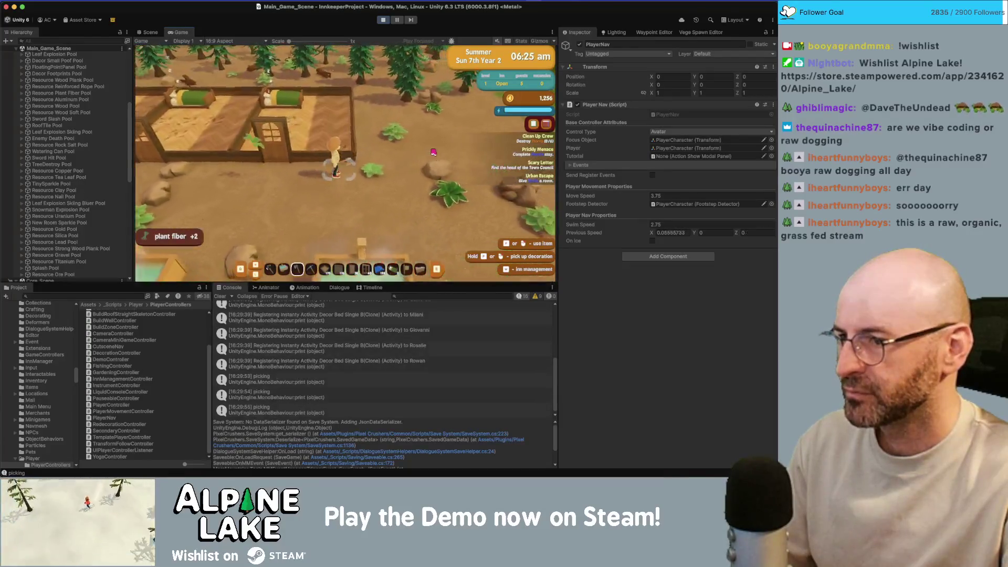
{"action": "left_click", "coordinate": [434, 151]}
{"action": "key", "text": "s"}
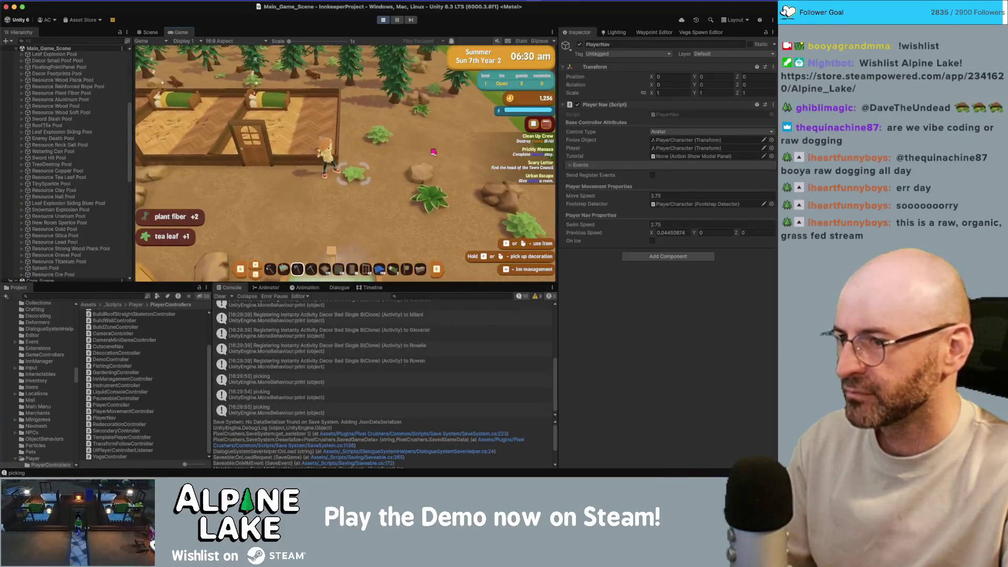
{"action": "left_click", "coordinate": [434, 152]}
{"action": "key", "text": "d"}
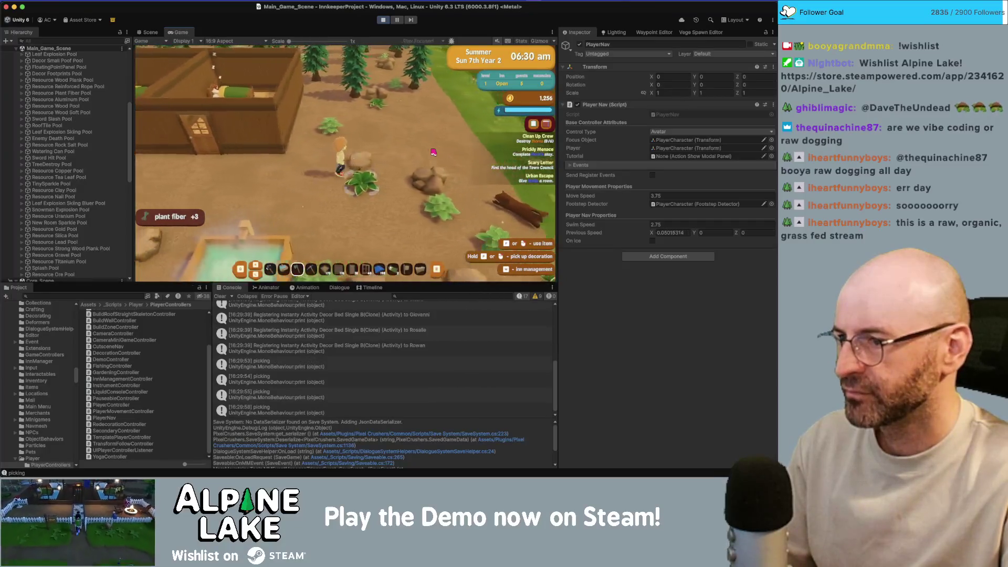
{"action": "left_click", "coordinate": [433, 152]}
{"action": "key", "text": "w"}
{"action": "left_click", "coordinate": [434, 152]}
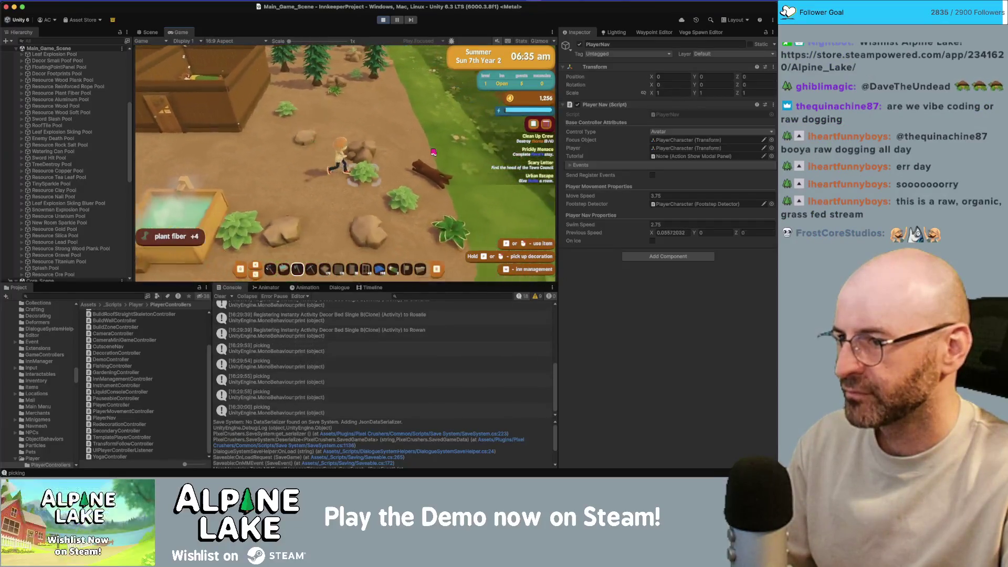
{"action": "left_click", "coordinate": [428, 152]}
{"action": "key", "text": "w"}
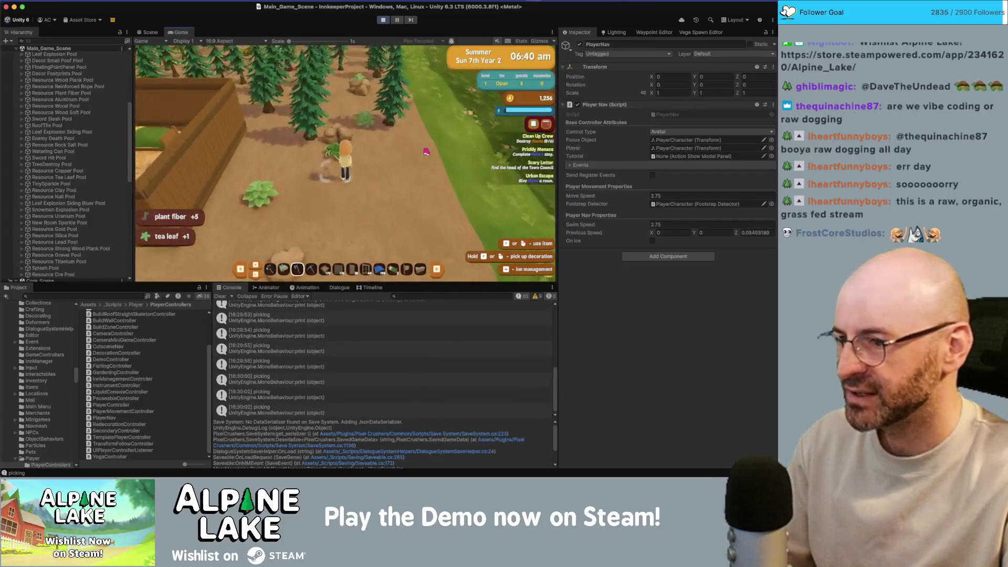
{"action": "left_click", "coordinate": [426, 152]}
{"action": "key", "text": "w"}
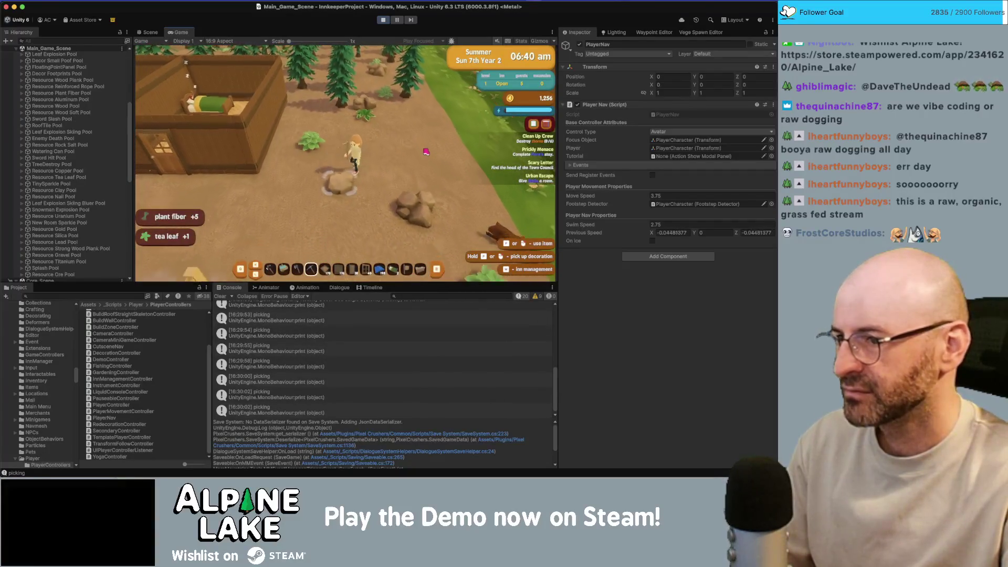
Walk to the rocks and mine one twice for stone and iron.
{"action": "key", "text": "s"}
{"action": "key", "text": "d"}
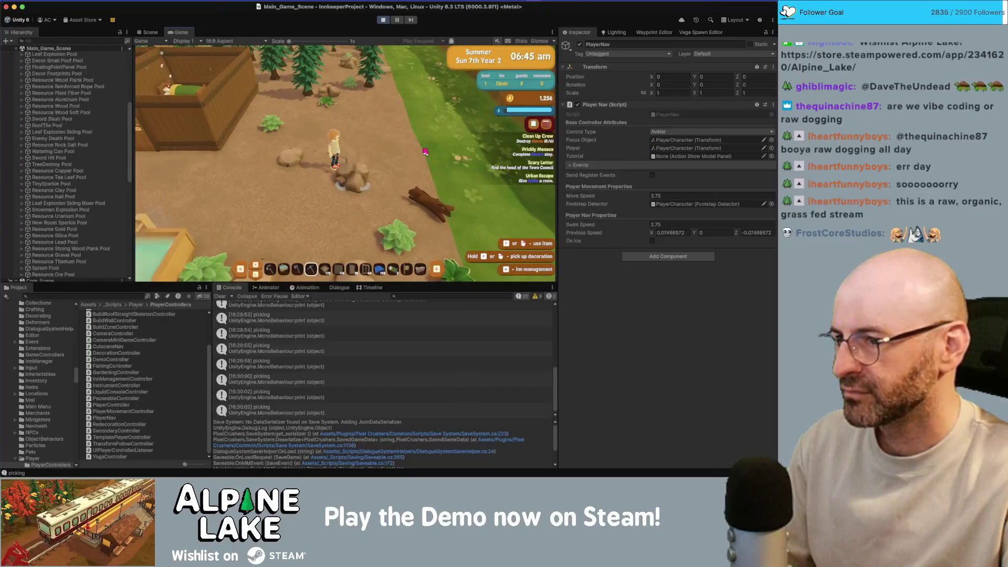
{"action": "key", "text": "w"}
{"action": "left_click", "coordinate": [425, 152]}
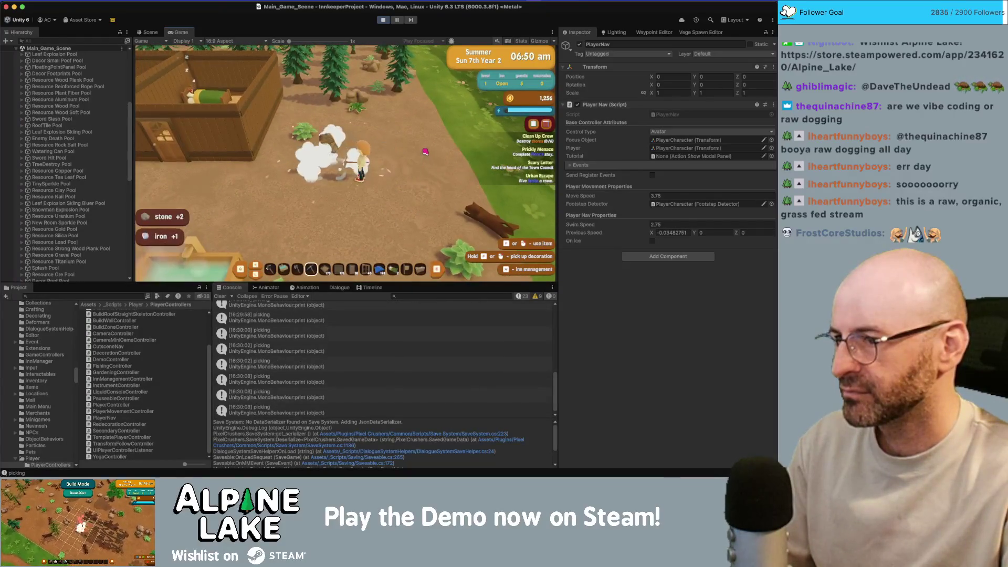
{"action": "left_click", "coordinate": [425, 152]}
{"action": "key", "text": "w"}
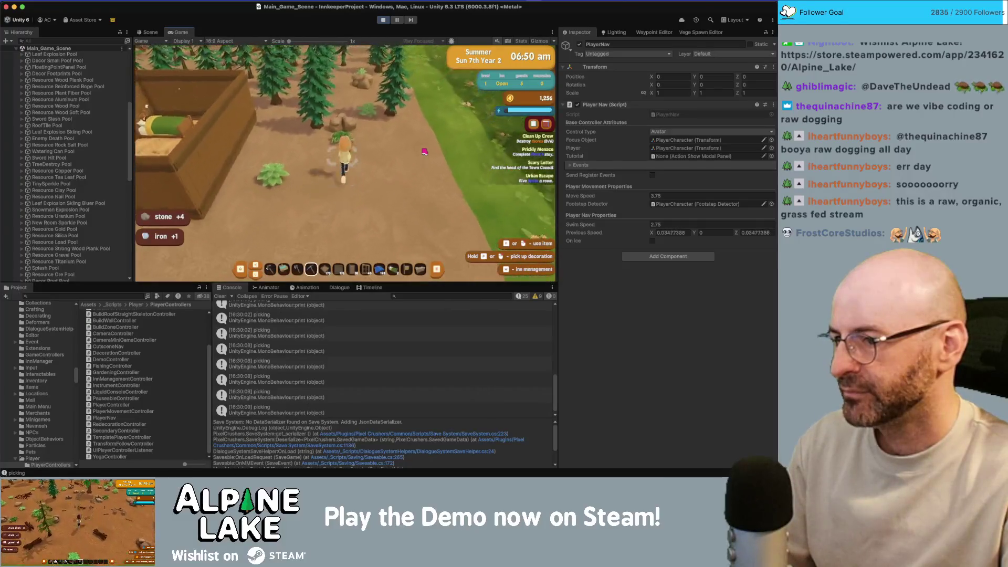
{"action": "key", "text": "s"}
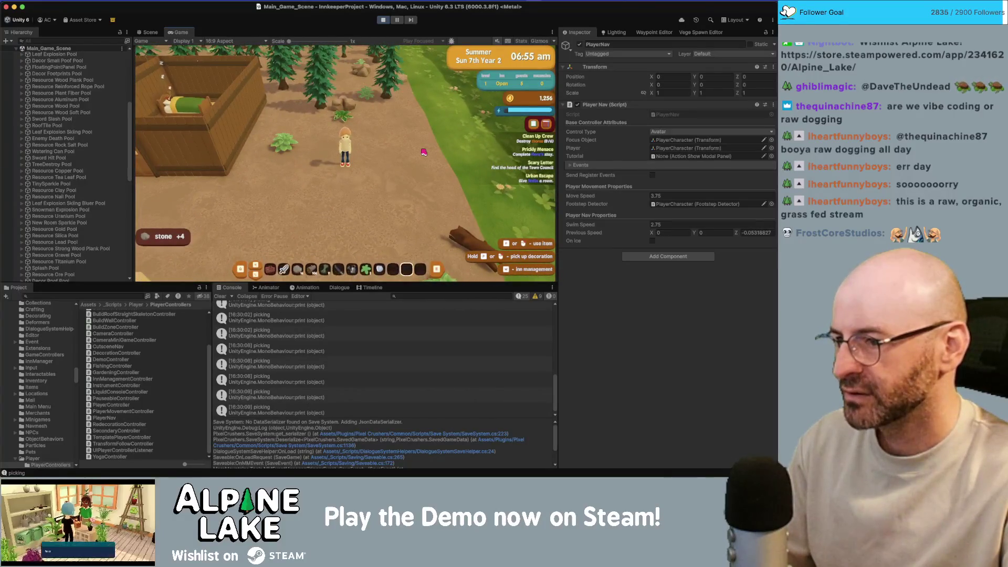
Walk the character around to check its facing, then stop Play mode.
{"action": "scroll", "coordinate": [424, 152], "scroll_direction": "up", "scroll_amount": 1}
{"action": "key", "text": "d"}
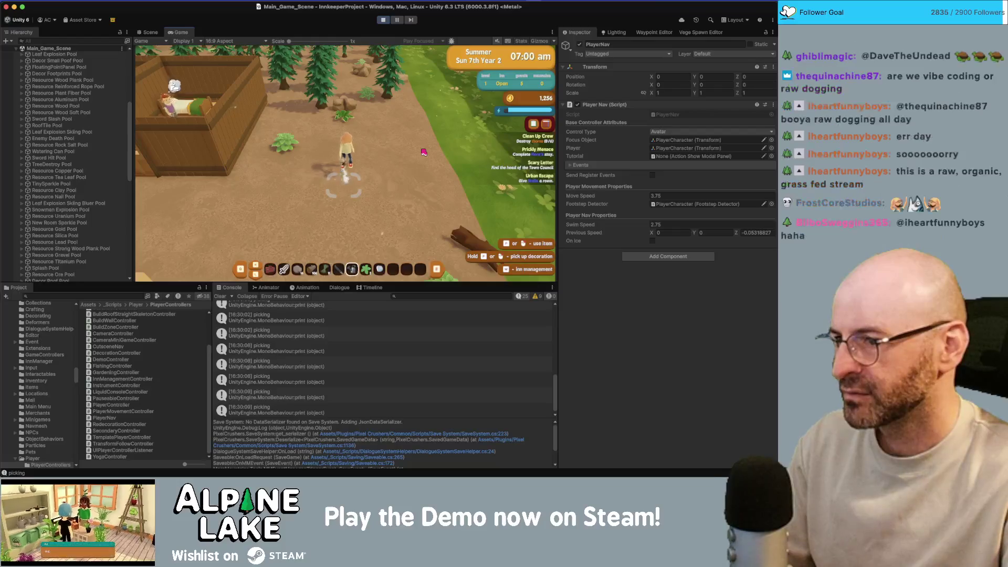
{"action": "key", "text": "s"}
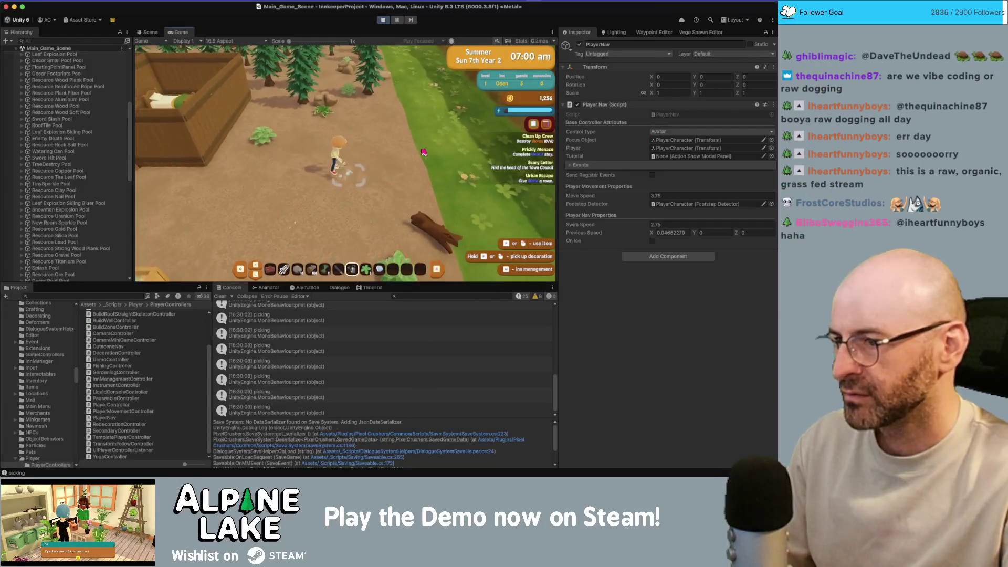
{"action": "key", "text": "d"}
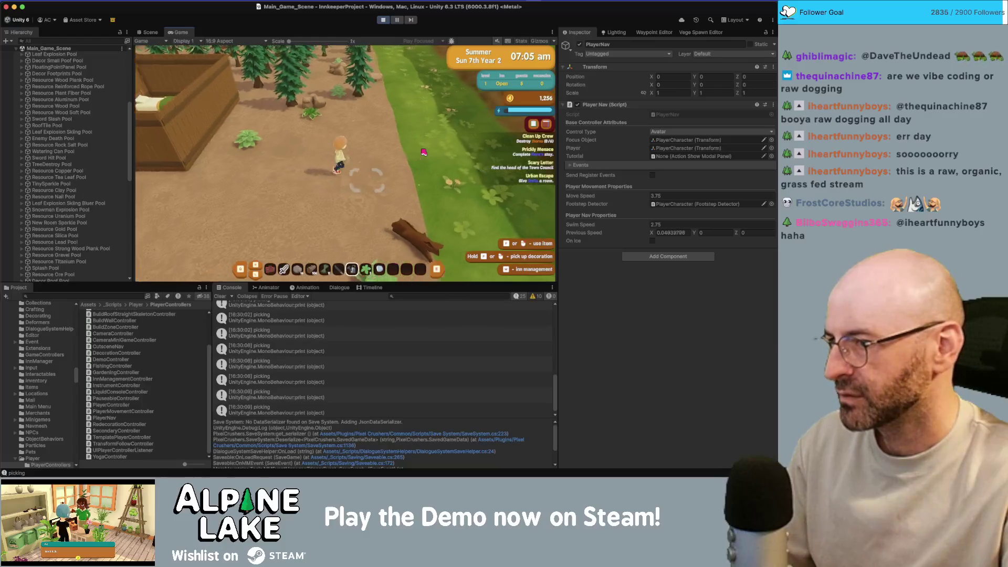
{"action": "key", "text": "s"}
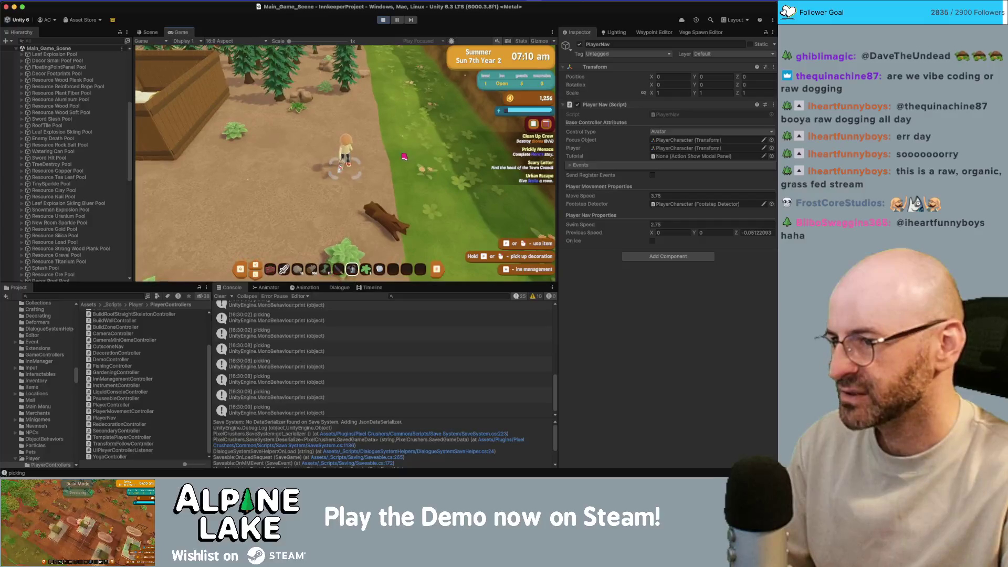
{"action": "key", "text": "d"}
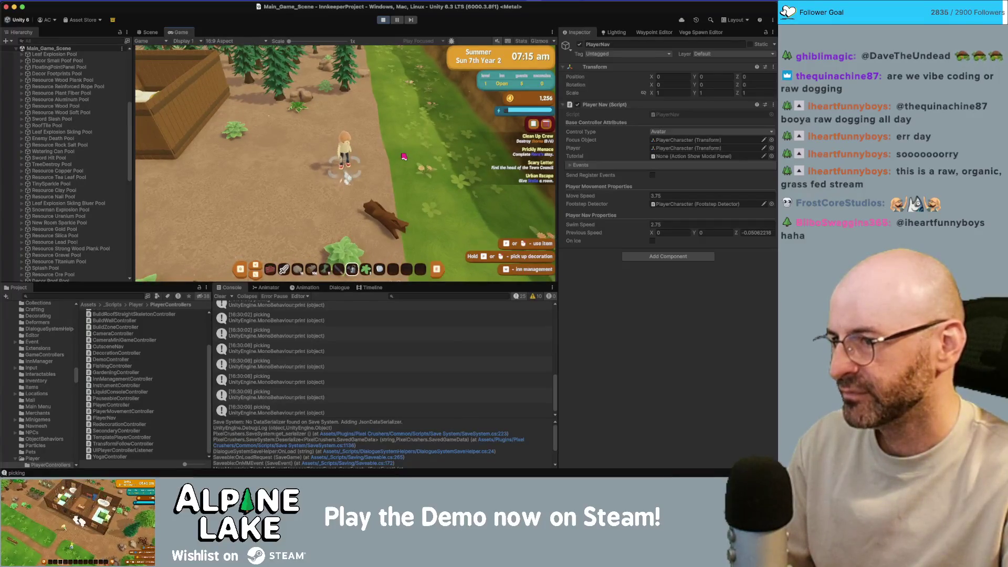
{"action": "key", "text": "s"}
{"action": "key", "text": "w"}
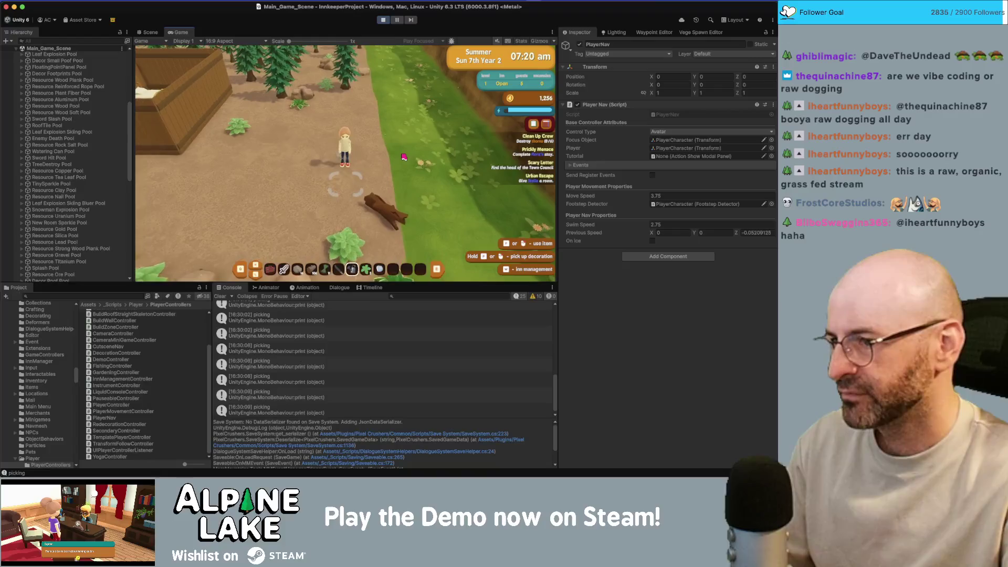
{"action": "key", "text": "d"}
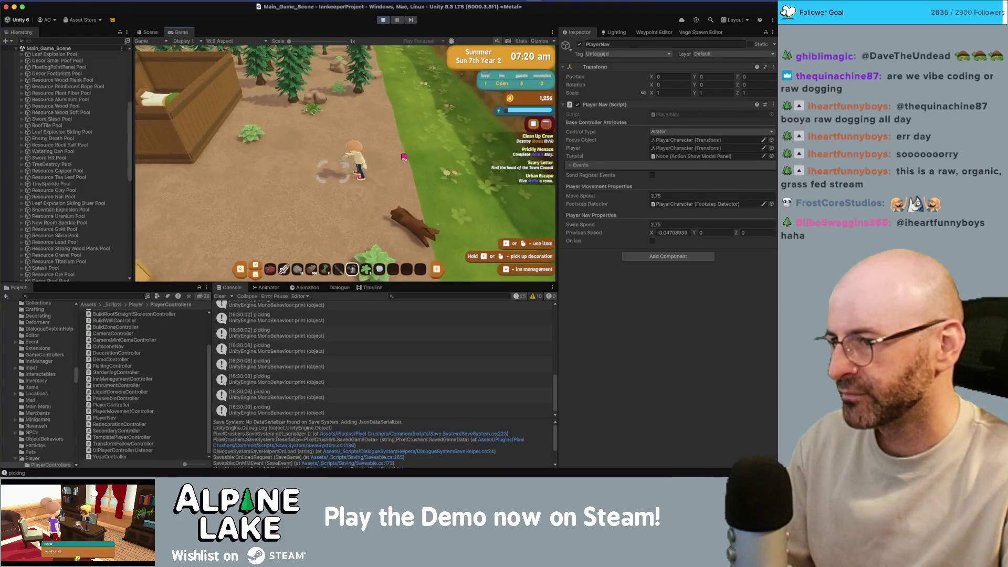
{"action": "key", "text": "s"}
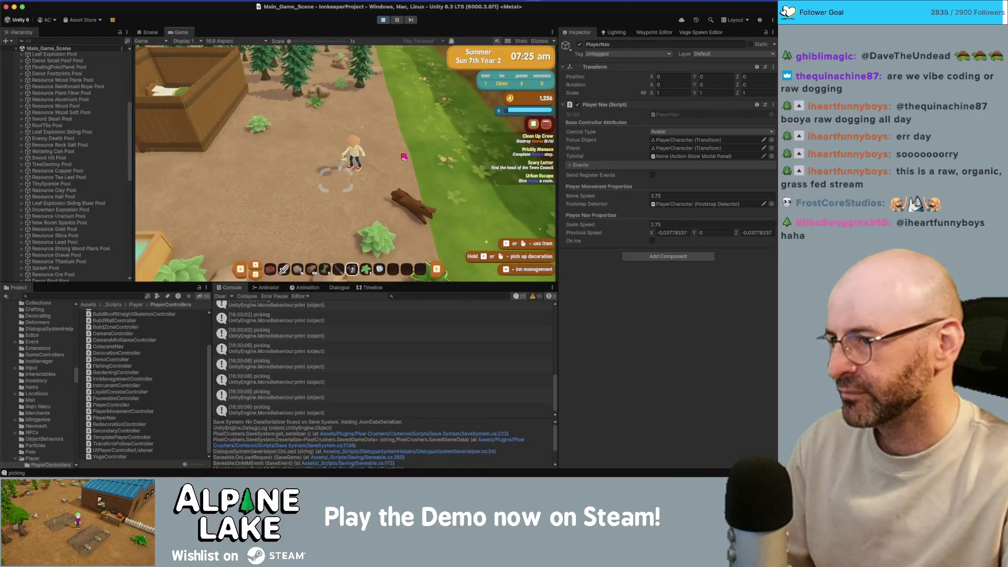
{"action": "key", "text": "a"}
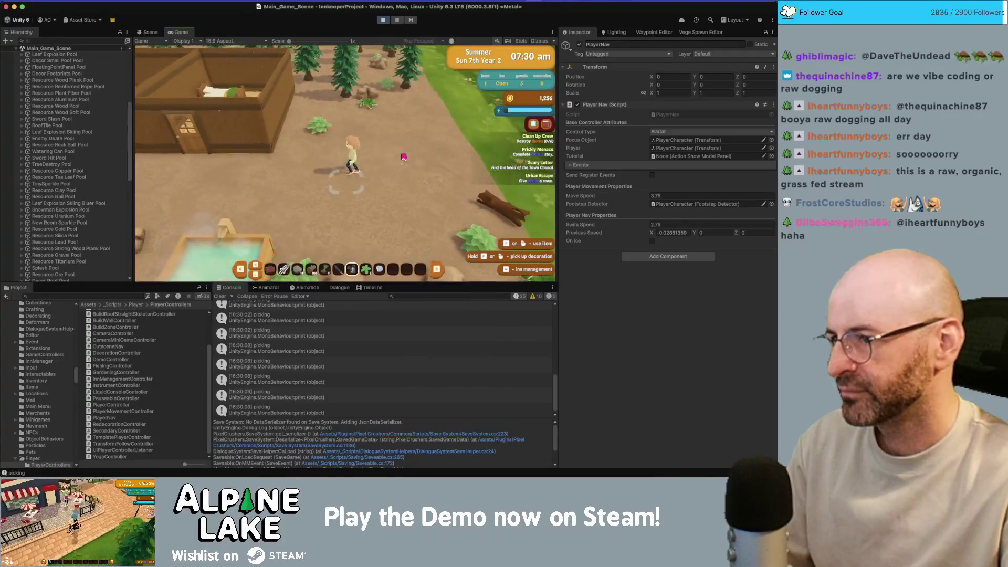
{"action": "key", "text": "w"}
{"action": "key", "text": "s"}
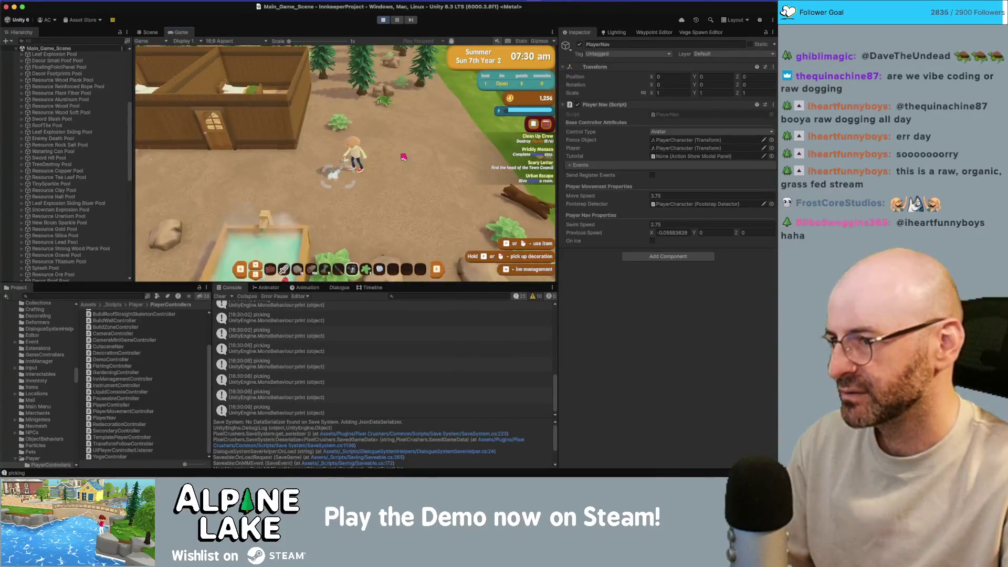
{"action": "key", "text": "w"}
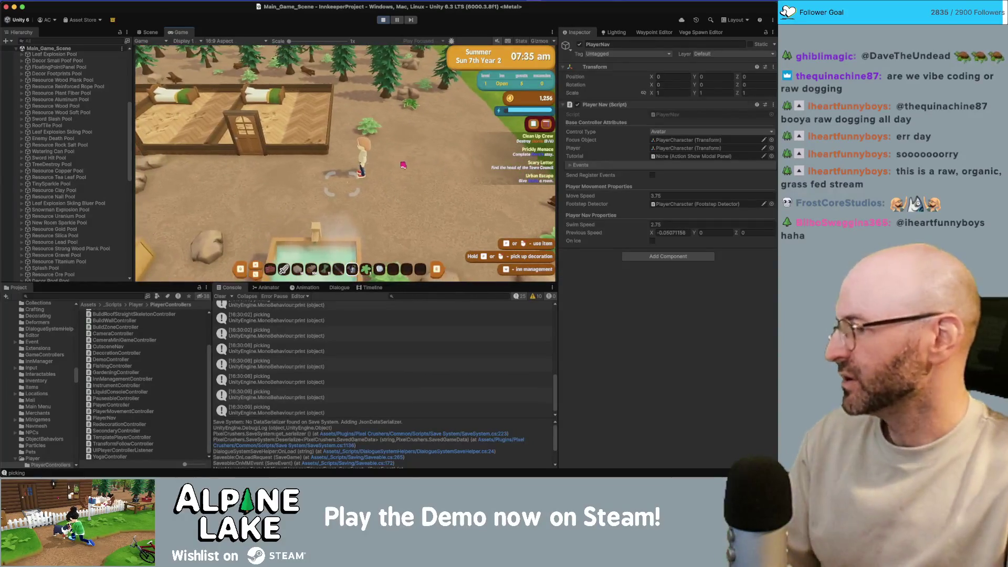
{"action": "key", "text": "a"}
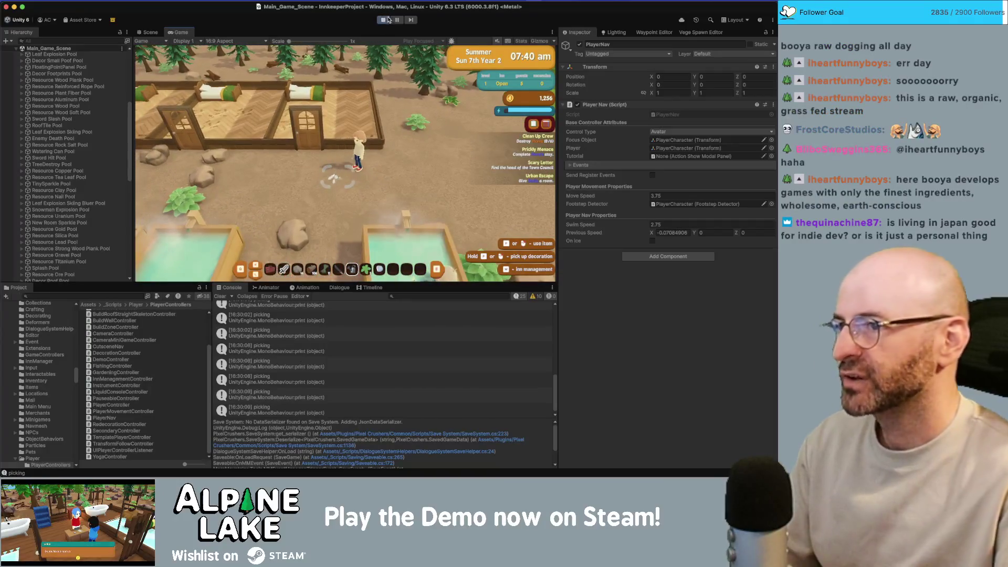
{"action": "left_click", "coordinate": [384, 21]}
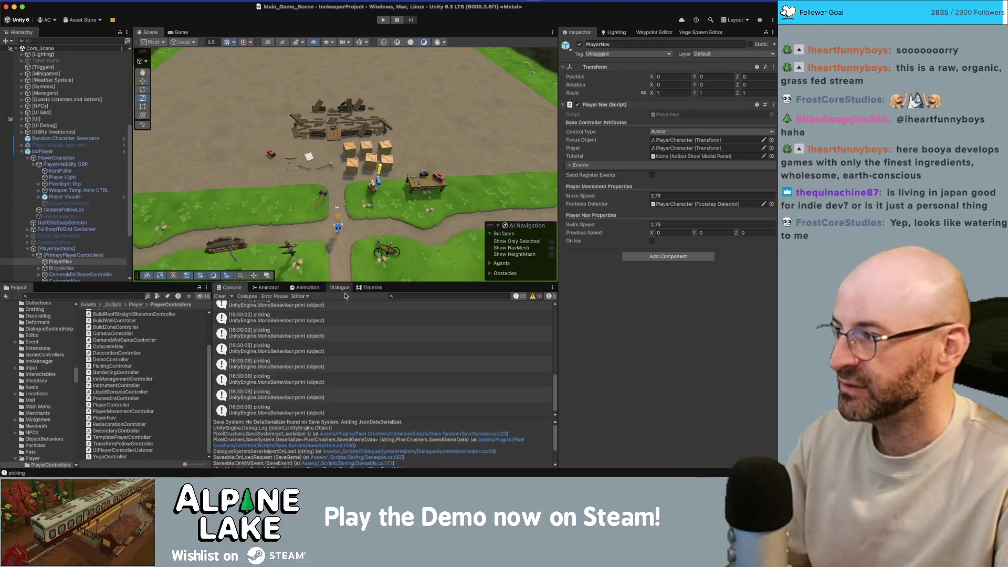
Select a 'picking' console entry to show its stack trace through ItemPicker.Pick.
{"action": "left_click", "coordinate": [309, 348]}
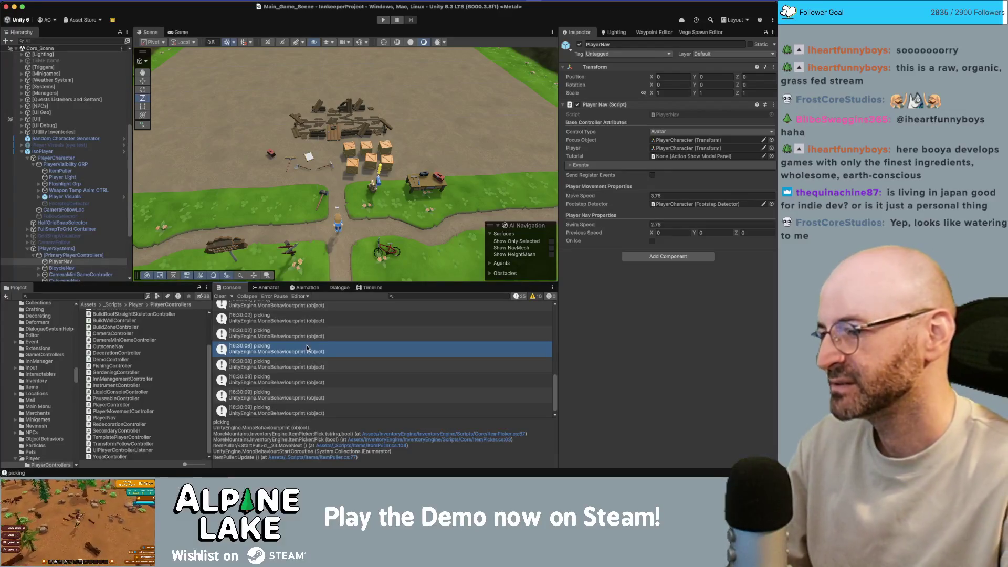
Open ItemPicker.cs from the console log, delete the print("picking") line, and return to Unity.
{"action": "double_click", "coordinate": [308, 347]}
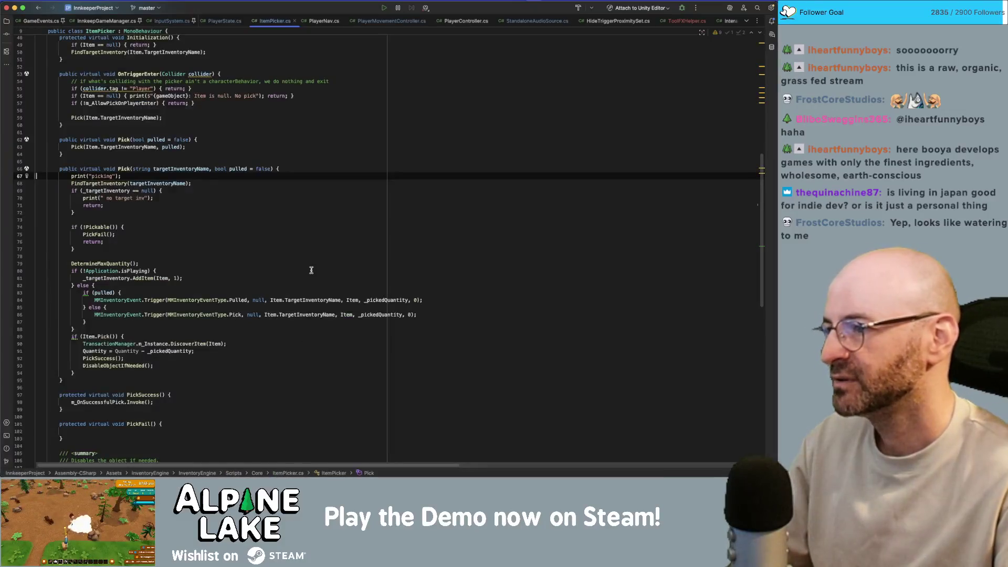
{"action": "left_click", "coordinate": [258, 181]}
{"action": "key", "text": "Up"}
{"action": "key", "text": "shift+Home"}
{"action": "key", "text": "BackSpace"}
{"action": "key", "text": "BackSpace"}
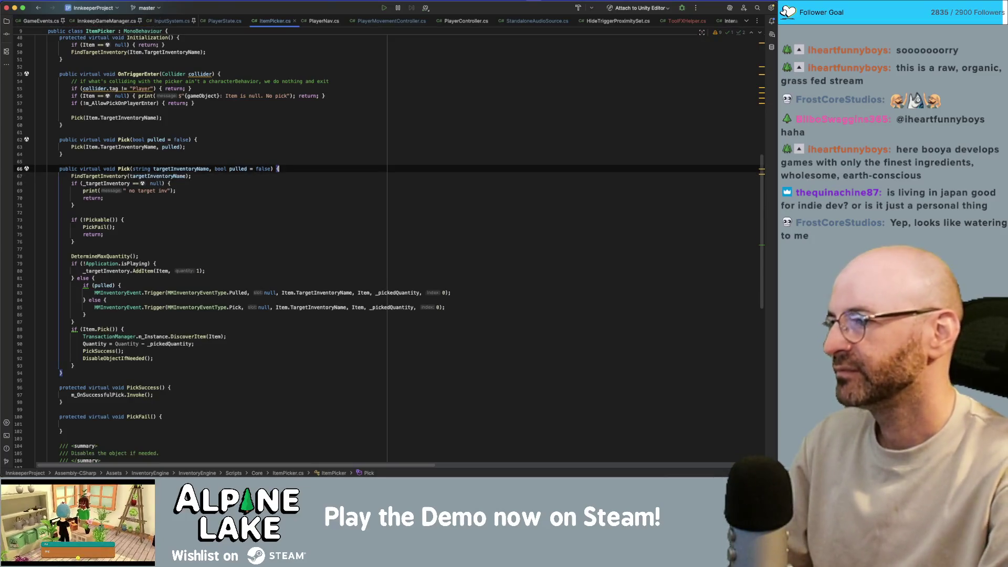
{"action": "key", "text": "super+Tab"}
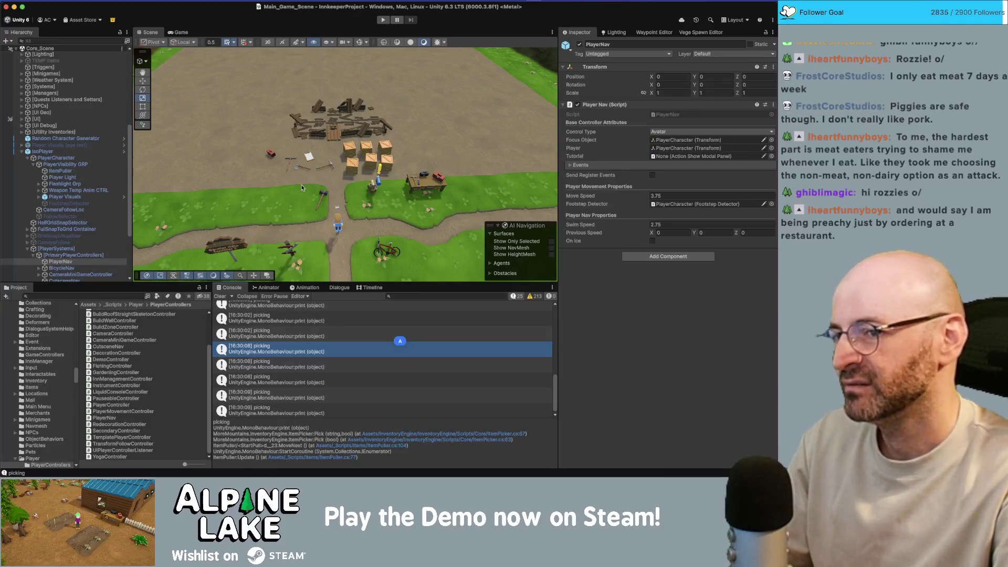
Clear the old picking messages from the Console and enter Play mode.
{"action": "left_click", "coordinate": [293, 311]}
{"action": "scroll", "coordinate": [293, 311], "scroll_direction": "down", "scroll_amount": 1}
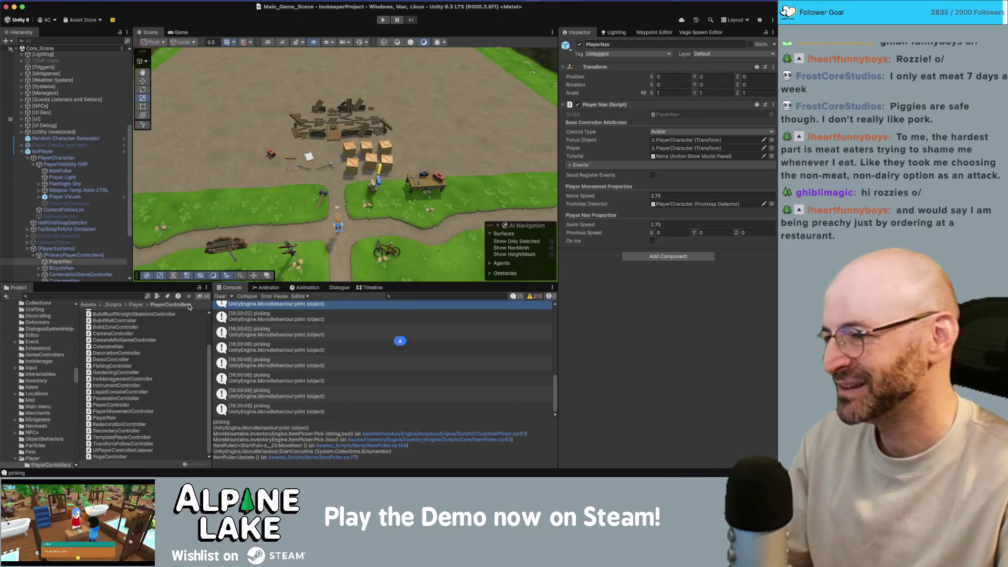
{"action": "left_click", "coordinate": [219, 297]}
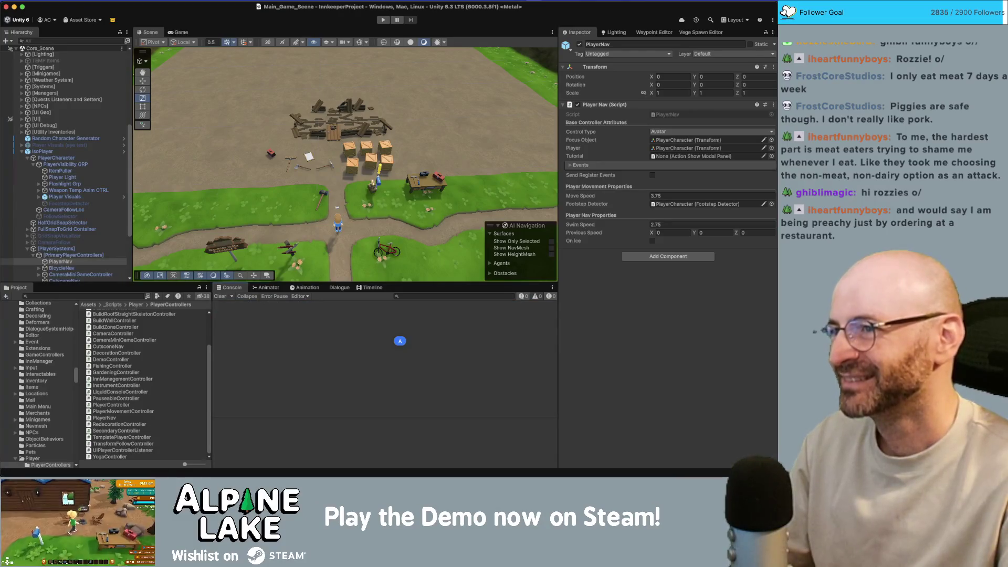
{"action": "left_click", "coordinate": [383, 21]}
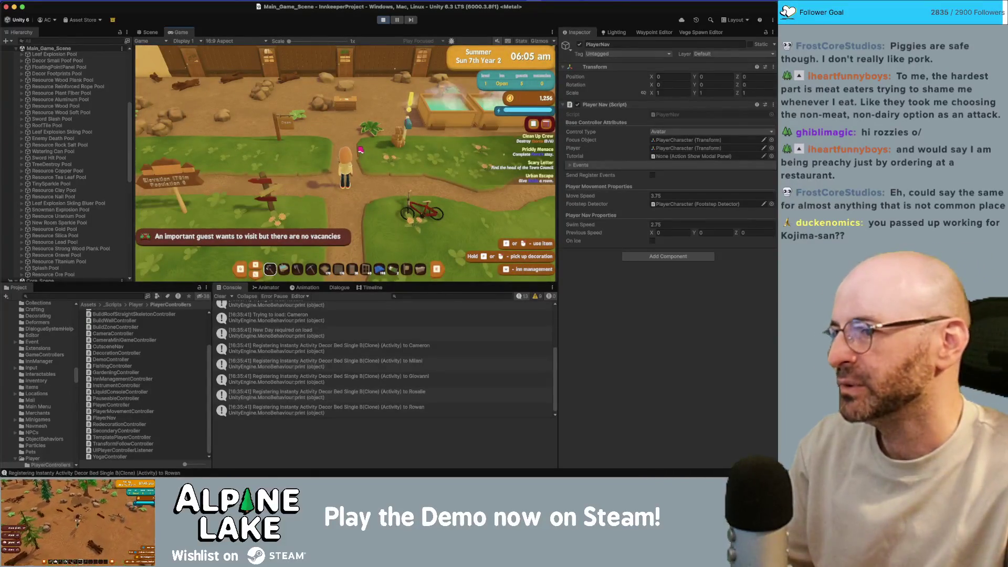
Walk the character onto the grass with hotbar slot 3 and harvest plant fiber and tea leaf.
{"action": "key", "text": "w"}
{"action": "key", "text": "a"}
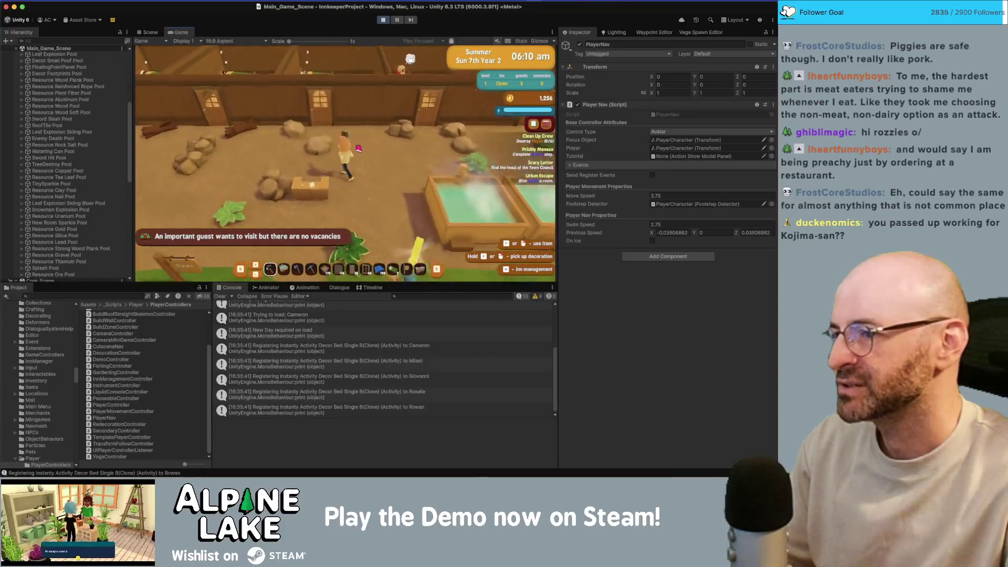
{"action": "key", "text": "s"}
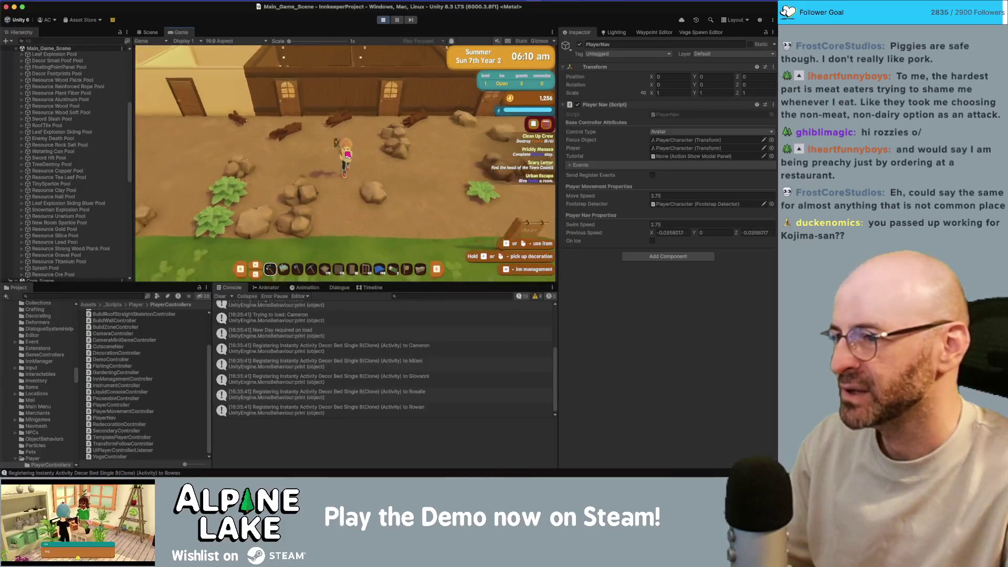
{"action": "key", "text": "a"}
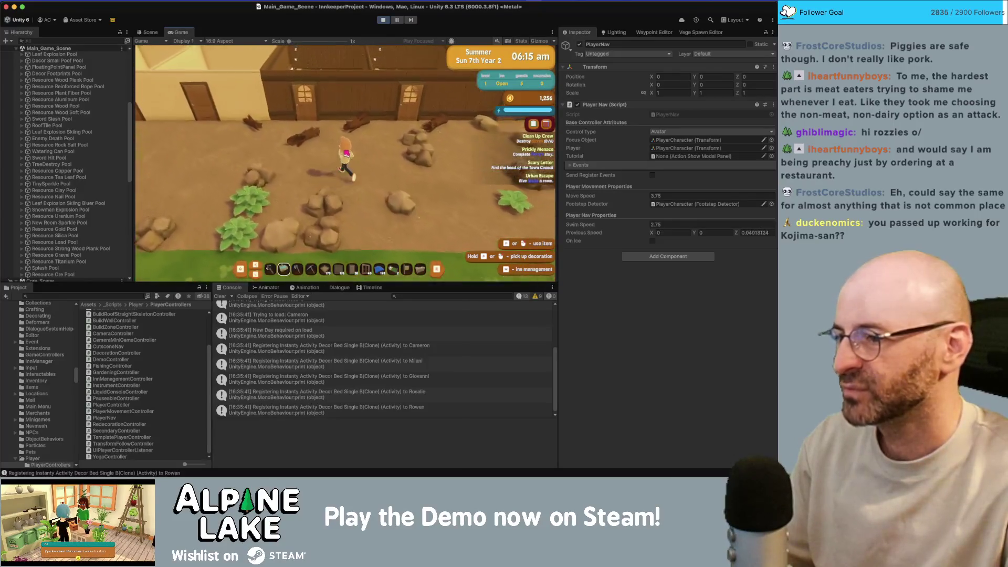
{"action": "key", "text": "3"}
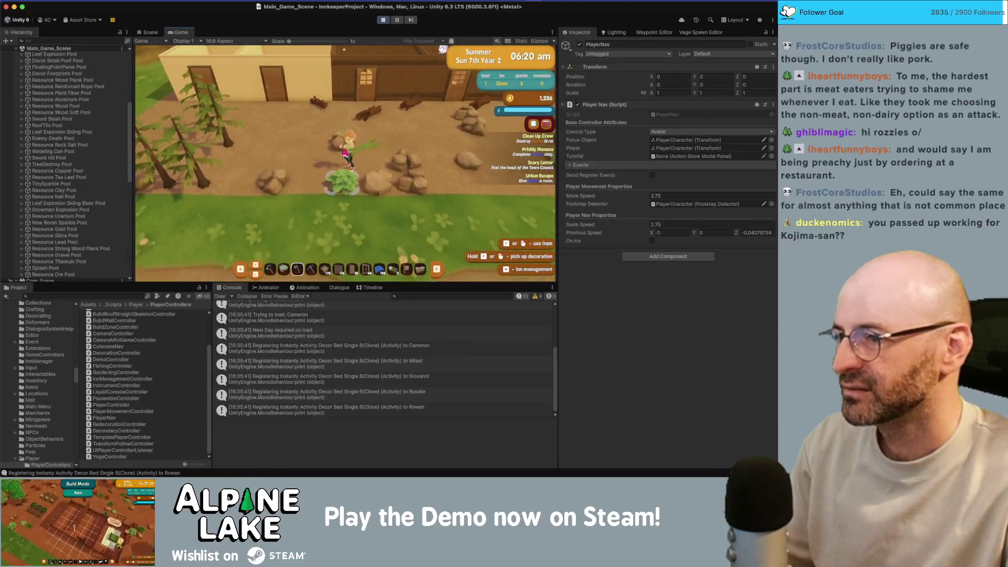
{"action": "key", "text": "a"}
{"action": "key", "text": "s"}
{"action": "key", "text": "w"}
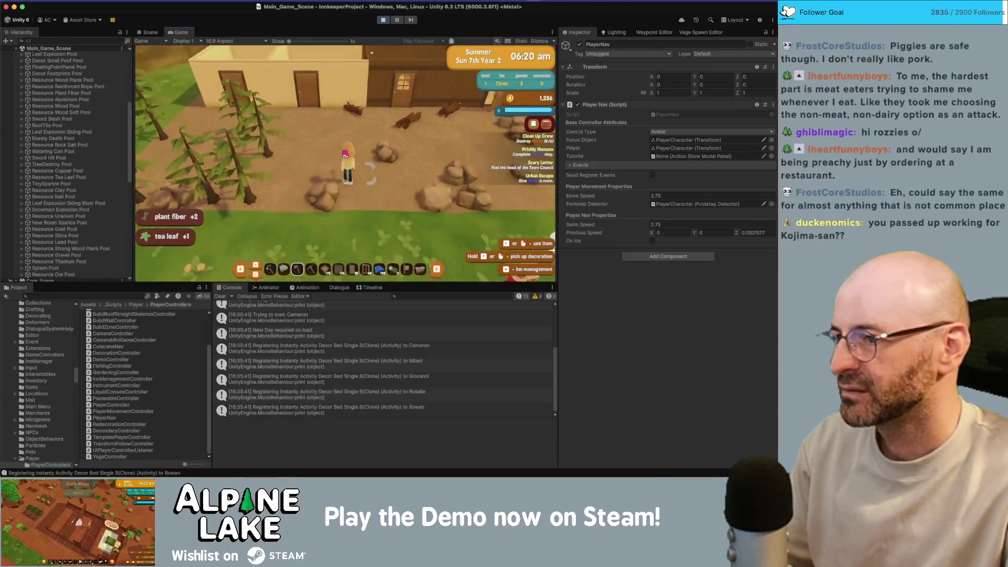
Chop two trees for wood, then stop the game and return to ItemPicker.cs.
{"action": "key", "text": "a"}
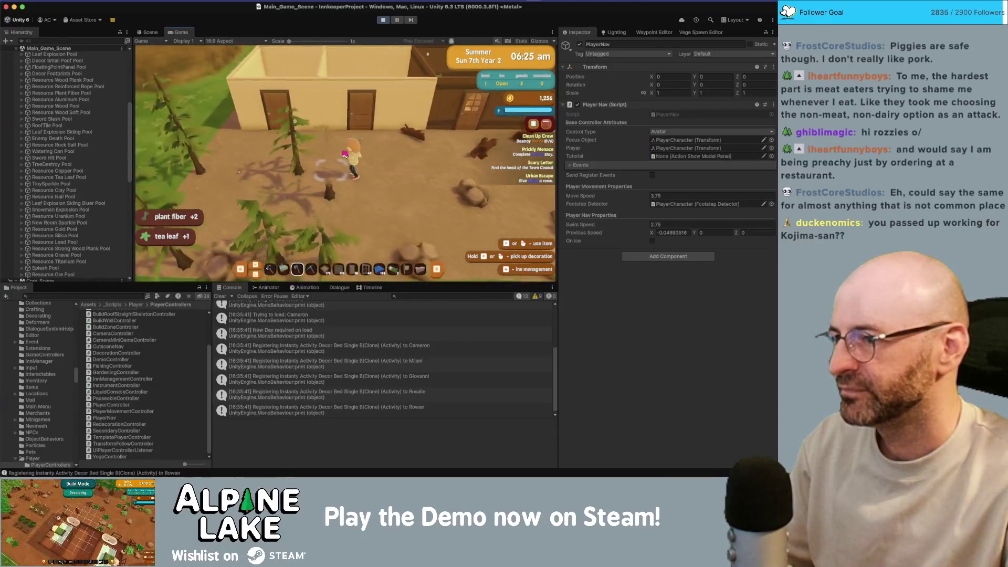
{"action": "key", "text": "a"}
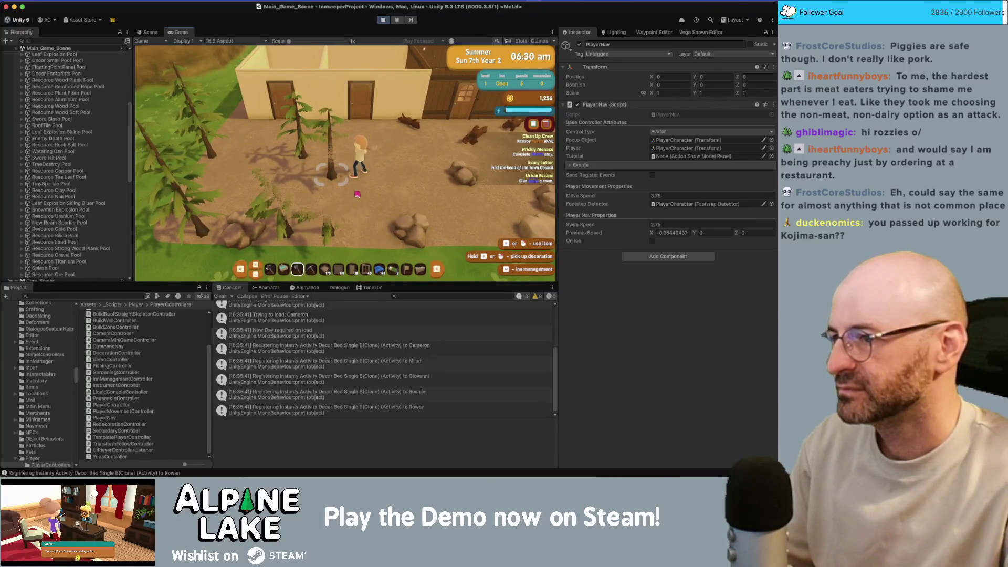
{"action": "left_click", "coordinate": [416, 203]}
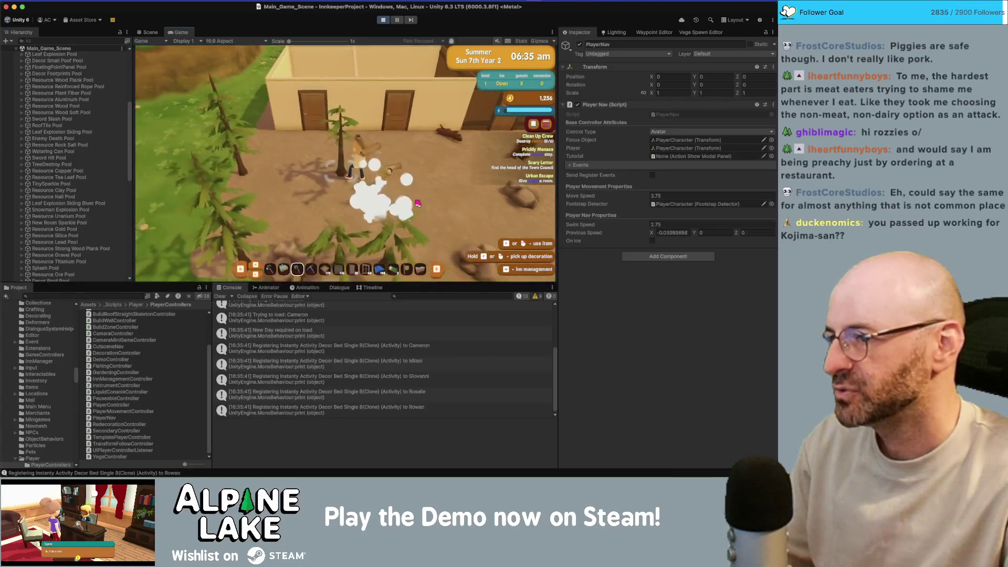
{"action": "left_click", "coordinate": [412, 202]}
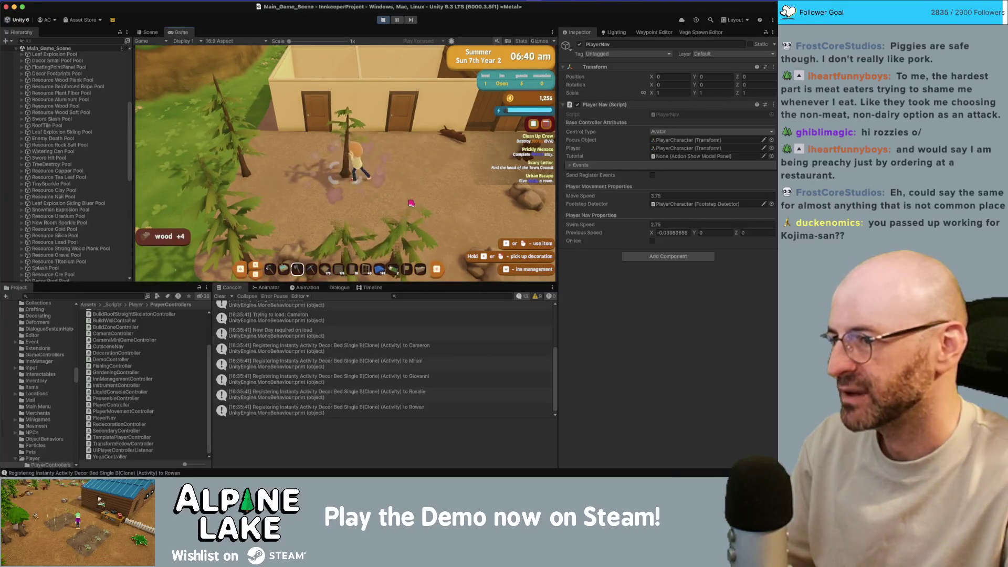
{"action": "key", "text": "a"}
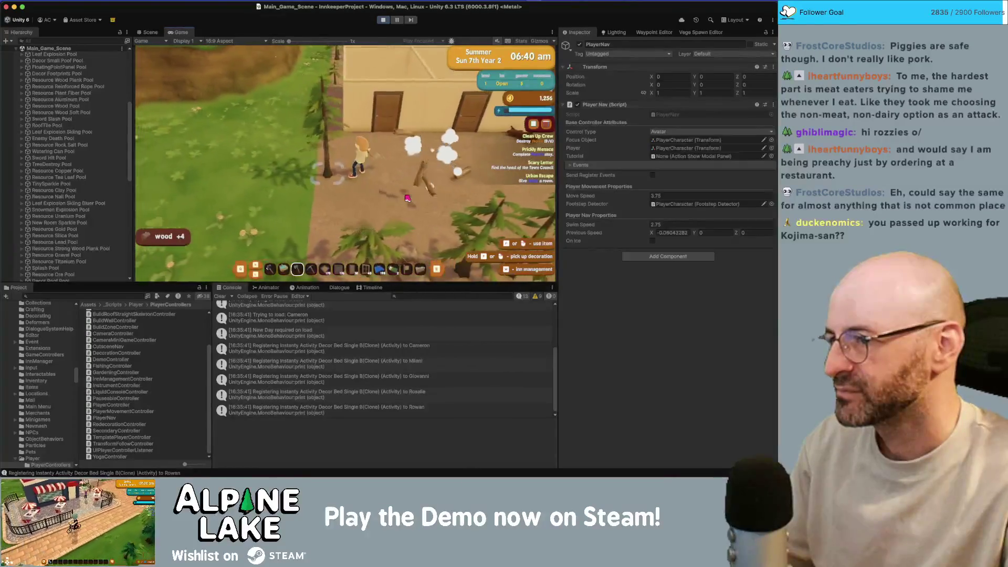
{"action": "key", "text": "super+p"}
{"action": "key", "text": "super+Tab"}
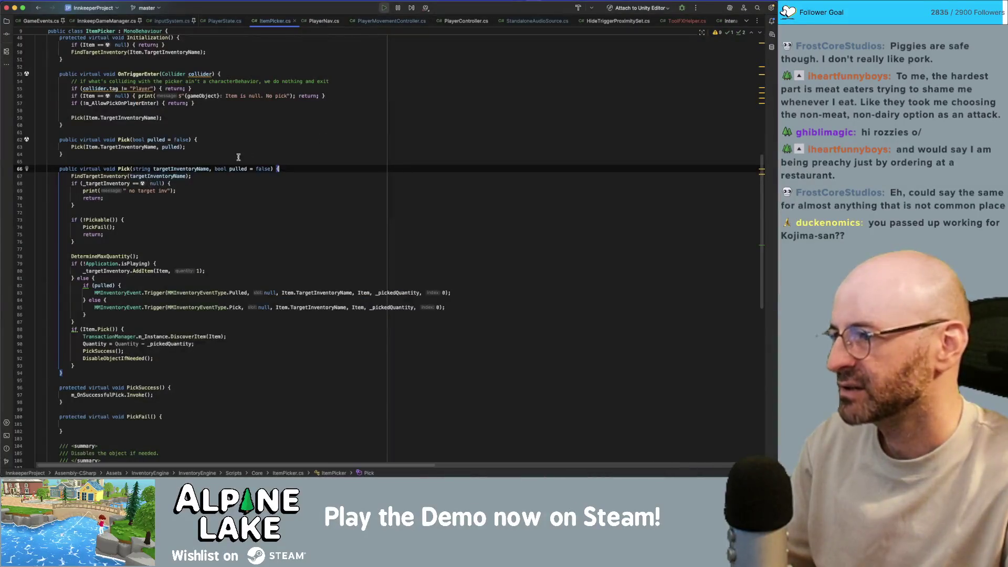
{"action": "scroll", "coordinate": [133, 164], "scroll_direction": "down", "scroll_amount": 8}
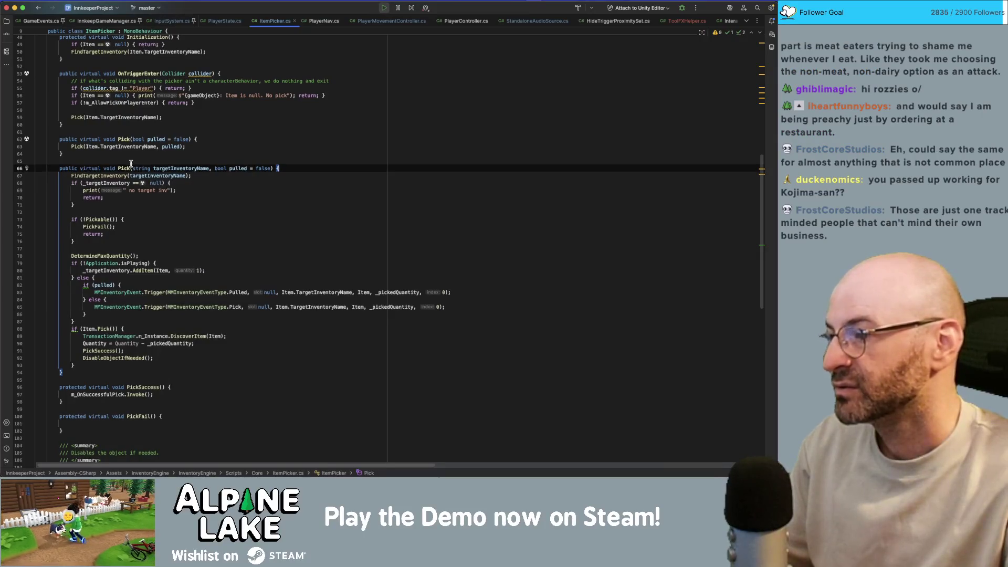
{"action": "scroll", "coordinate": [156, 191], "scroll_direction": "up", "scroll_amount": 12}
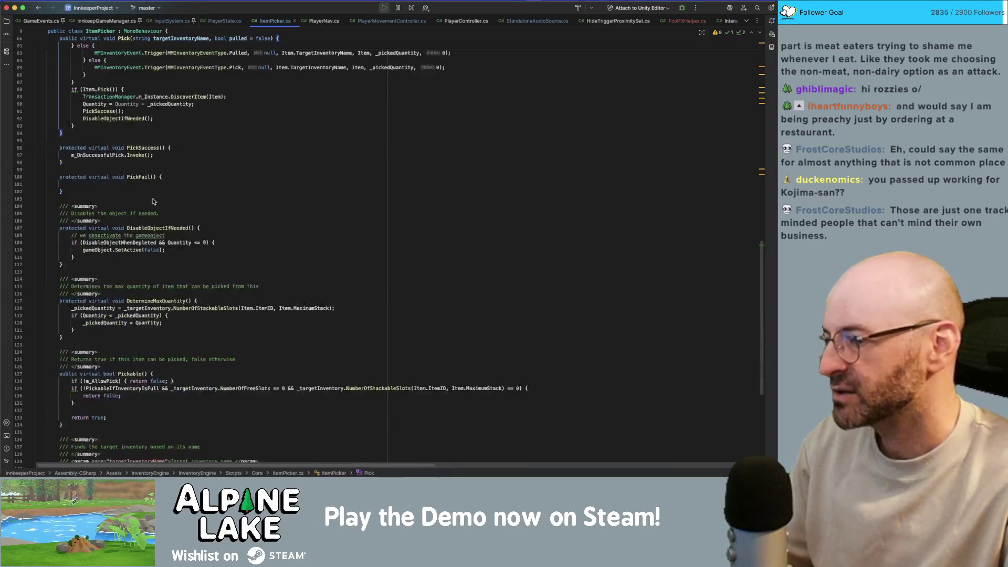
{"action": "scroll", "coordinate": [147, 248], "scroll_direction": "up", "scroll_amount": 10}
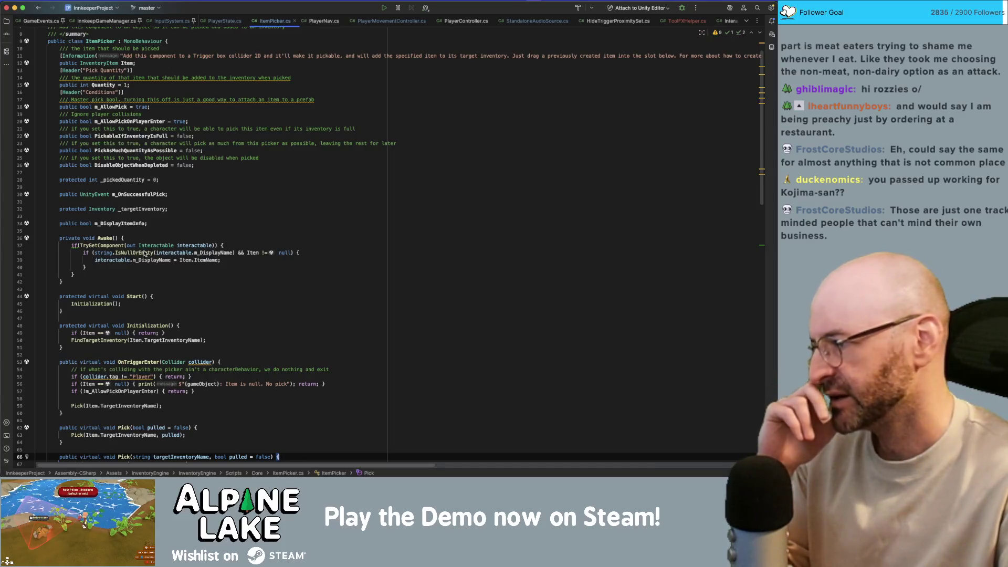
{"action": "mouse_move", "coordinate": [144, 254]}
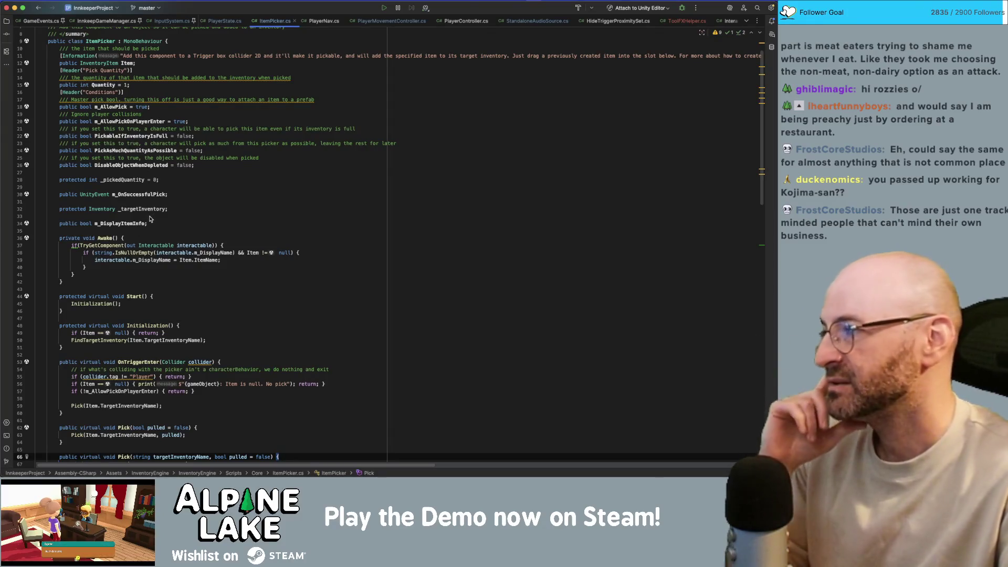
{"action": "left_click", "coordinate": [158, 204]}
{"action": "left_click", "coordinate": [163, 196]}
{"action": "left_click", "coordinate": [169, 195]}
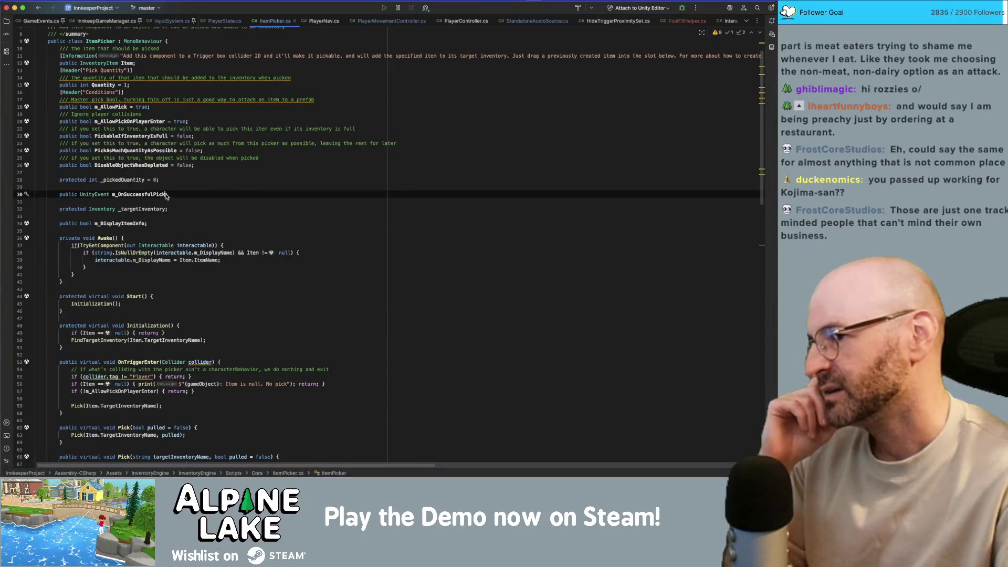
{"action": "double_click", "coordinate": [158, 195]}
{"action": "double_click", "coordinate": [164, 209]}
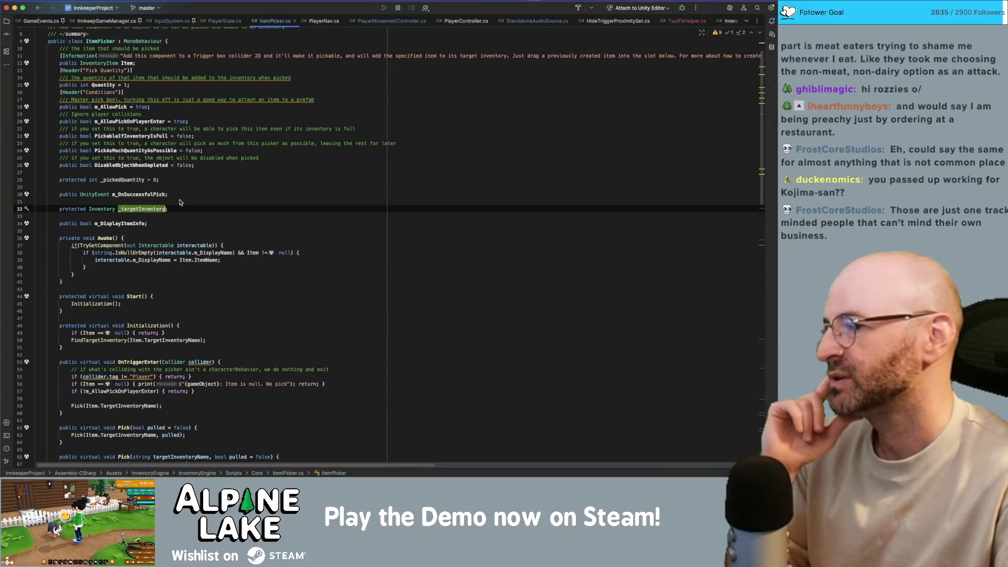
{"action": "double_click", "coordinate": [146, 225]}
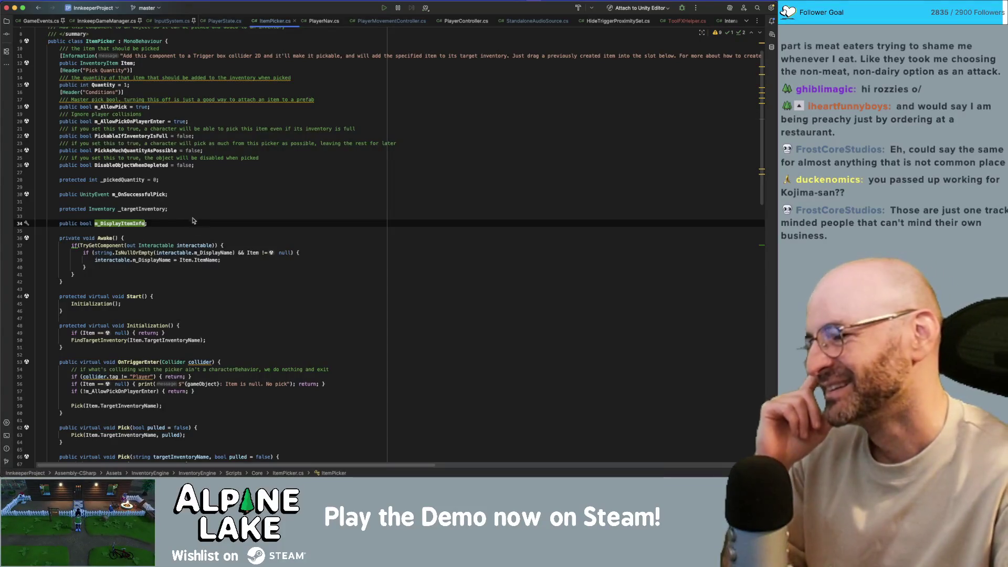
{"action": "scroll", "coordinate": [193, 224], "scroll_direction": "down", "scroll_amount": 1}
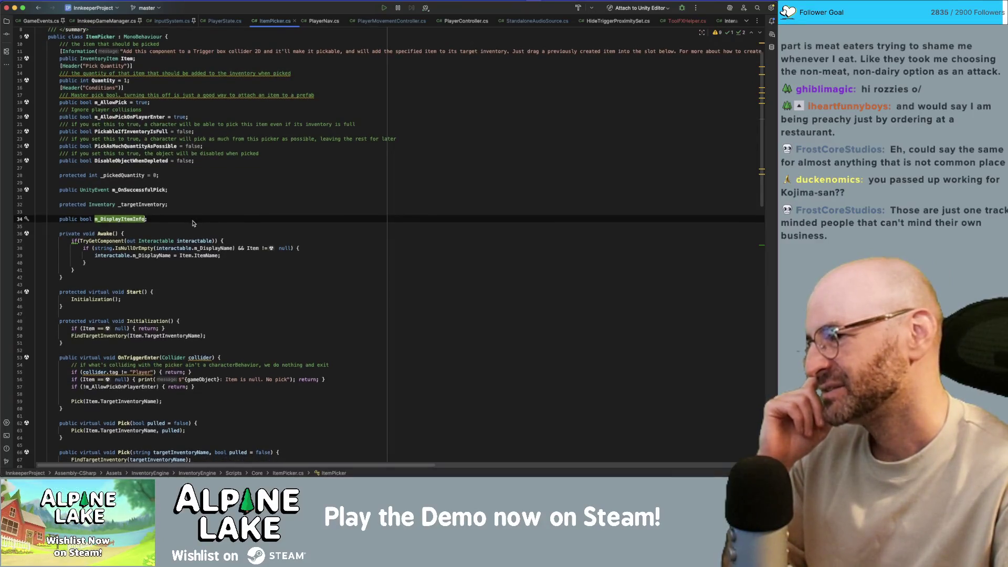
{"action": "scroll", "coordinate": [193, 224], "scroll_direction": "down", "scroll_amount": 8}
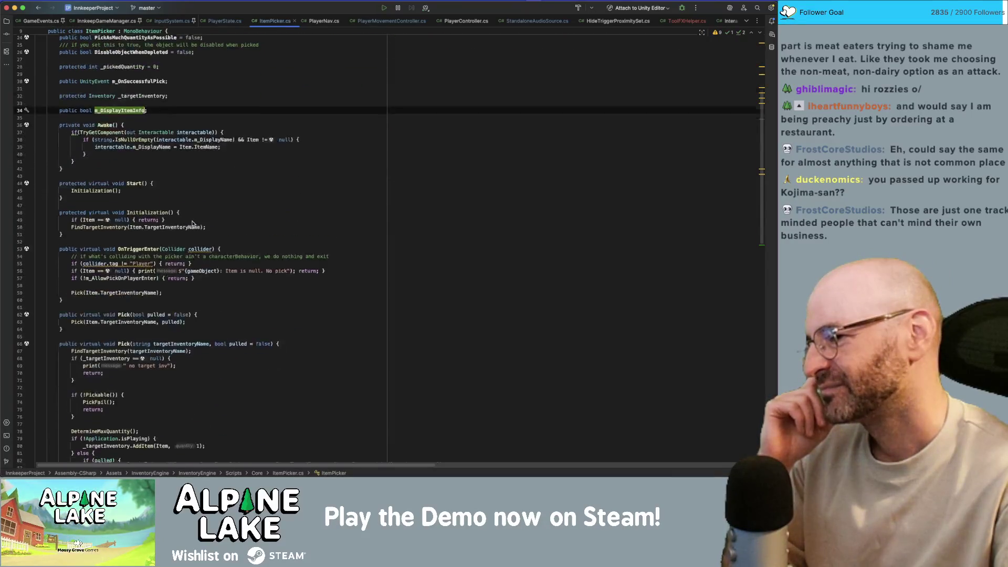
{"action": "scroll", "coordinate": [192, 223], "scroll_direction": "down", "scroll_amount": 7}
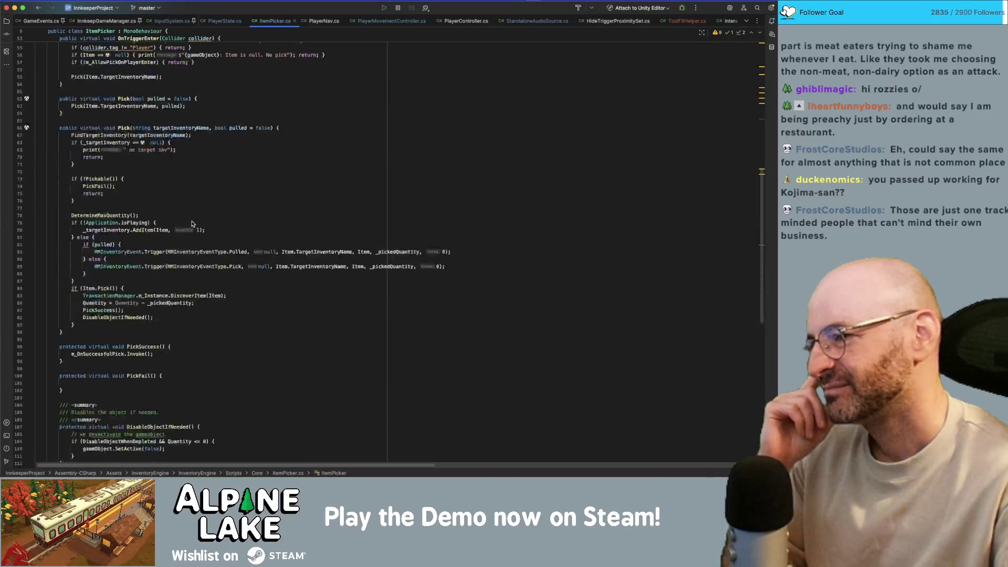
{"action": "scroll", "coordinate": [192, 223], "scroll_direction": "up", "scroll_amount": 18}
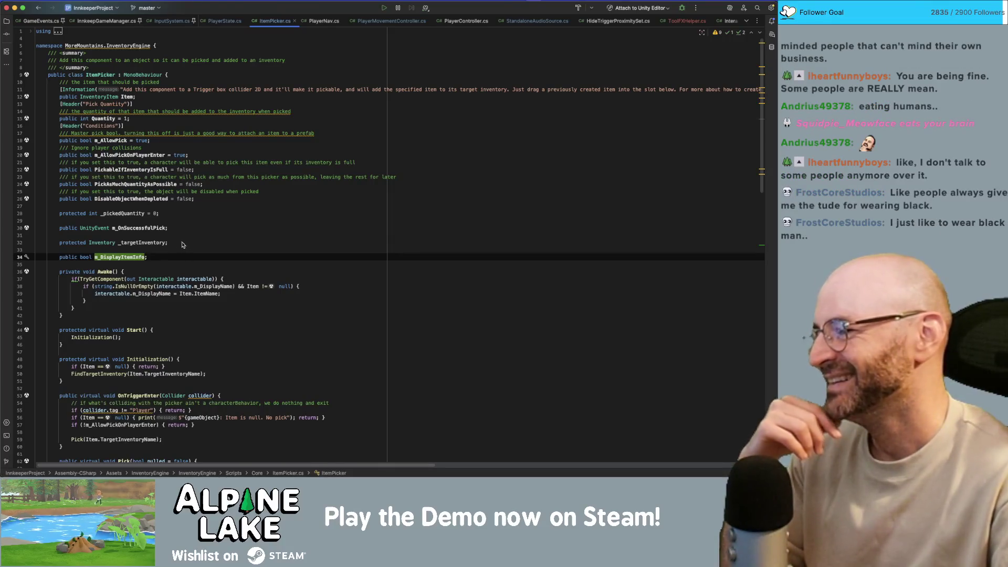
{"action": "left_click", "coordinate": [151, 242]}
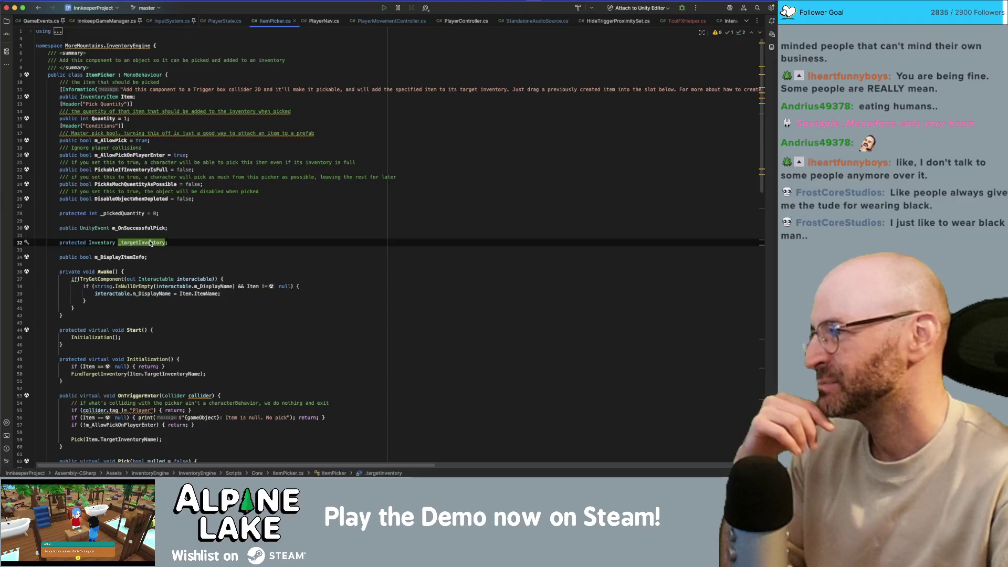
{"action": "mouse_move", "coordinate": [150, 243]}
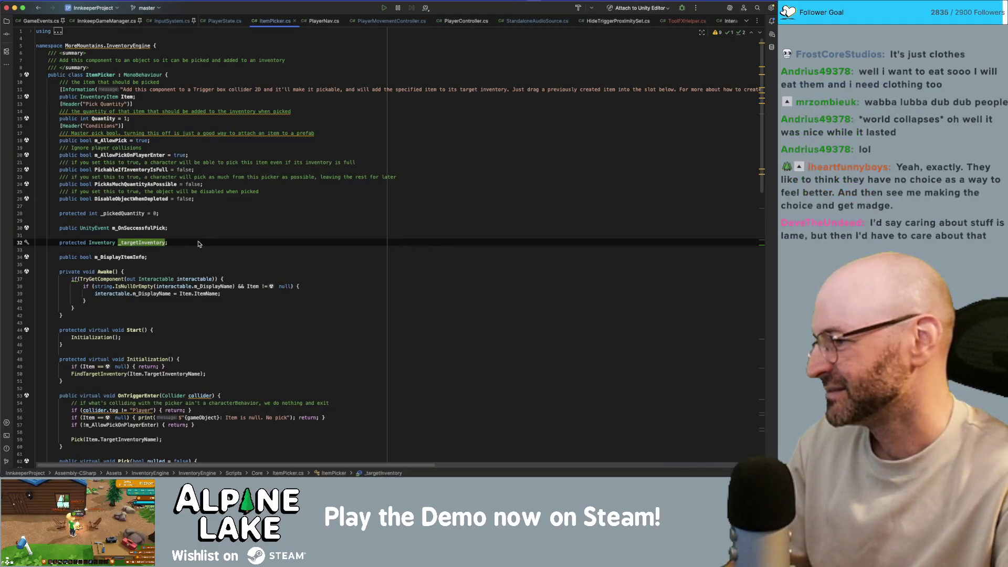
{"action": "key", "text": "Down"}
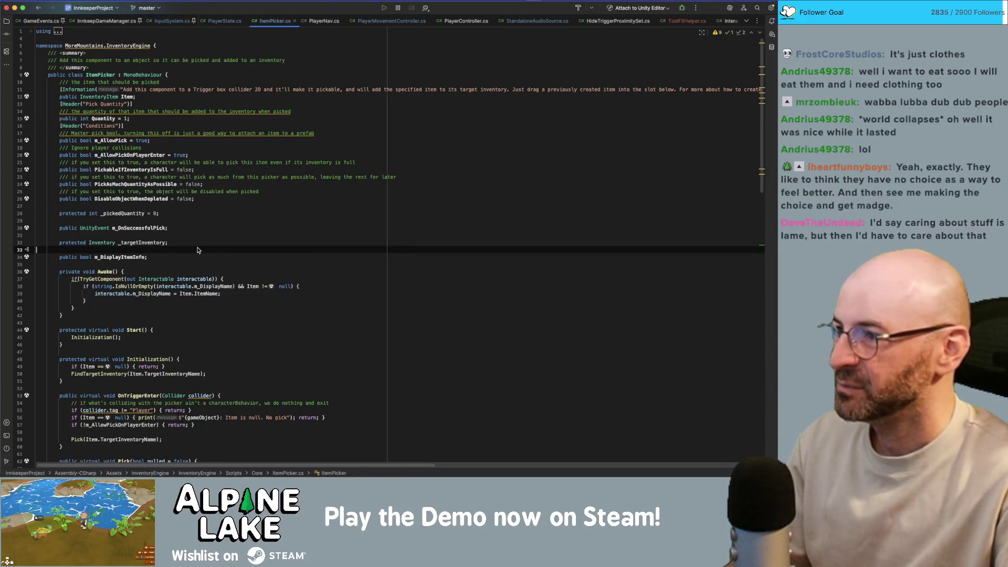
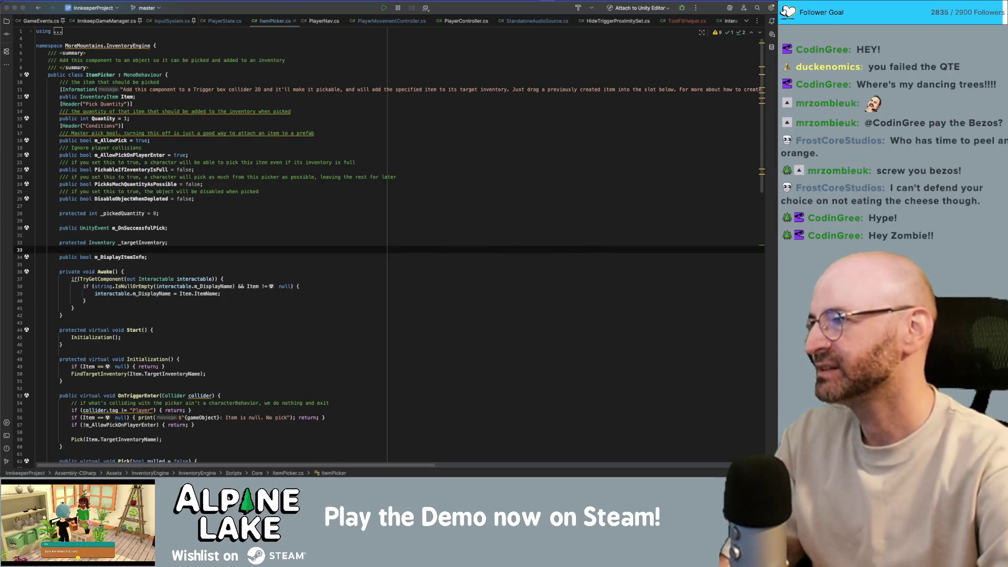
Leave the code editor and scroll Obsidian's Current Bugs note to the 'add SFX to train' item.
{"action": "left_click", "coordinate": [394, 60]}
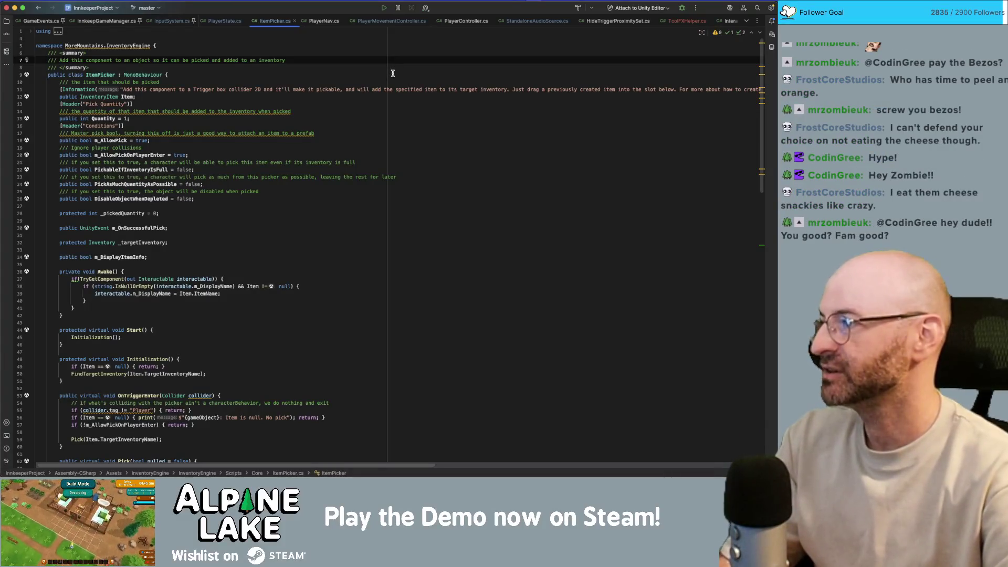
{"action": "mouse_move", "coordinate": [761, 73]}
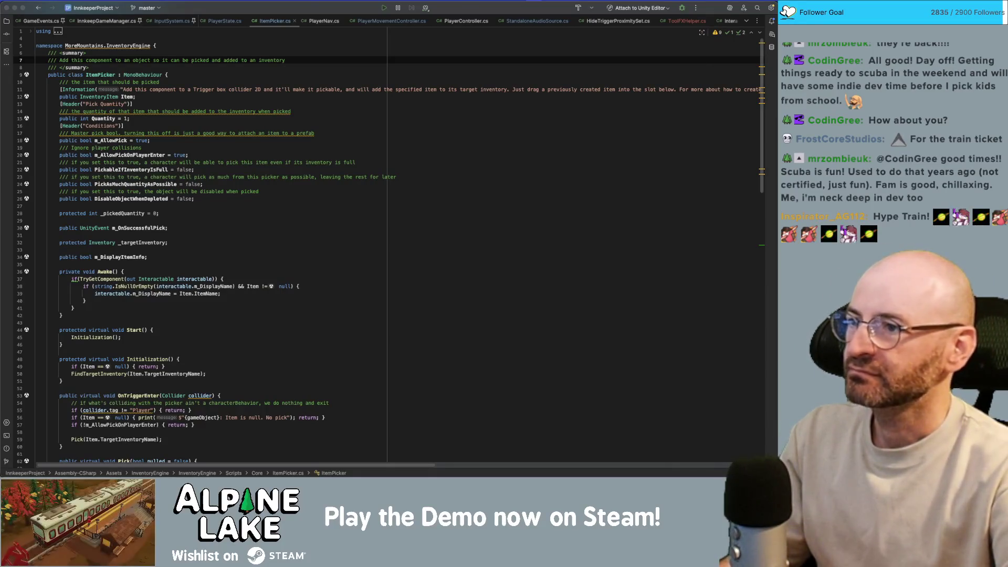
{"action": "left_click", "coordinate": [276, 22]}
{"action": "key", "text": "super+Tab"}
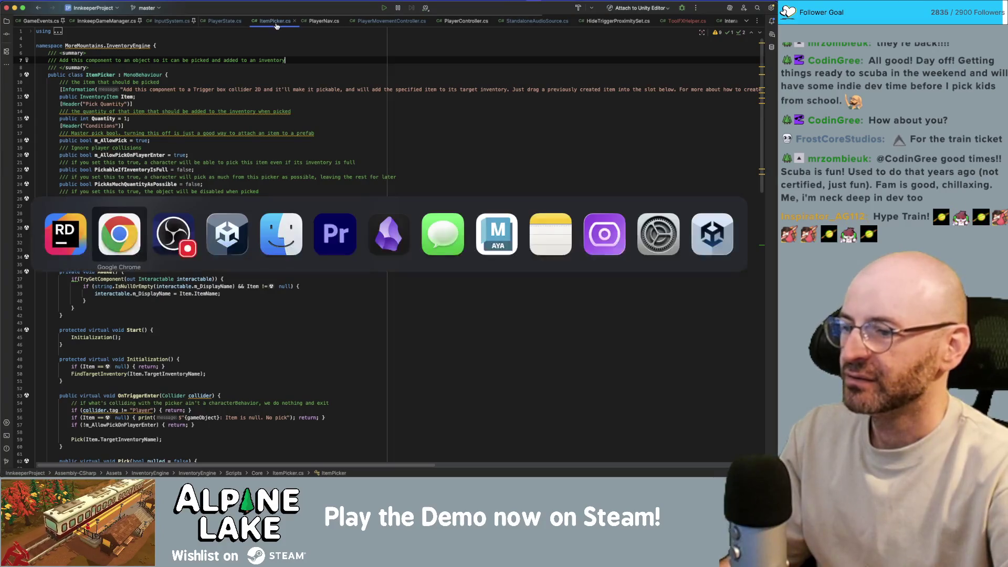
{"action": "key", "text": "super+Tab"}
{"action": "key", "text": "super+Tab"}
{"action": "key", "text": "super+Tab"}
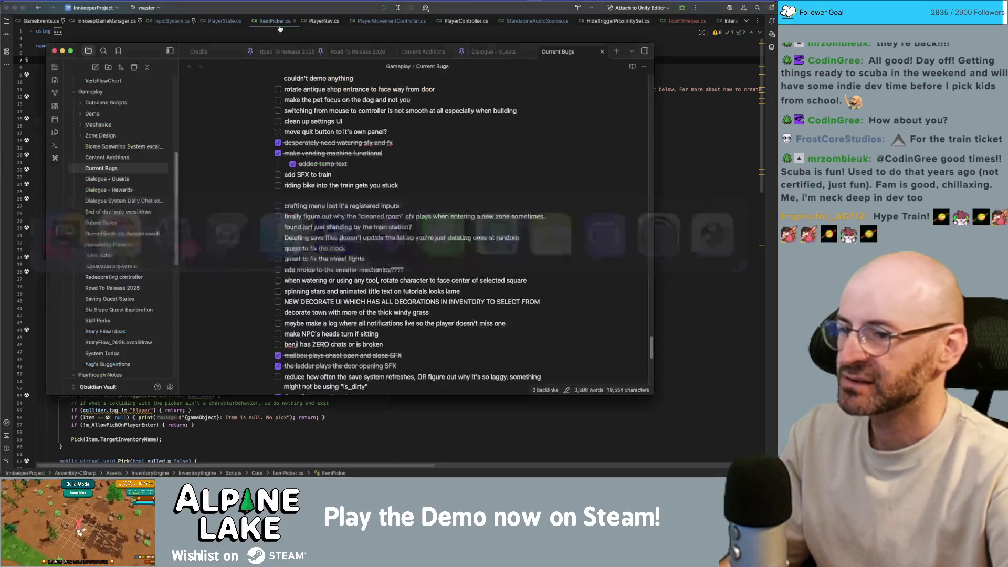
{"action": "scroll", "coordinate": [337, 171], "scroll_direction": "up", "scroll_amount": 2}
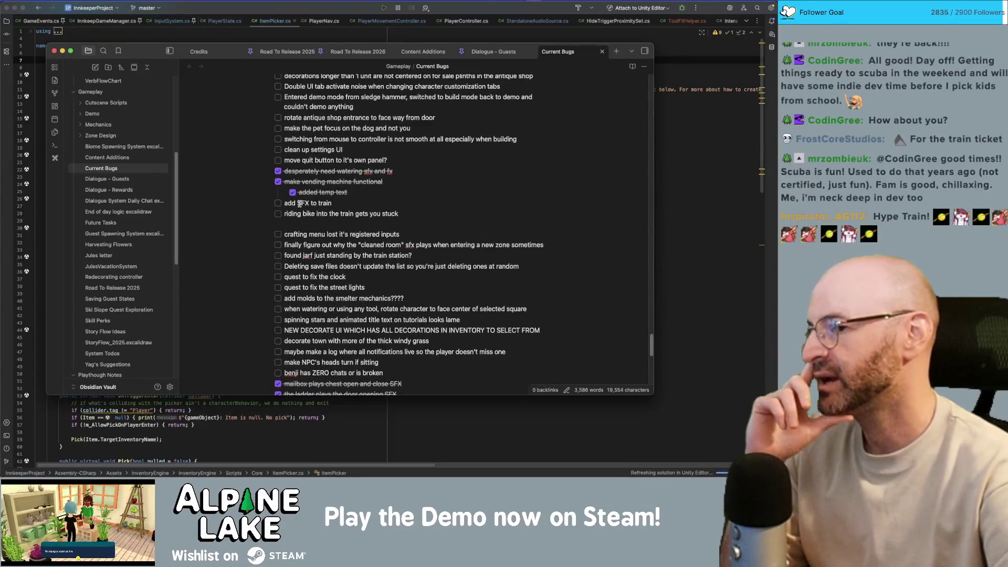
Switch to Adobe Premiere Pro's Audio_Workspace project.
{"action": "key", "text": "super+Tab"}
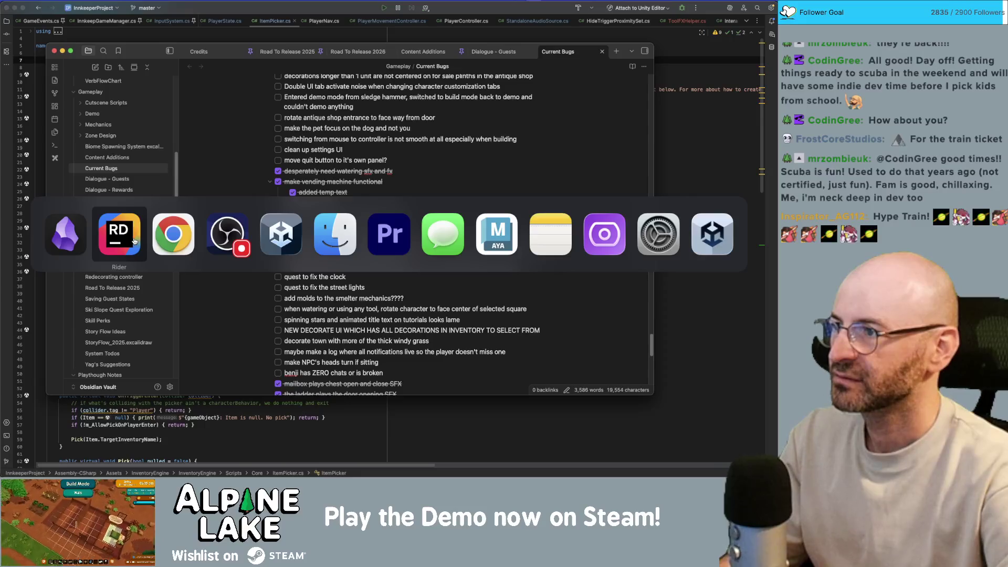
{"action": "left_click", "coordinate": [399, 231]}
{"action": "left_click", "coordinate": [117, 180]}
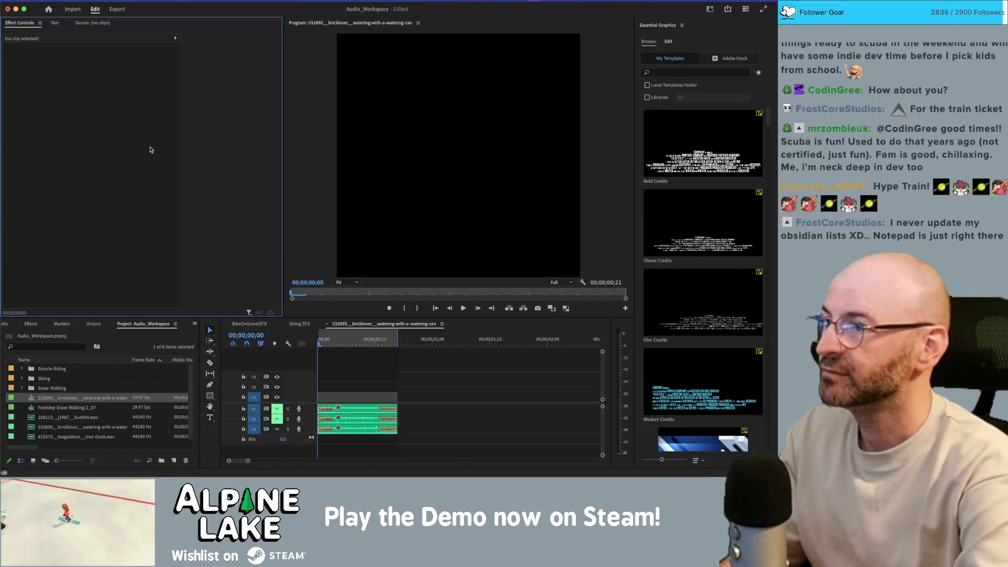
Open Trailer_A_v08.prproj from the Edits > Trailer_A folder.
{"action": "key", "text": "super+o"}
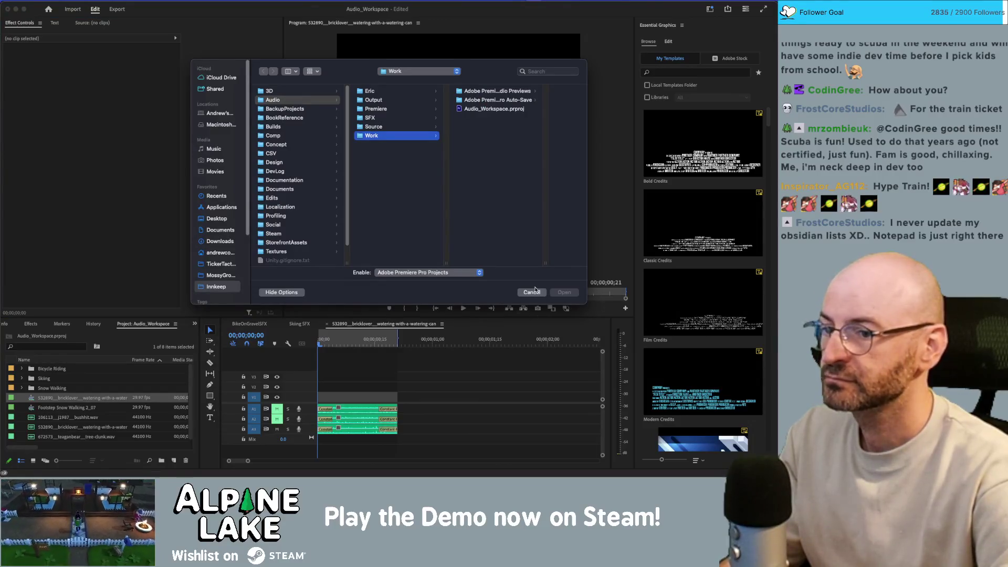
{"action": "left_click", "coordinate": [504, 270]}
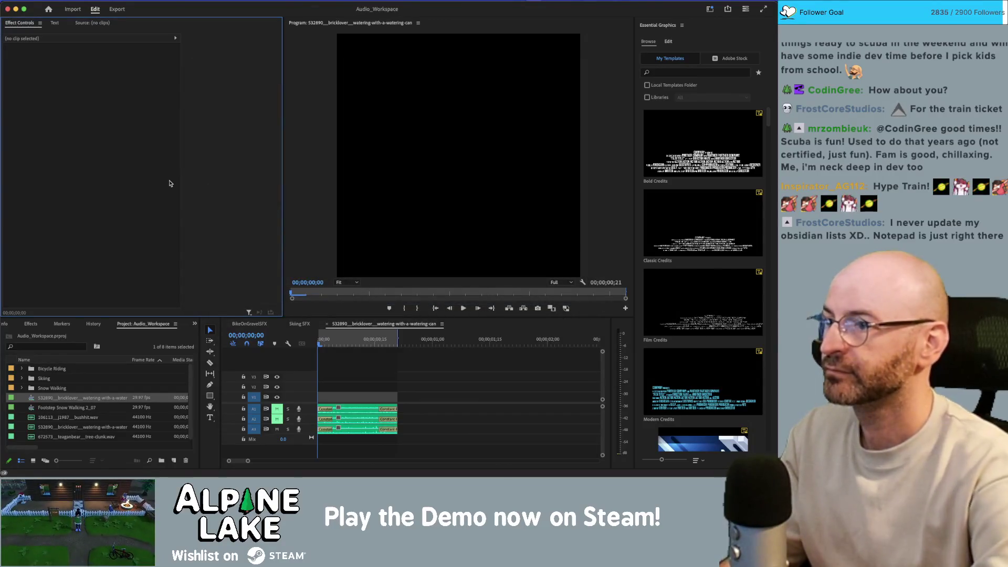
{"action": "key", "text": "super+o"}
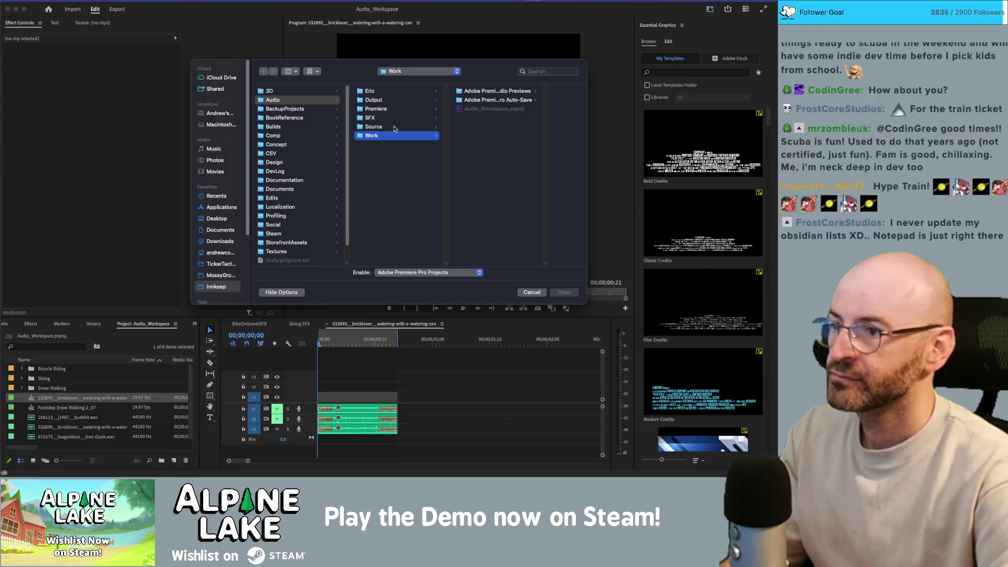
{"action": "scroll", "coordinate": [297, 210], "scroll_direction": "down", "scroll_amount": 2}
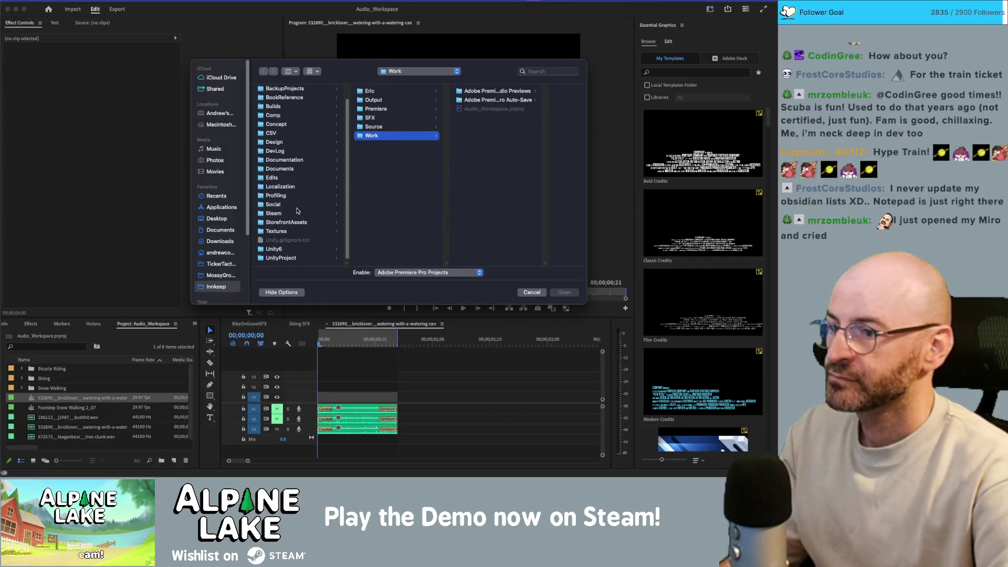
{"action": "left_click", "coordinate": [308, 182]}
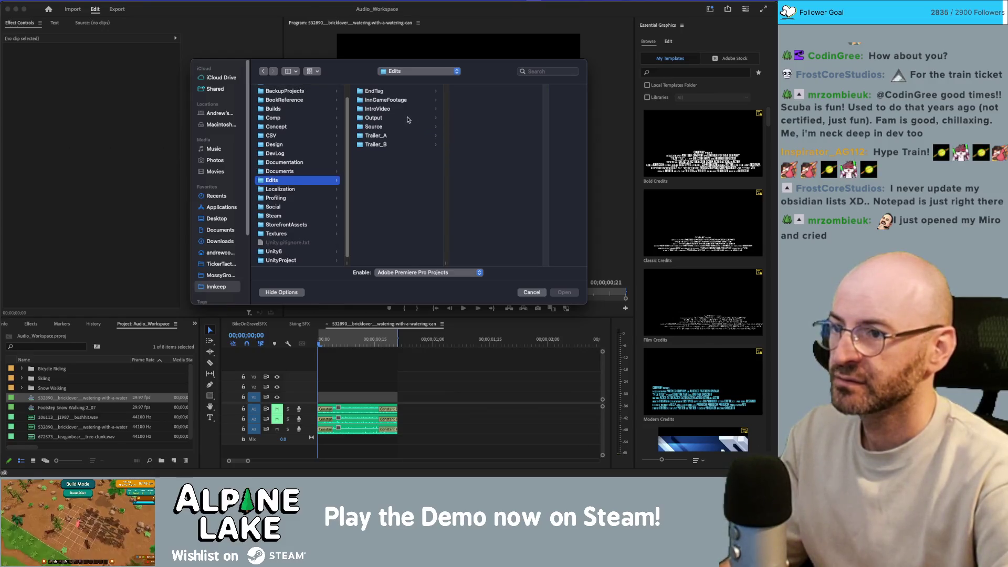
{"action": "left_click", "coordinate": [407, 143]}
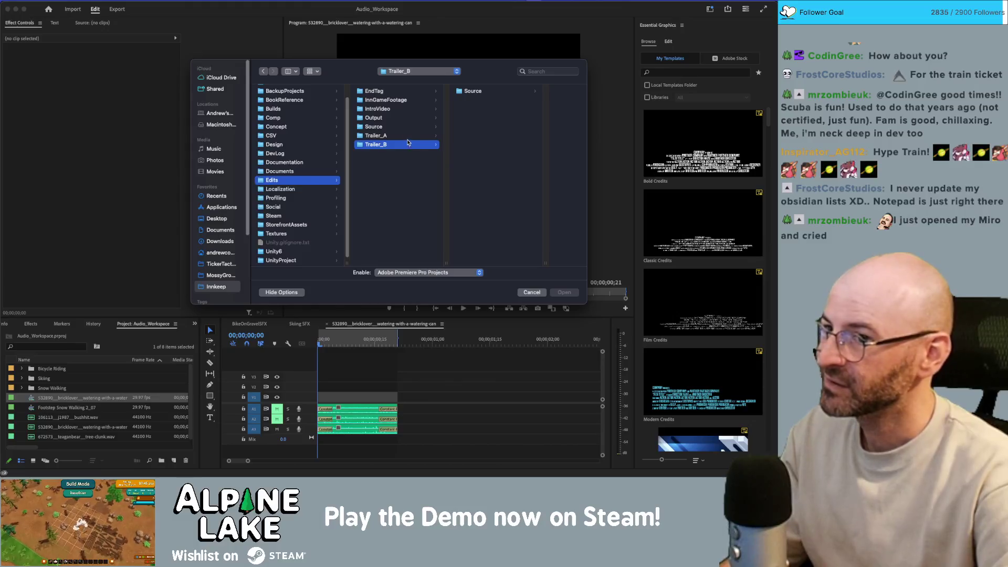
{"action": "left_click", "coordinate": [409, 135]}
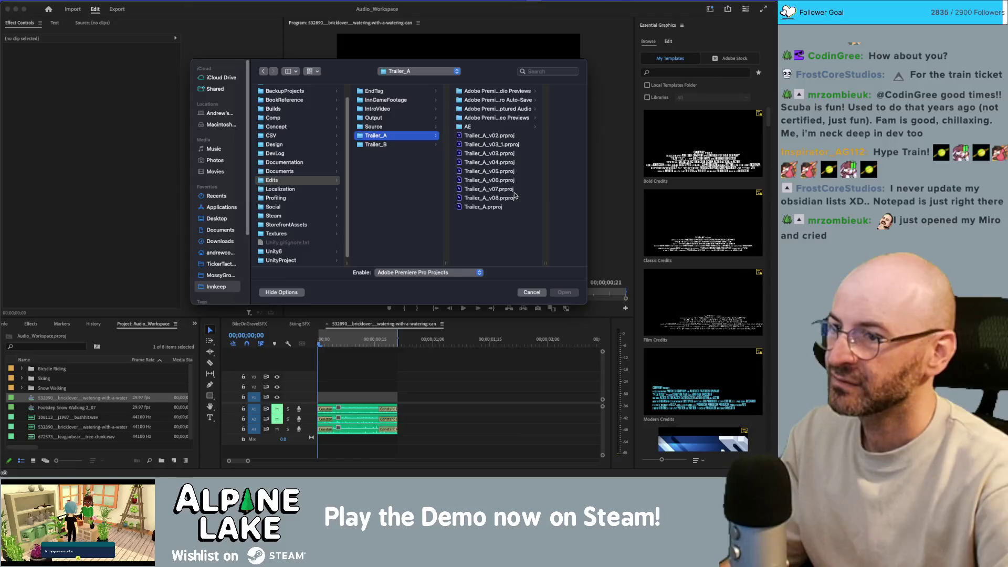
{"action": "left_click", "coordinate": [505, 199]}
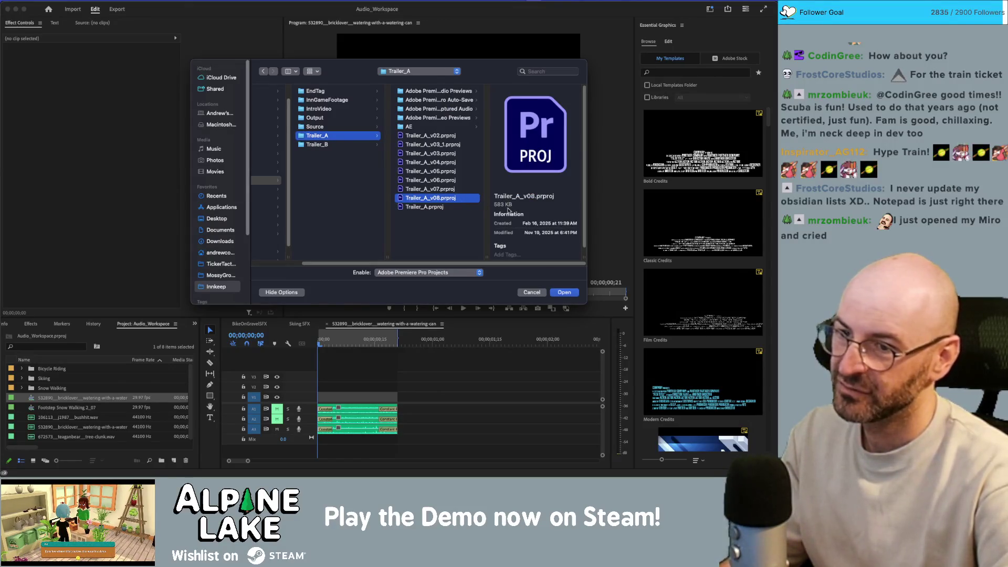
{"action": "double_click", "coordinate": [436, 199]}
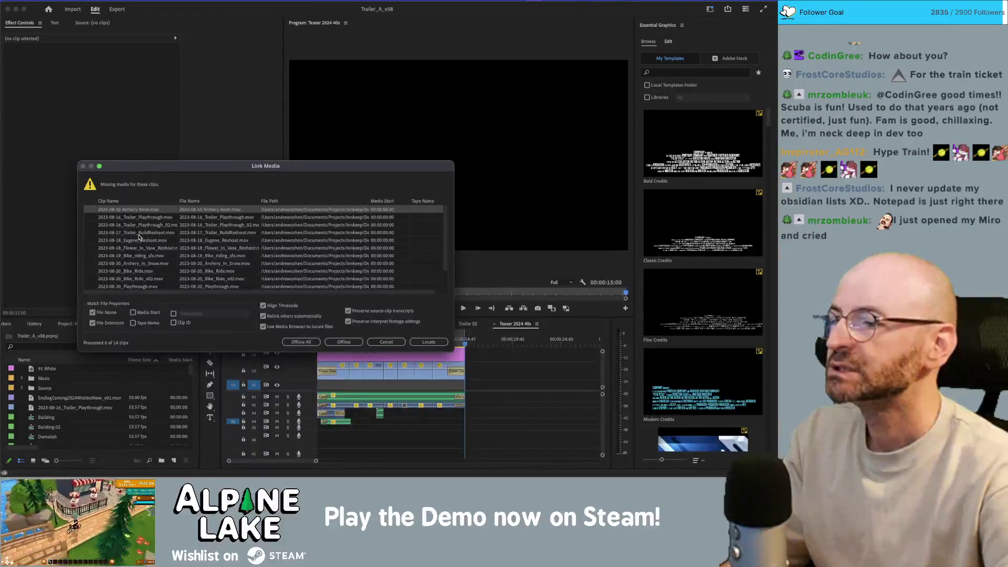
Mark all 14 missing trailer clips offline with Offline All in the Link Media dialog.
{"action": "scroll", "coordinate": [140, 235], "scroll_direction": "down", "scroll_amount": 3}
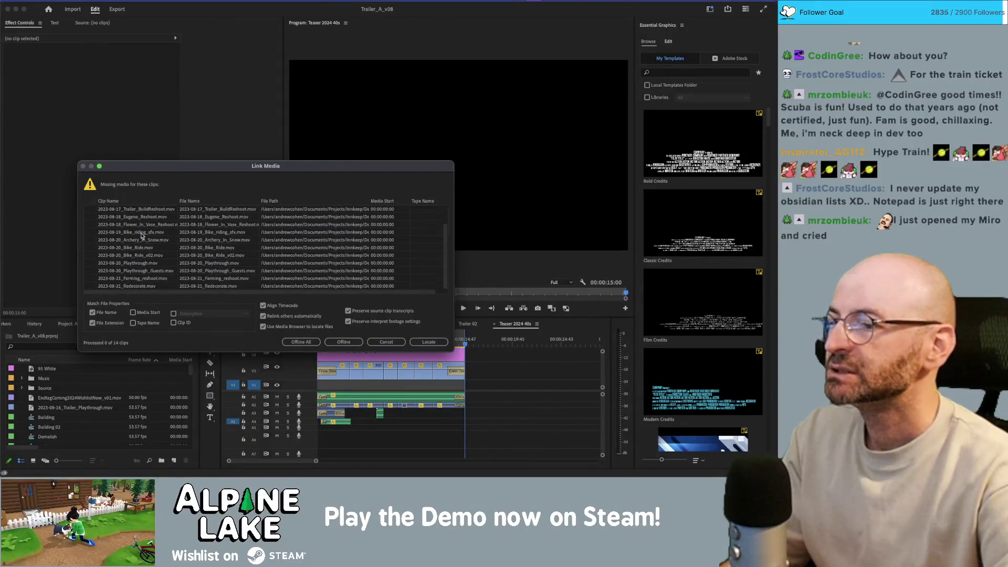
{"action": "scroll", "coordinate": [142, 237], "scroll_direction": "up", "scroll_amount": 3}
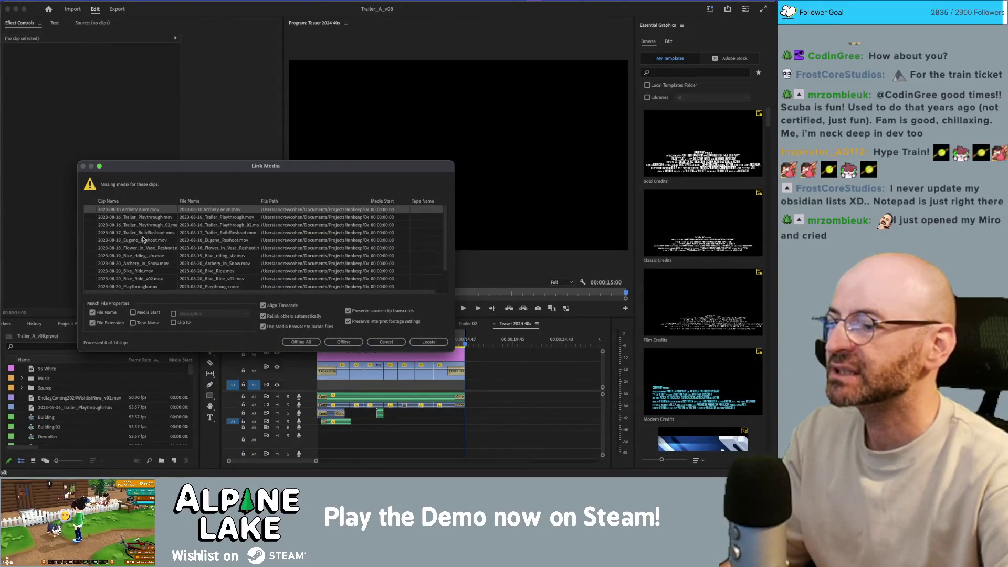
{"action": "left_click", "coordinate": [311, 345]}
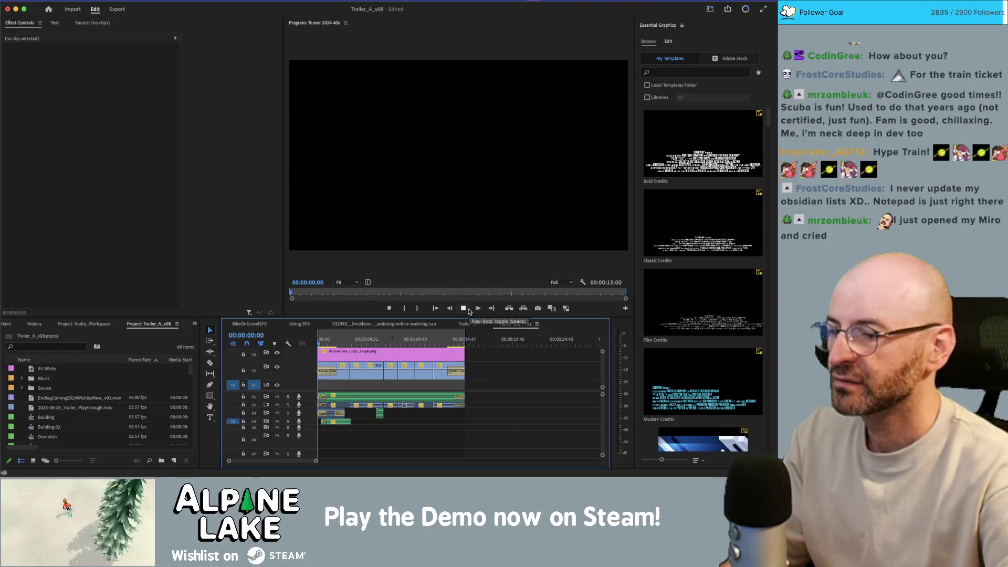
Play the Teaser 2024 40s sequence from the start and select the train_sfx audio clip.
{"action": "left_click", "coordinate": [463, 308]}
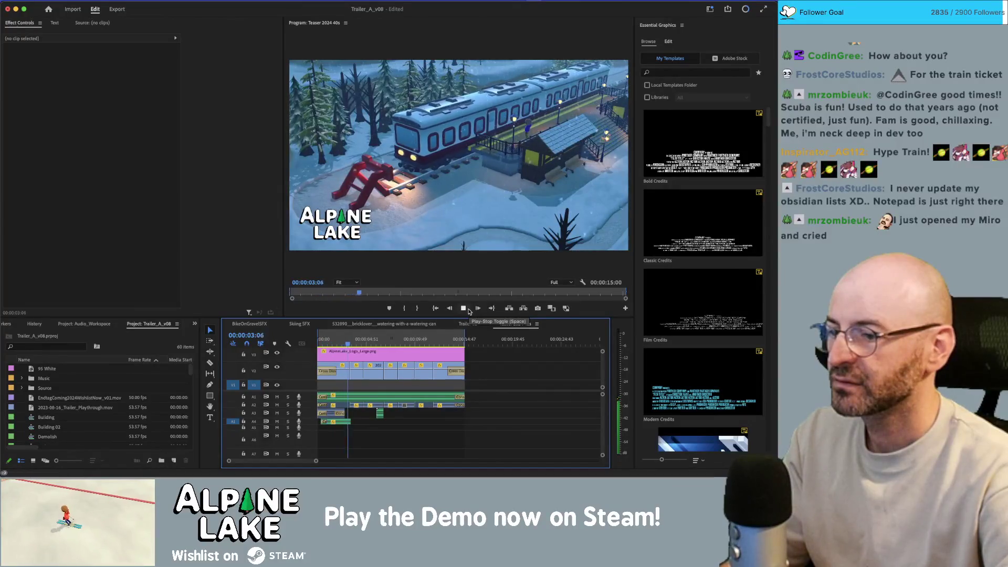
{"action": "key", "text": "space"}
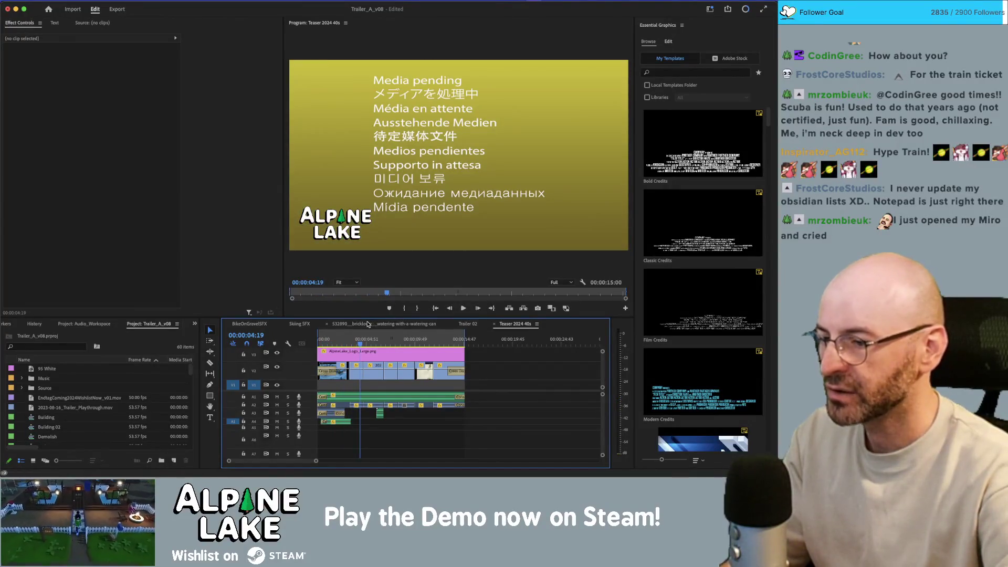
{"action": "left_click_drag", "start_coordinate": [355, 339], "coordinate": [292, 348]}
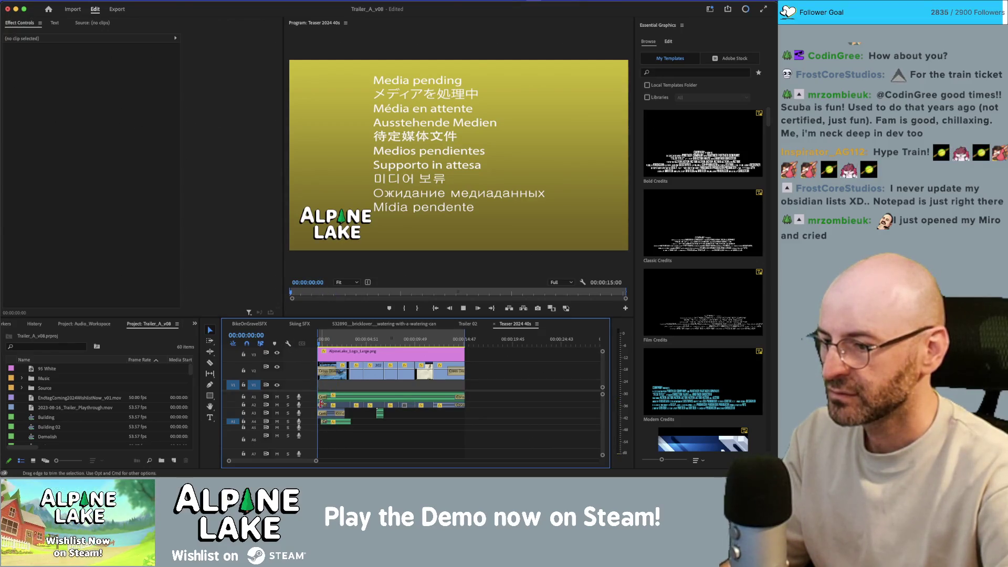
{"action": "left_click_drag", "start_coordinate": [316, 461], "coordinate": [233, 465]}
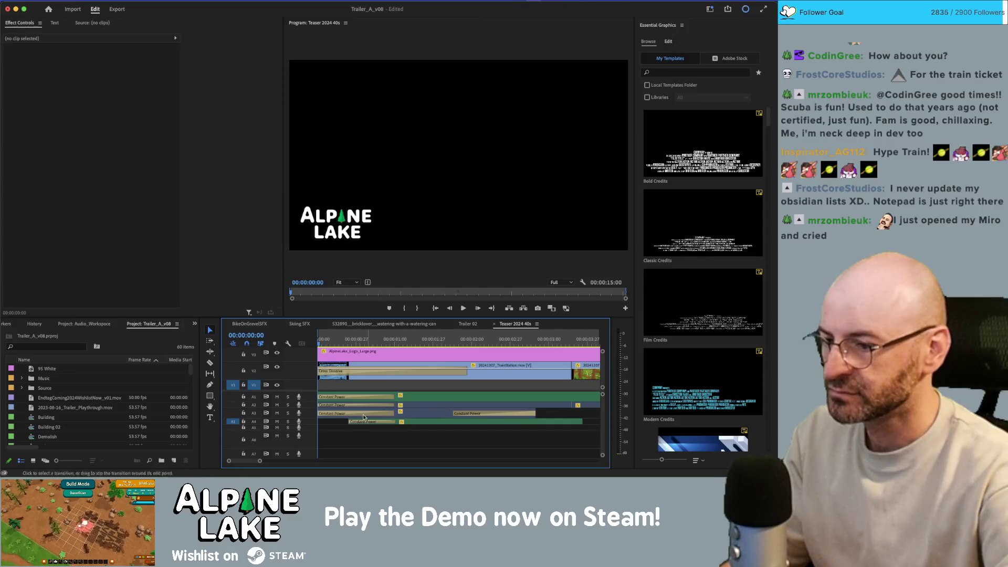
{"action": "left_click", "coordinate": [426, 415]}
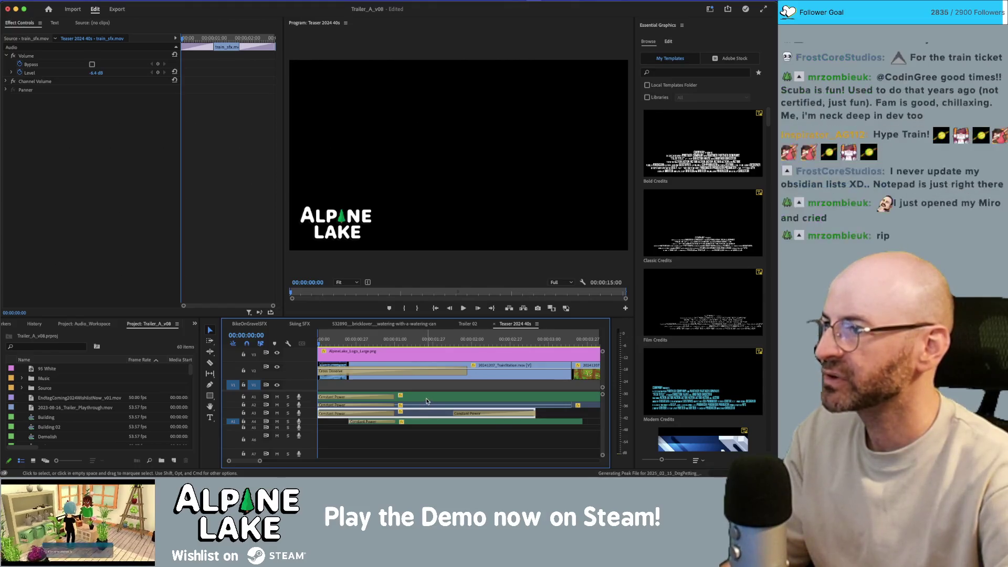
{"action": "scroll", "coordinate": [73, 415], "scroll_direction": "down", "scroll_amount": 3}
{"action": "scroll", "coordinate": [72, 415], "scroll_direction": "down", "scroll_amount": 4}
{"action": "scroll", "coordinate": [72, 416], "scroll_direction": "down", "scroll_amount": 10}
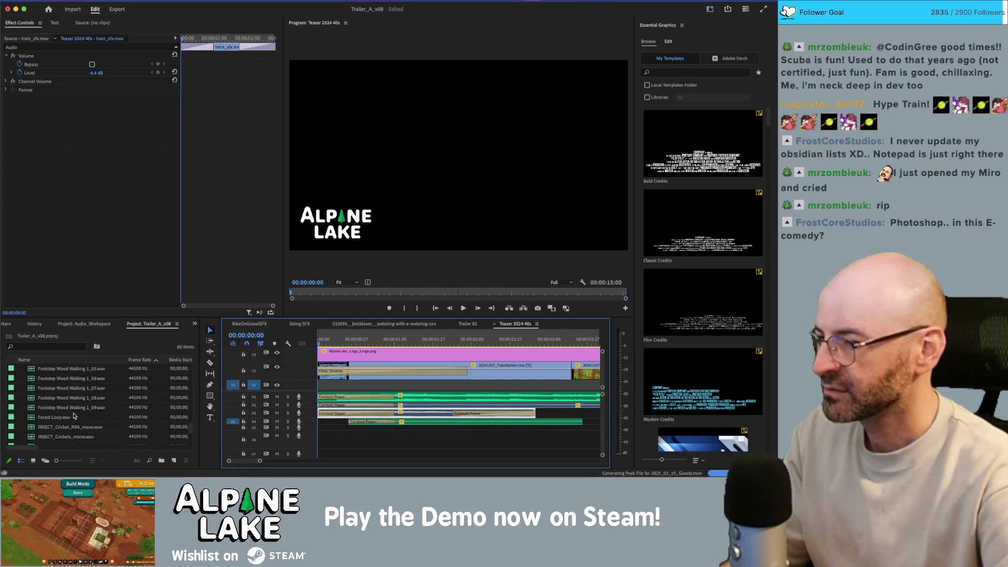
Zoom the timeline out, replay the sequence, and select the 20241207_TrainStation clip.
{"action": "key", "text": "minus"}
{"action": "key", "text": "minus"}
{"action": "key", "text": "minus"}
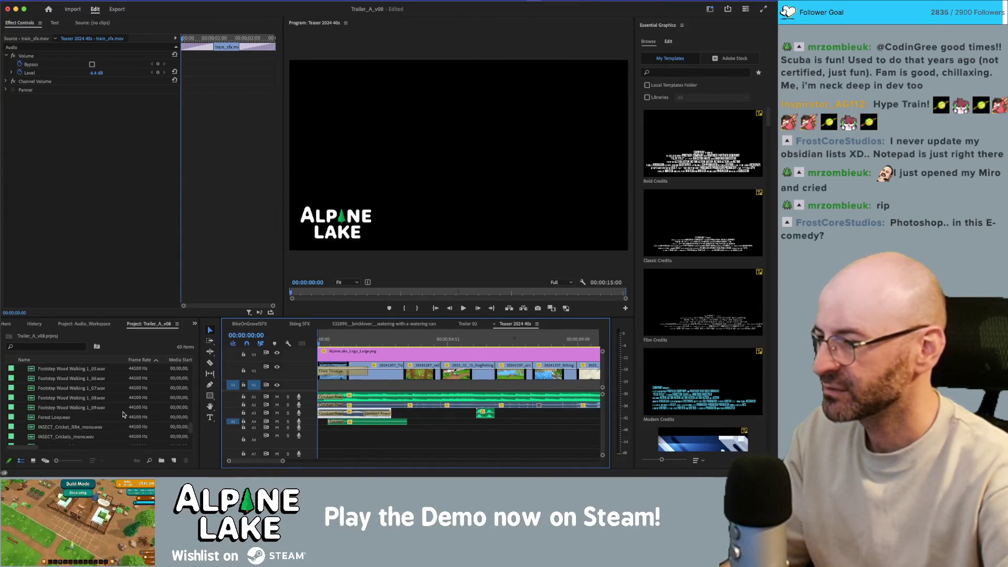
{"action": "left_click", "coordinate": [361, 428]}
{"action": "left_click", "coordinate": [356, 419]}
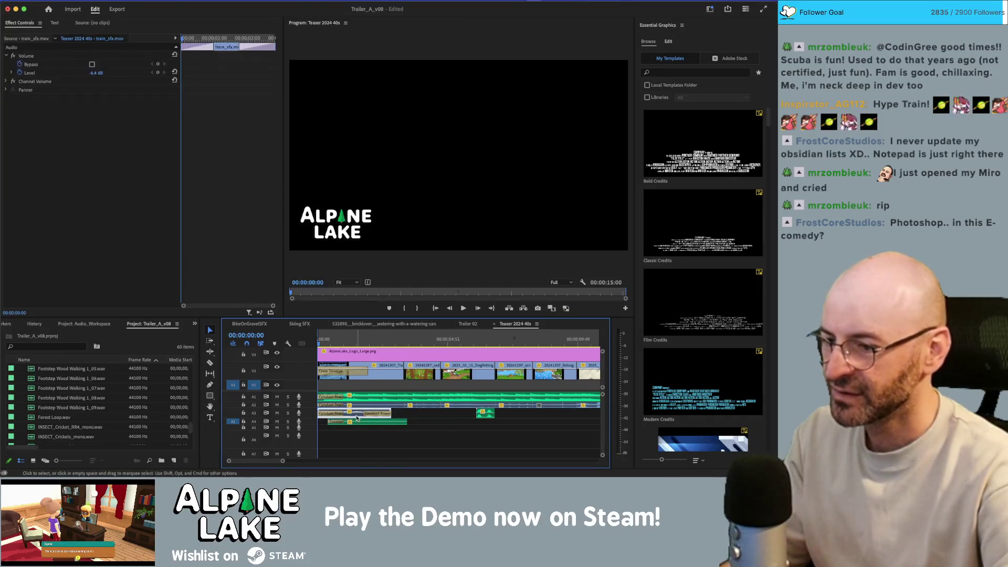
{"action": "key", "text": "space"}
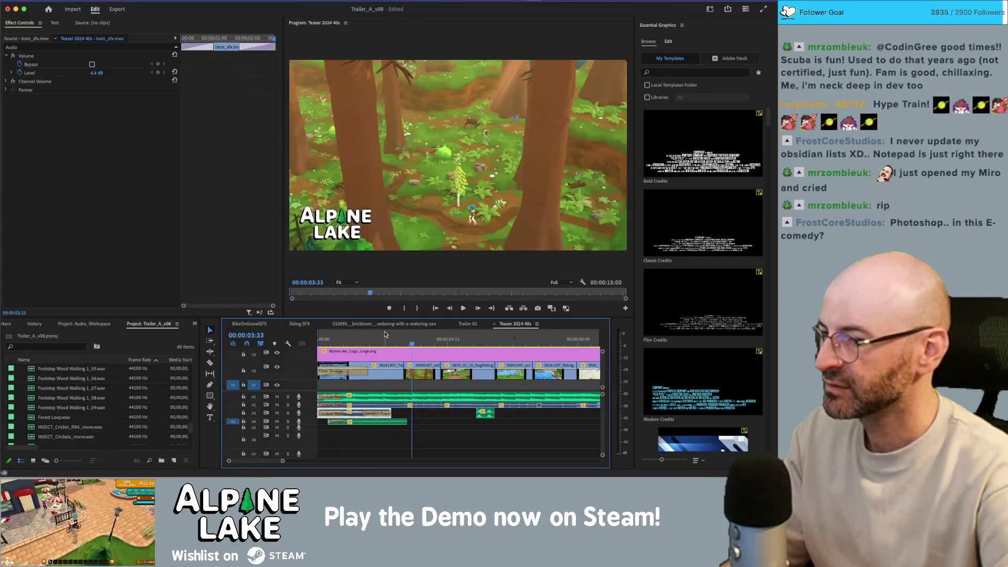
{"action": "key", "text": "Home"}
{"action": "key", "text": "space"}
{"action": "key", "text": "space"}
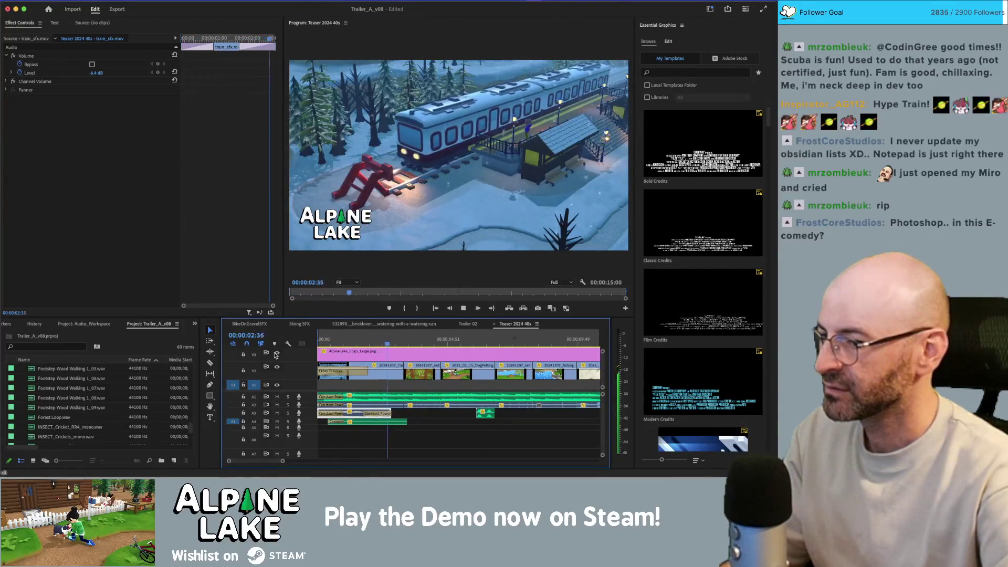
{"action": "key", "text": "space"}
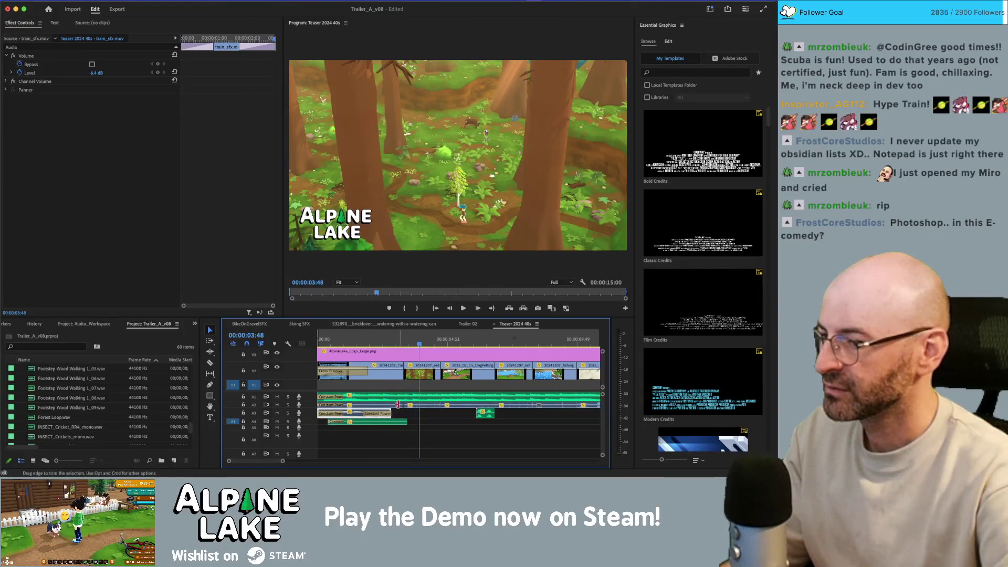
{"action": "scroll", "coordinate": [396, 407], "scroll_direction": "up", "scroll_amount": 3}
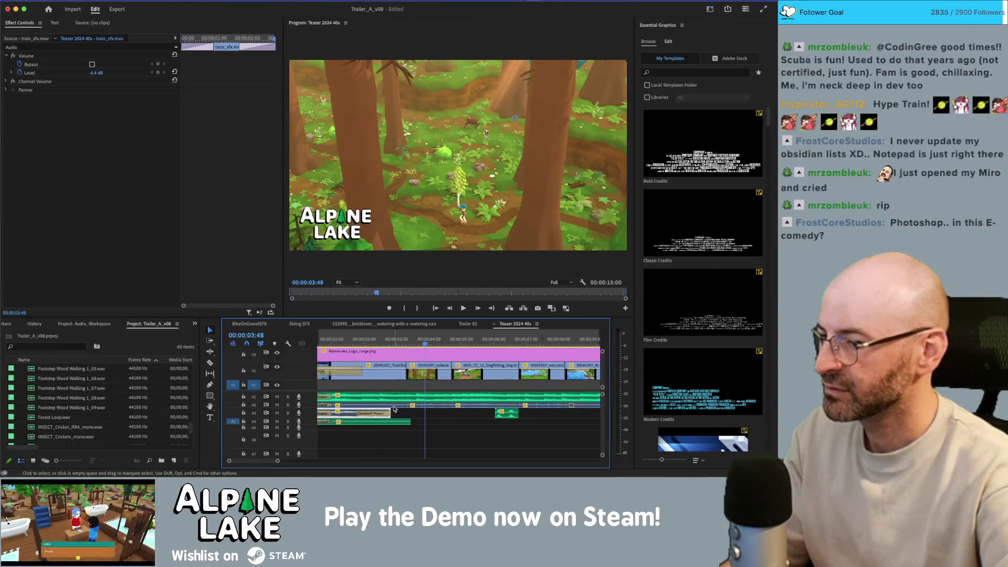
{"action": "left_click", "coordinate": [396, 407]}
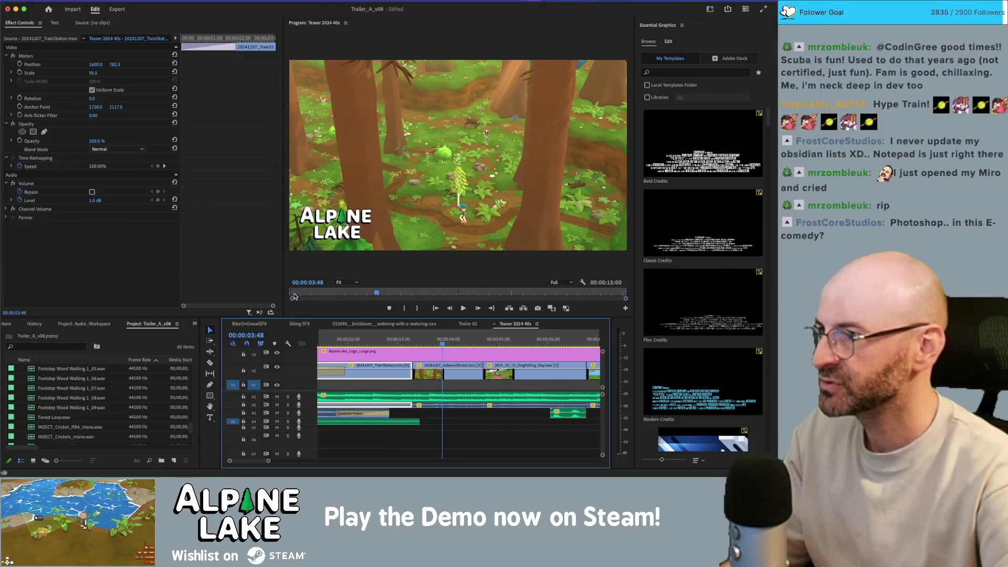
{"action": "key", "text": "super+Tab"}
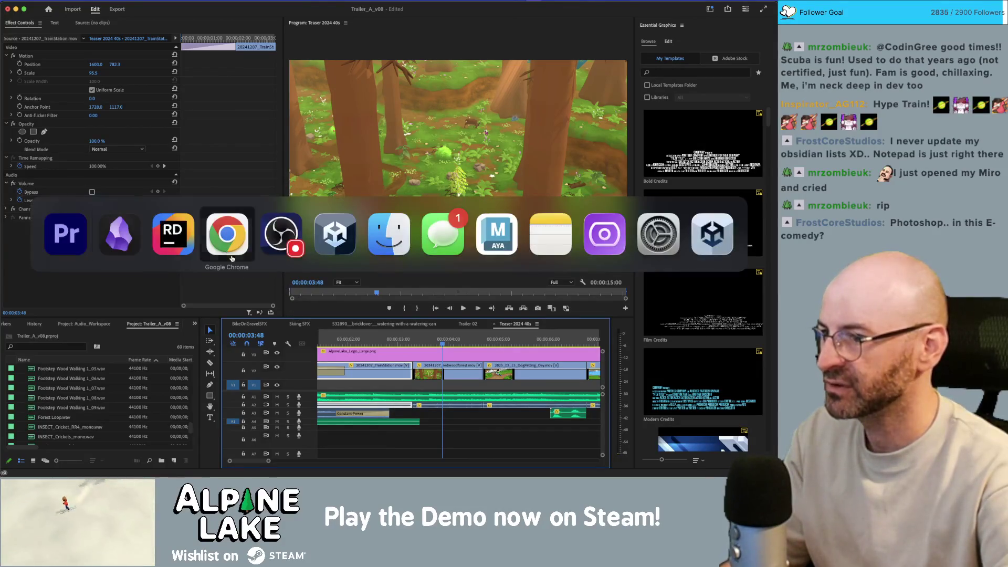
Search Freesound in Chrome for the clip date 20241207.
{"action": "key", "text": "super+Tab"}
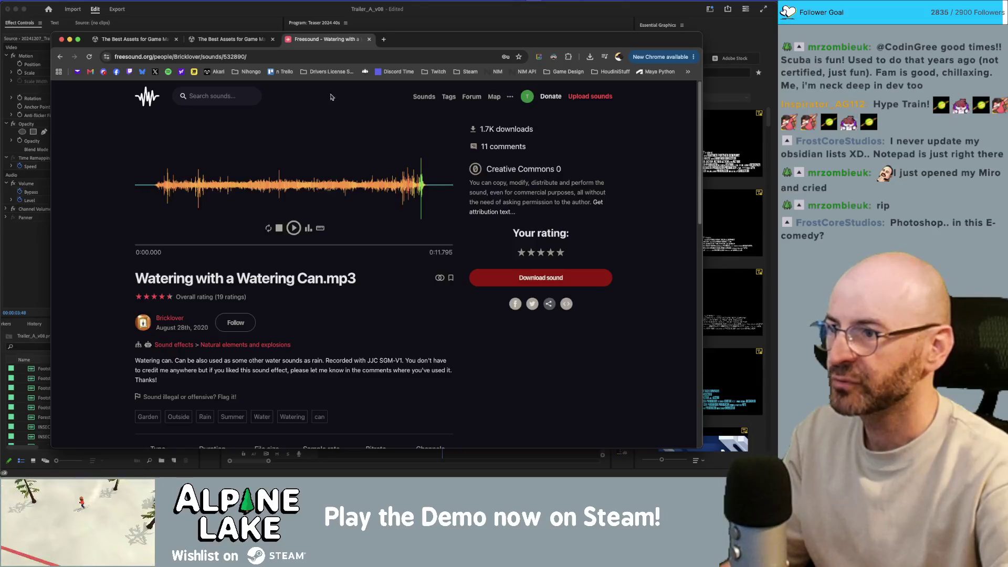
{"action": "left_click", "coordinate": [244, 94]}
{"action": "type", "text": "207"}
{"action": "key", "text": "Return"}
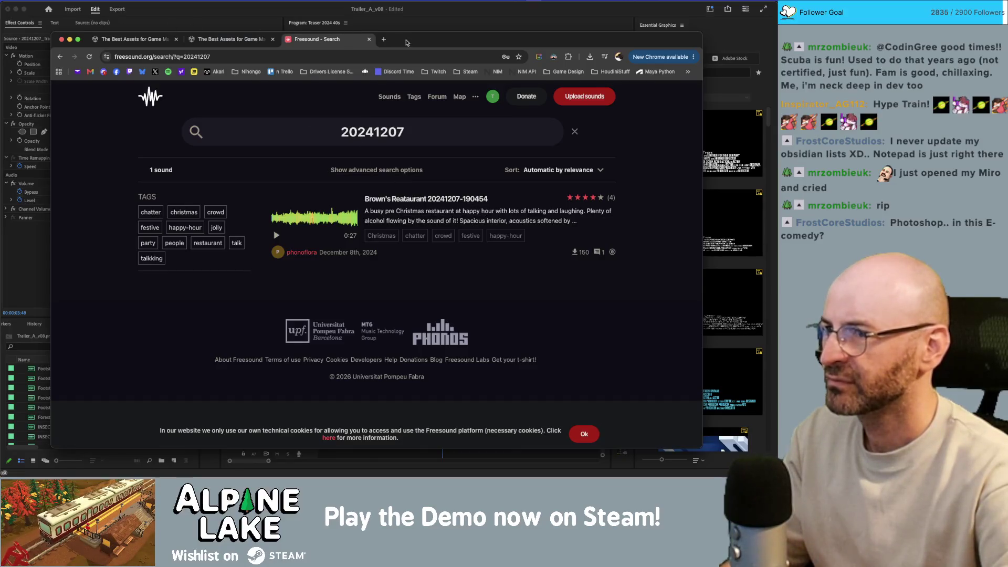
Replace the query with 'trainstation' to get 148 results, then return to Premiere Pro.
{"action": "left_click_drag", "start_coordinate": [407, 42], "coordinate": [462, 38]}
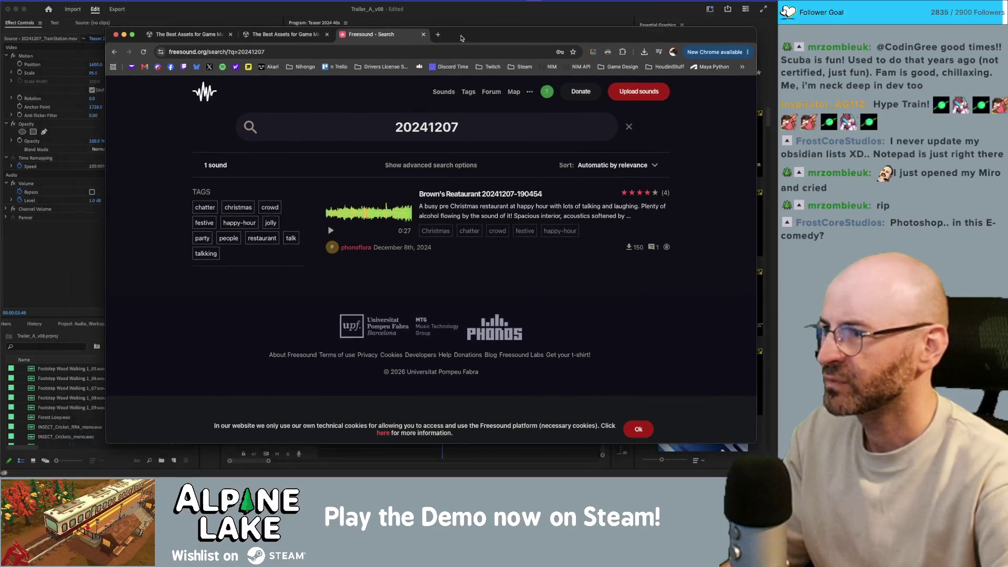
{"action": "double_click", "coordinate": [441, 120]}
{"action": "type", "text": "trainstation"}
{"action": "key", "text": "Return"}
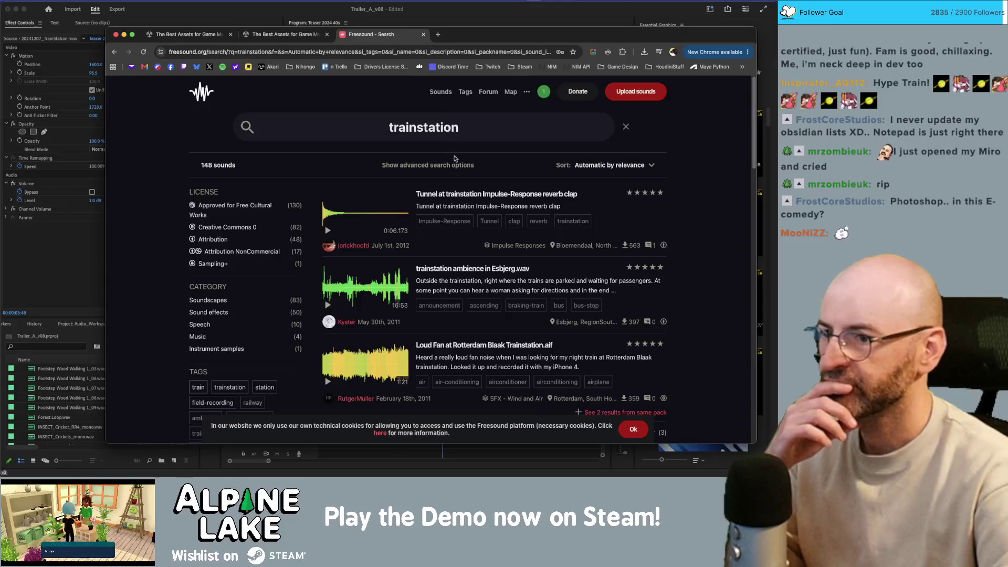
{"action": "left_click", "coordinate": [53, 256]}
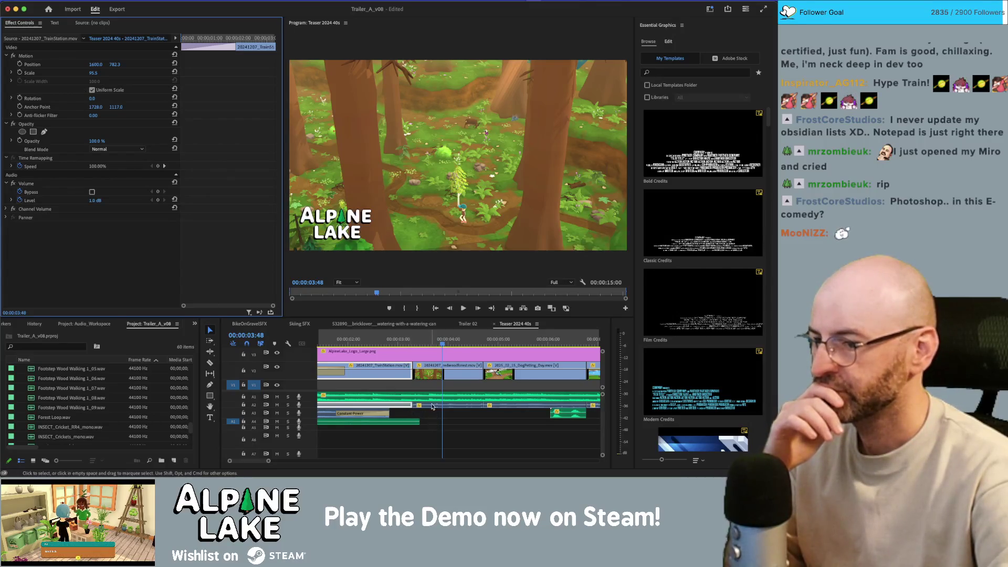
Reveal the TrainStation clip in the Project panel and show its file in Finder.
{"action": "right_click", "coordinate": [396, 408]}
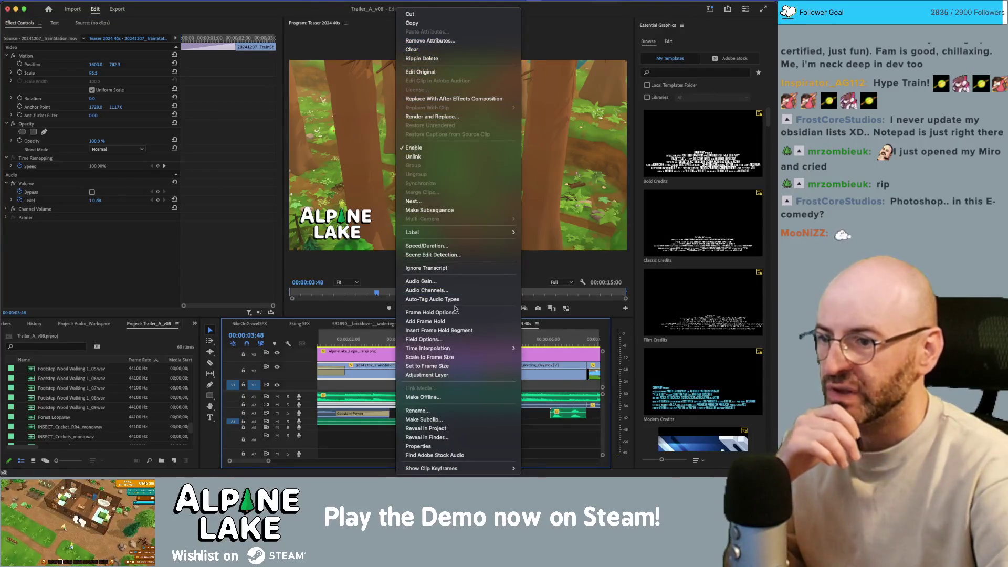
{"action": "left_click", "coordinate": [441, 430]}
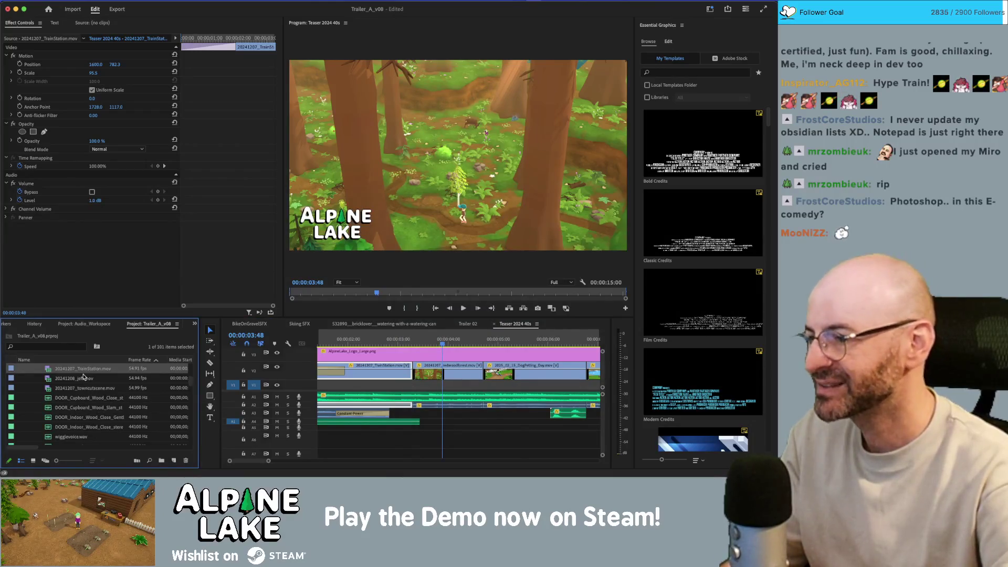
{"action": "scroll", "coordinate": [87, 382], "scroll_direction": "up", "scroll_amount": 1}
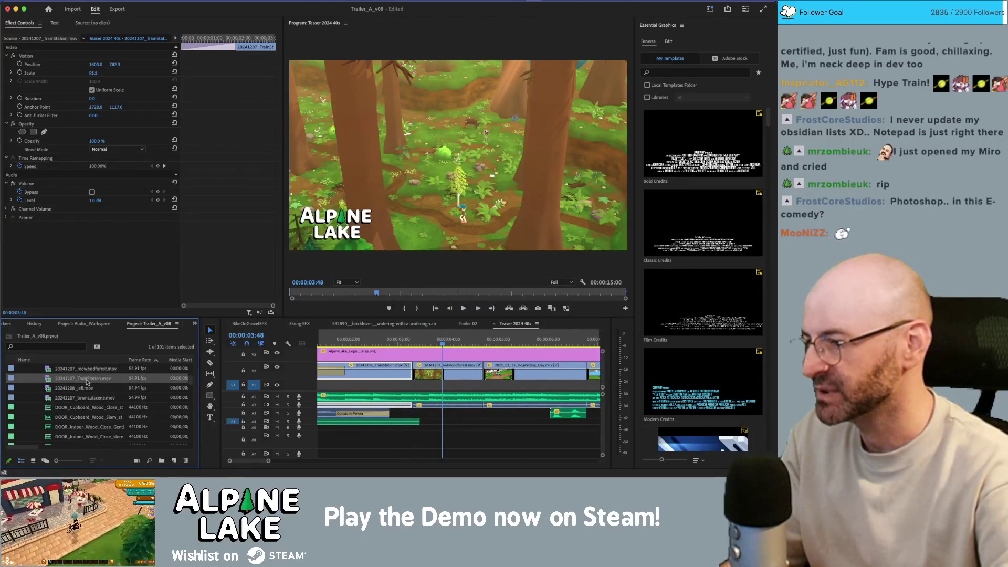
{"action": "scroll", "coordinate": [103, 378], "scroll_direction": "up", "scroll_amount": 1}
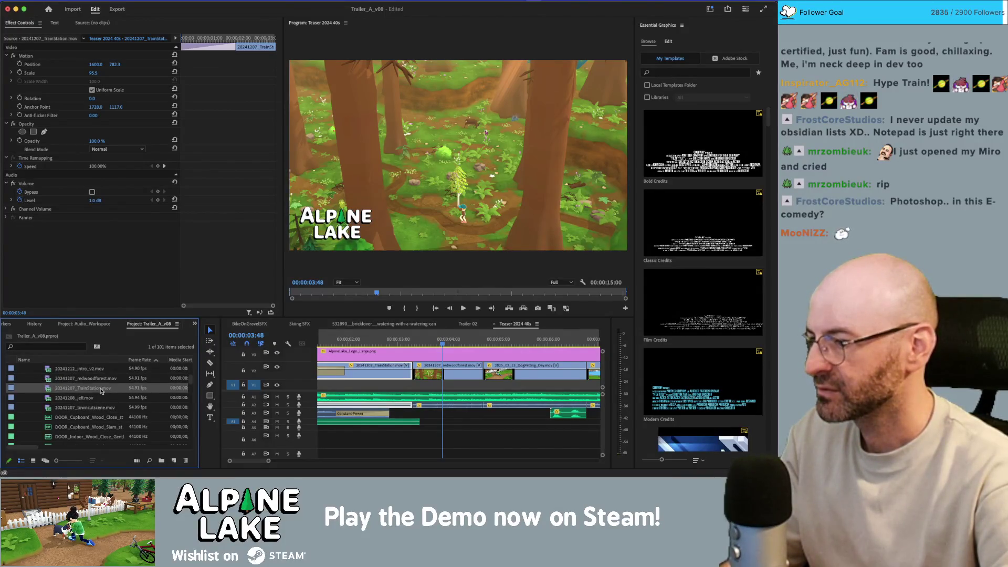
{"action": "right_click", "coordinate": [103, 389]}
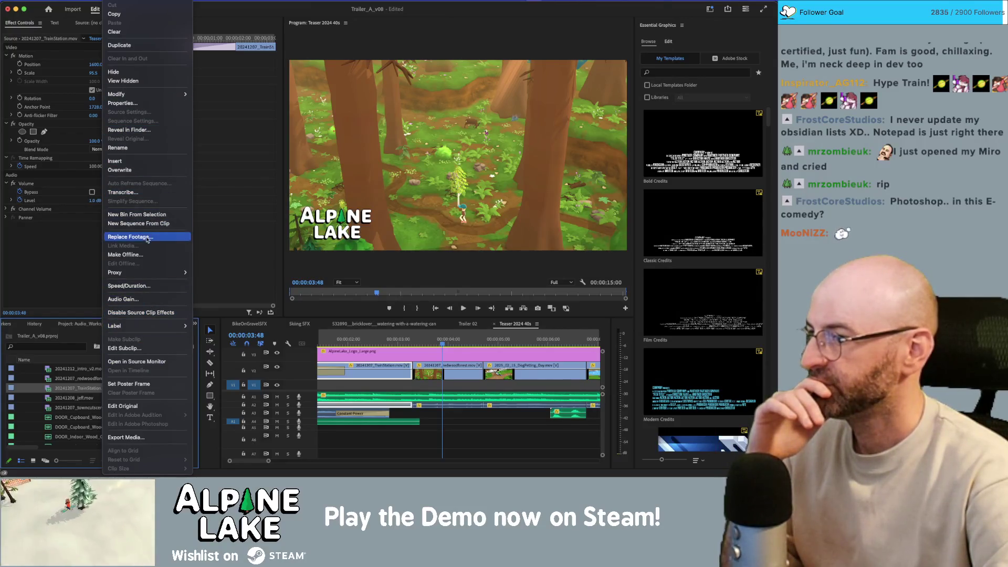
{"action": "left_click", "coordinate": [142, 130]}
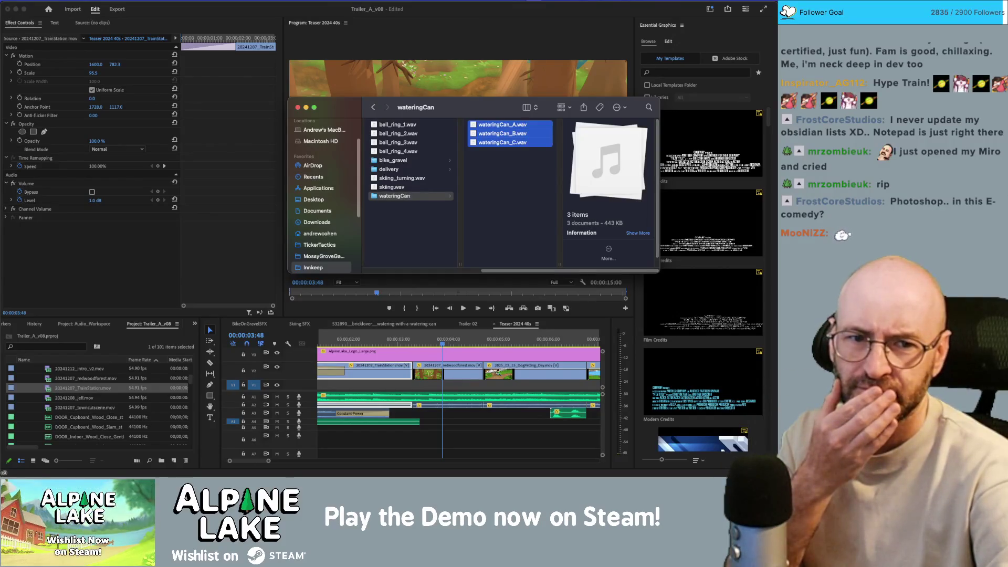
Preview the TrainStation video with Quick Look in Finder.
{"action": "key", "text": "super+Tab"}
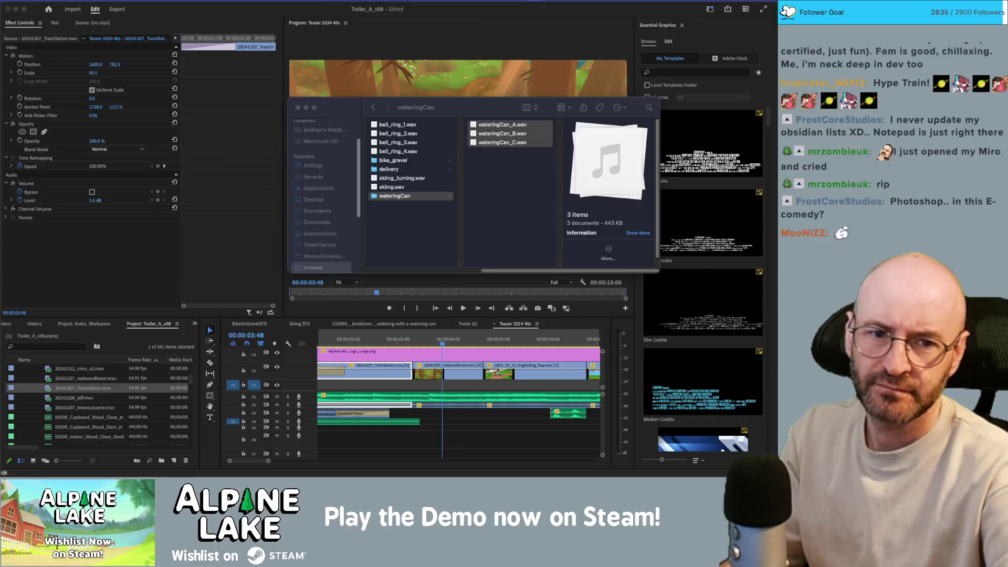
{"action": "key", "text": "space"}
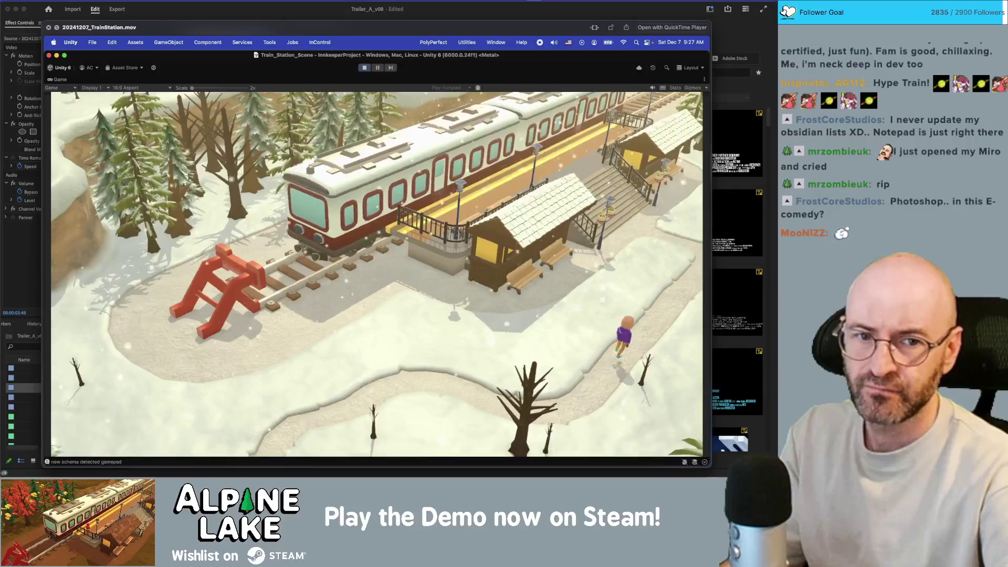
{"action": "key", "text": "space"}
{"action": "left_click", "coordinate": [420, 420]}
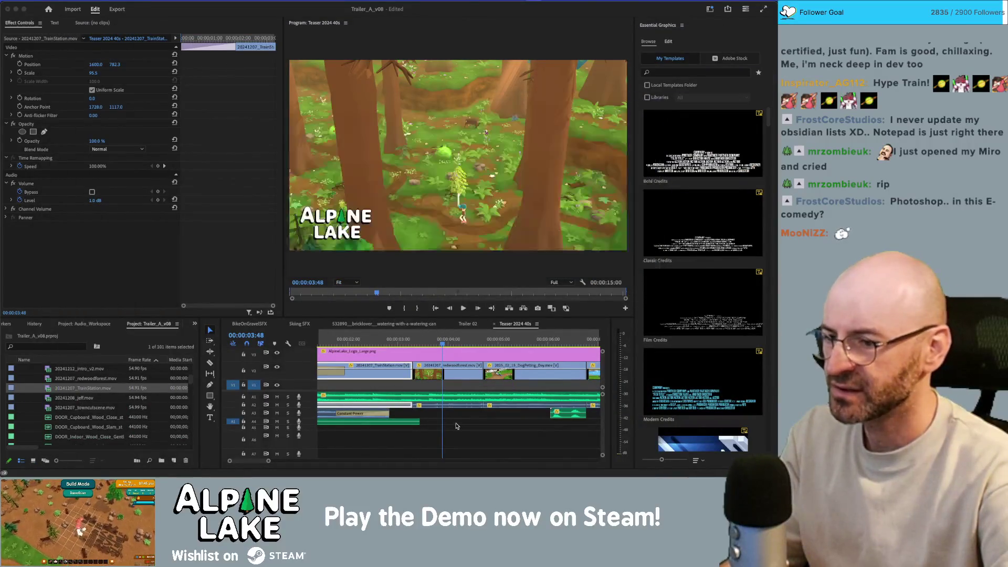
Open the TrainStation.mov footage in the Source monitor for preview.
{"action": "left_click", "coordinate": [395, 424]}
{"action": "scroll", "coordinate": [398, 415], "scroll_direction": "up", "scroll_amount": 2}
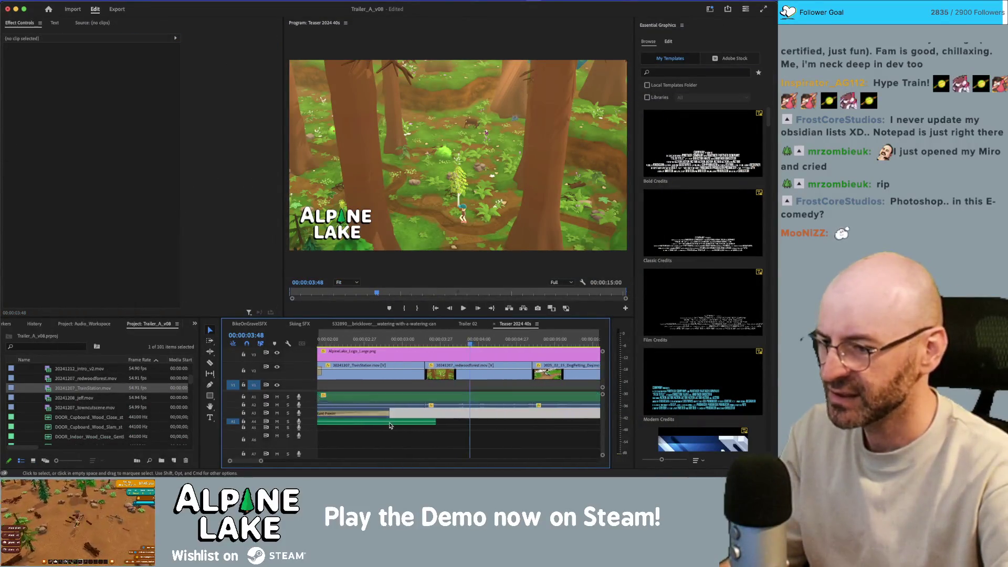
{"action": "left_click", "coordinate": [401, 404]}
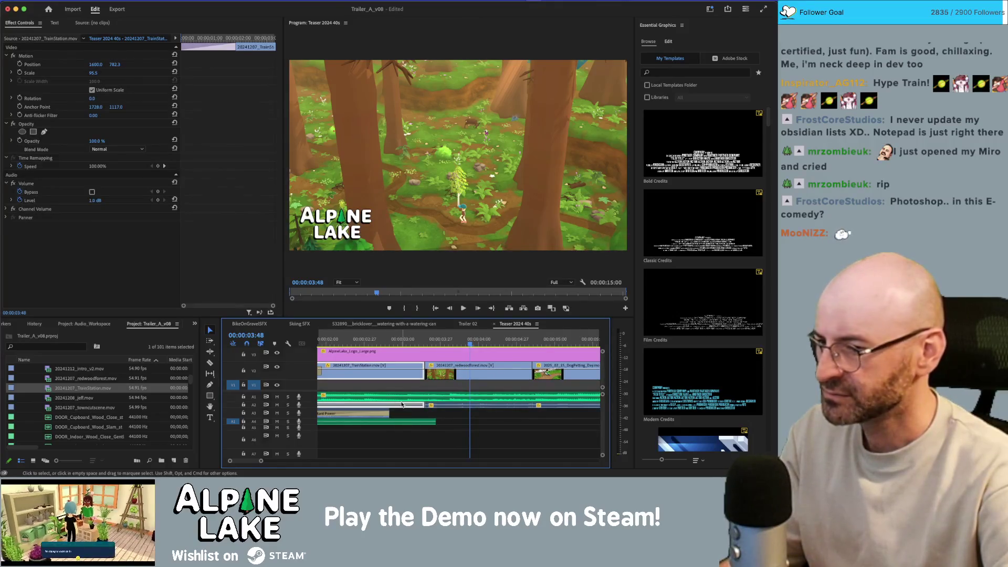
{"action": "left_click", "coordinate": [94, 389]}
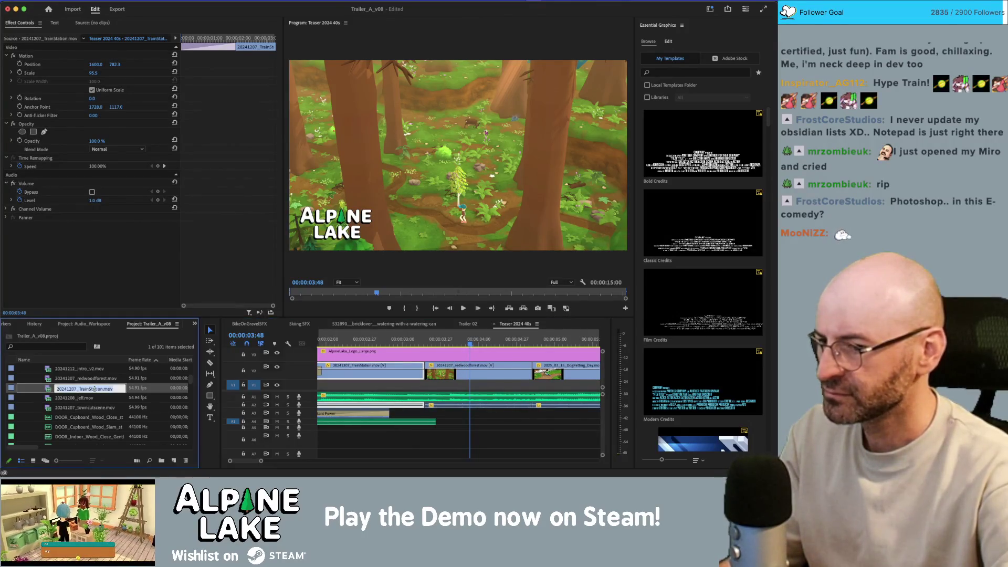
{"action": "double_click", "coordinate": [69, 390]}
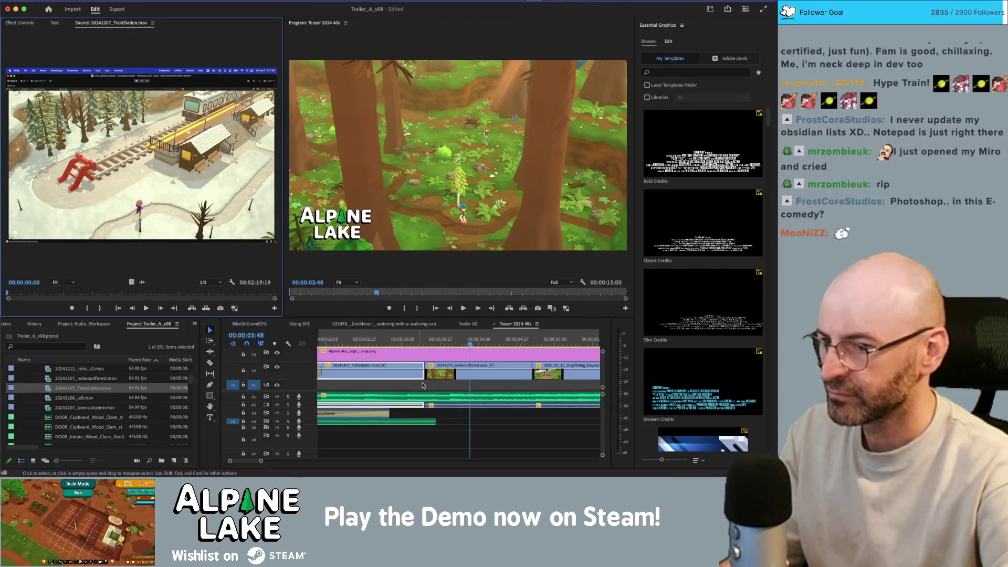
Play the sequence from the start and reveal the train-coming audio clip in the Project panel.
{"action": "left_click", "coordinate": [412, 416]}
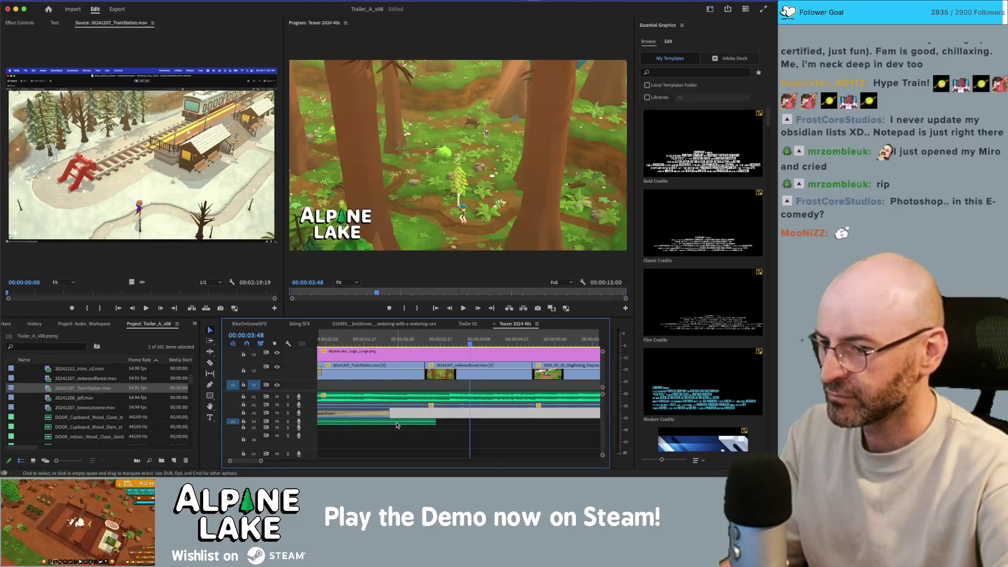
{"action": "left_click", "coordinate": [397, 423]}
{"action": "key", "text": "Home"}
{"action": "key", "text": "space"}
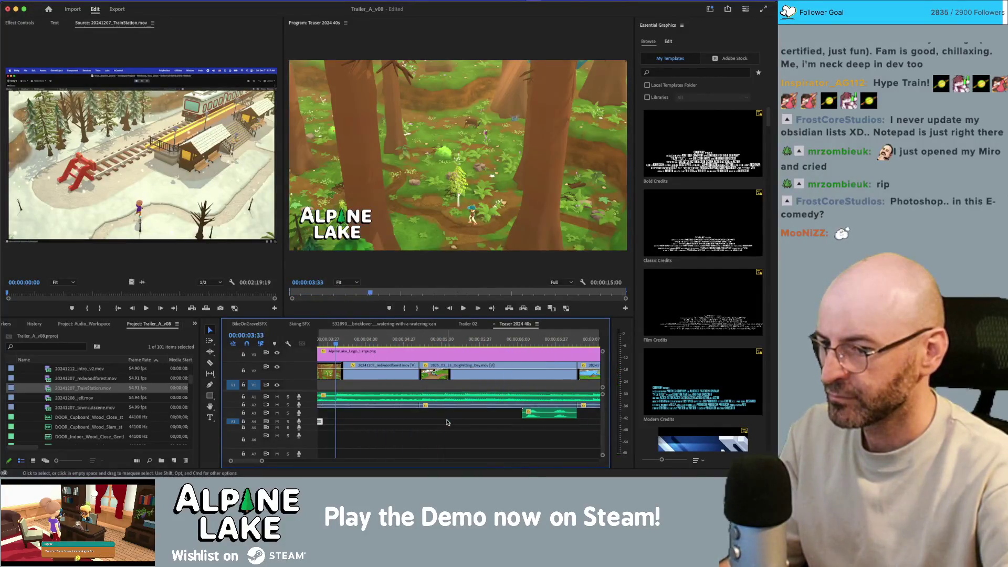
{"action": "scroll", "coordinate": [254, 463], "scroll_direction": "up", "scroll_amount": 3}
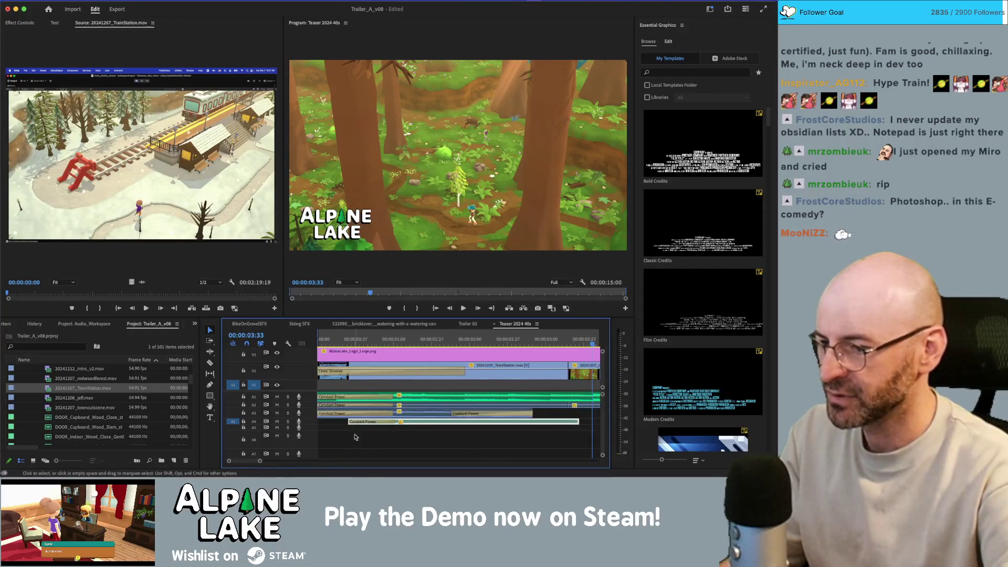
{"action": "left_click", "coordinate": [411, 426]}
{"action": "right_click", "coordinate": [412, 427]}
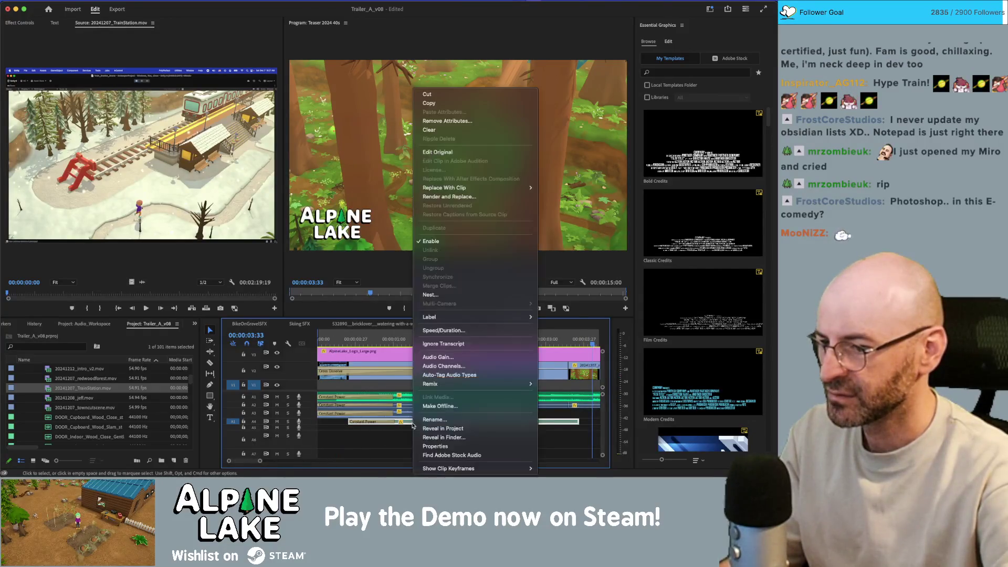
{"action": "left_click", "coordinate": [440, 429]}
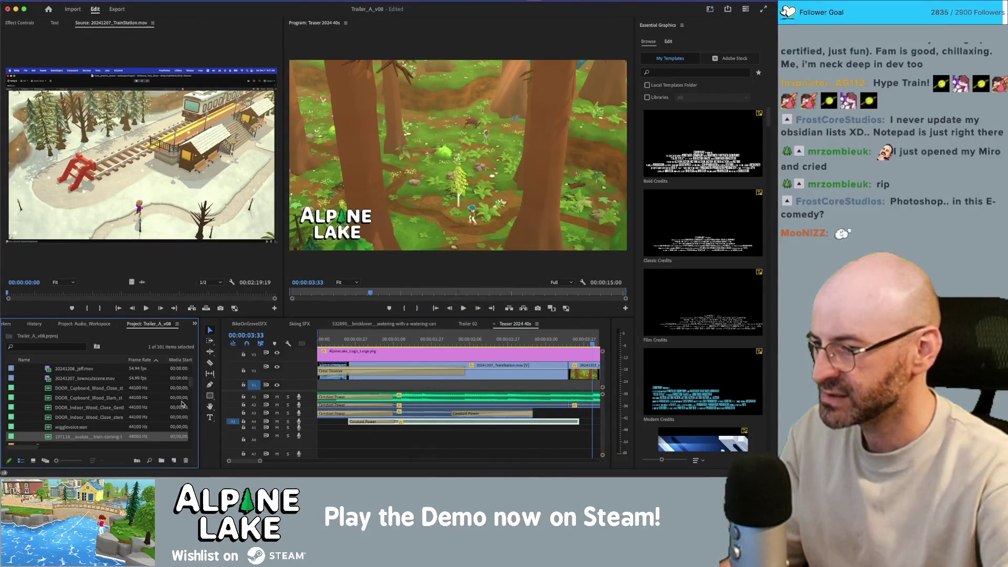
{"action": "key", "text": "super+Tab"}
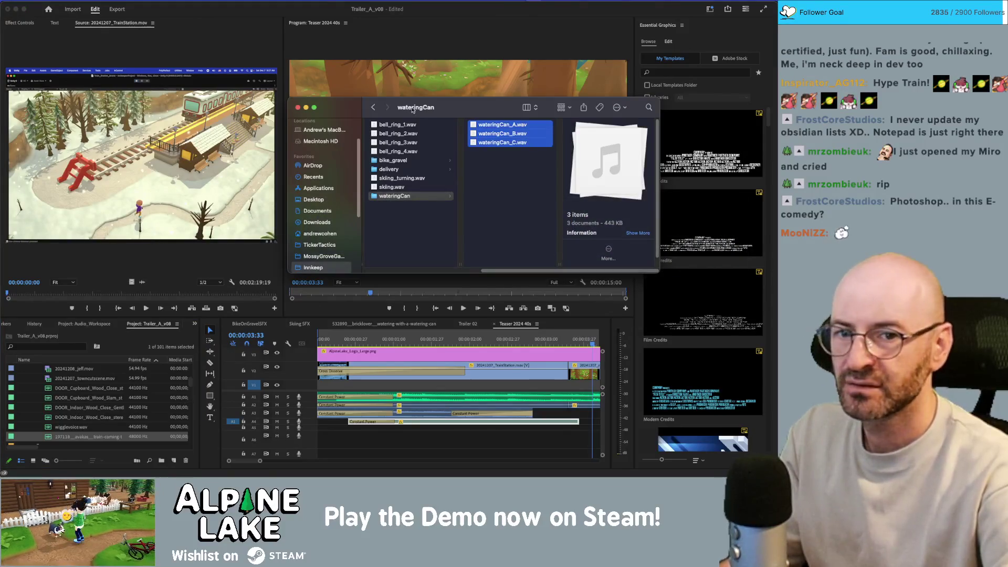
{"action": "key", "text": "super+Tab"}
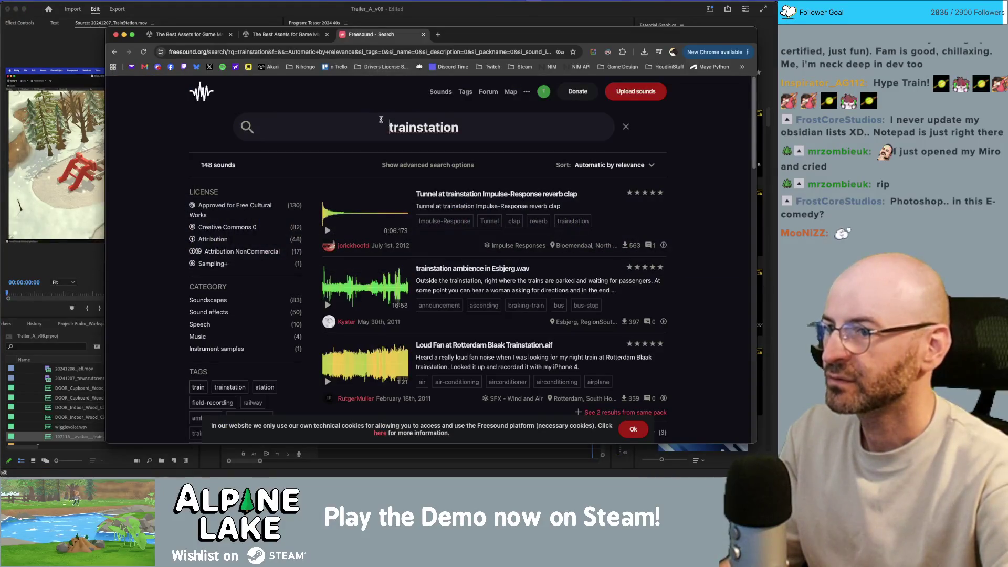
Search Freesound for sound 197118 and open its 'Train coming to a stop' page.
{"action": "key", "text": "super+a"}
{"action": "type", "text": "19"}
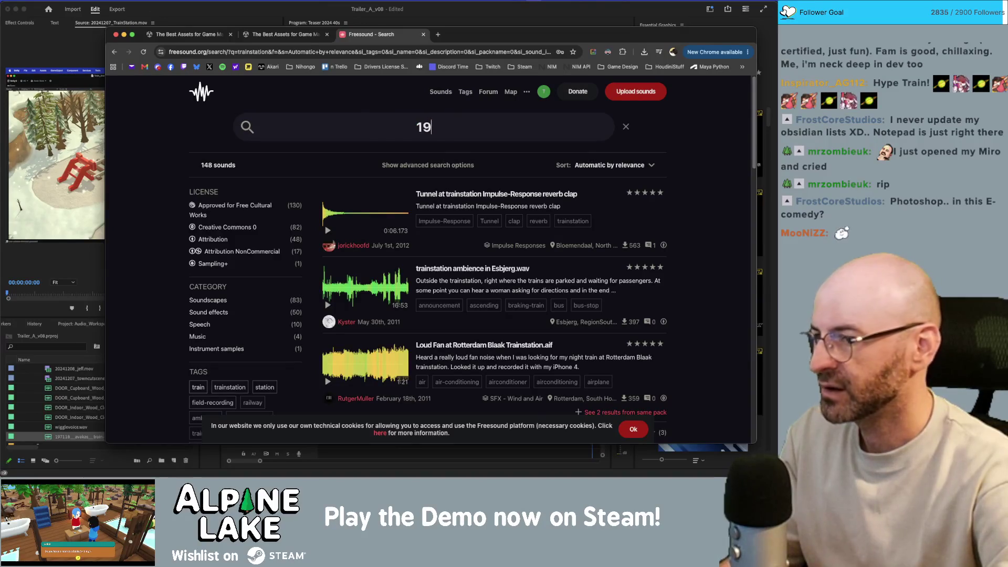
{"action": "type", "text": "7118"}
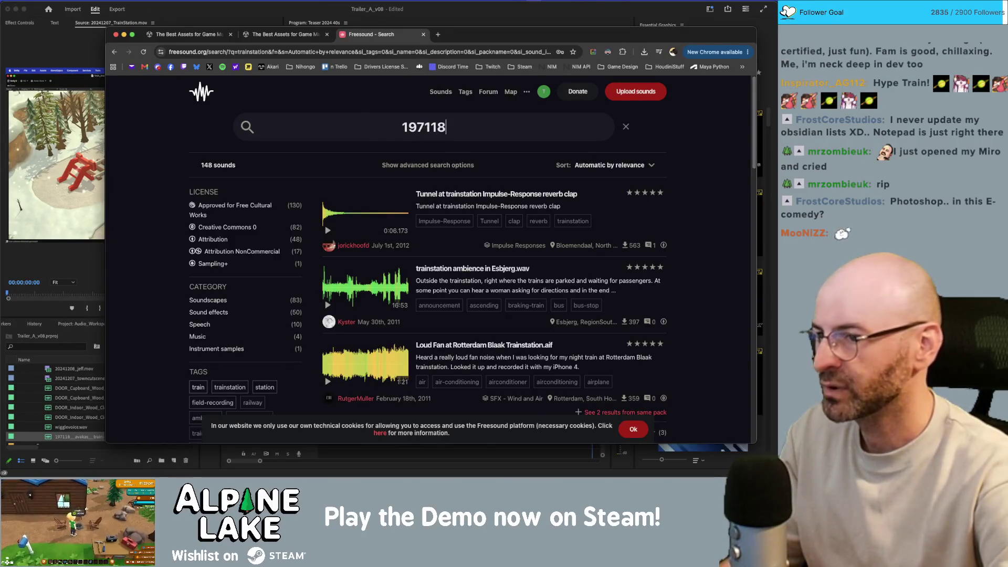
{"action": "key", "text": "Return"}
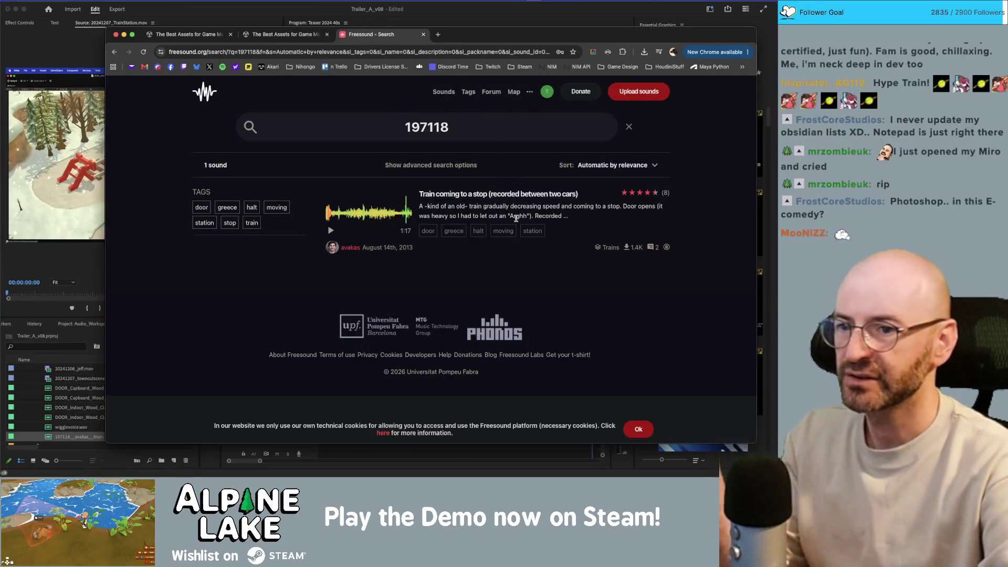
{"action": "left_click", "coordinate": [511, 195]}
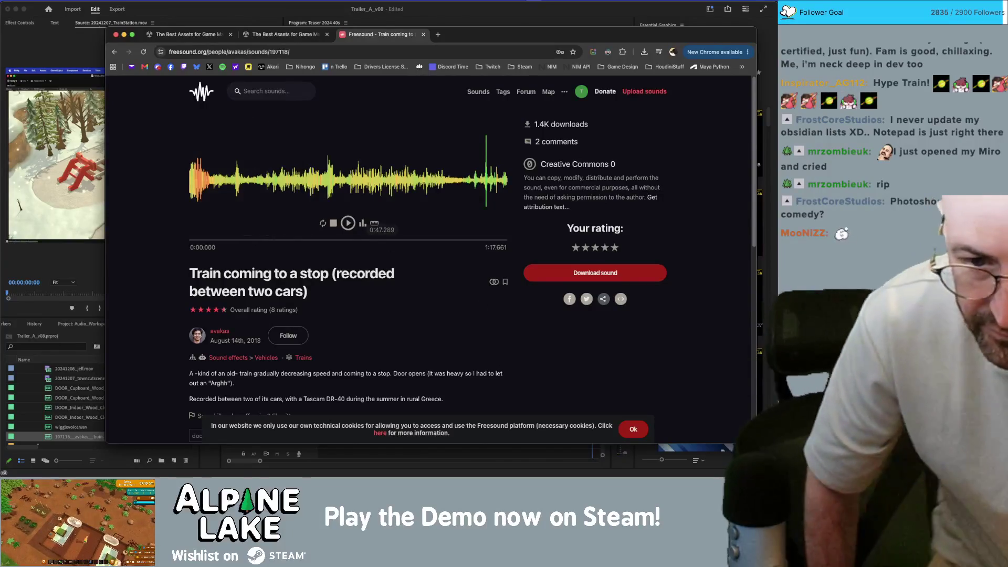
Leave the Freesound page and hide the browser to get back to Premiere Pro.
{"action": "key", "text": "super+Tab"}
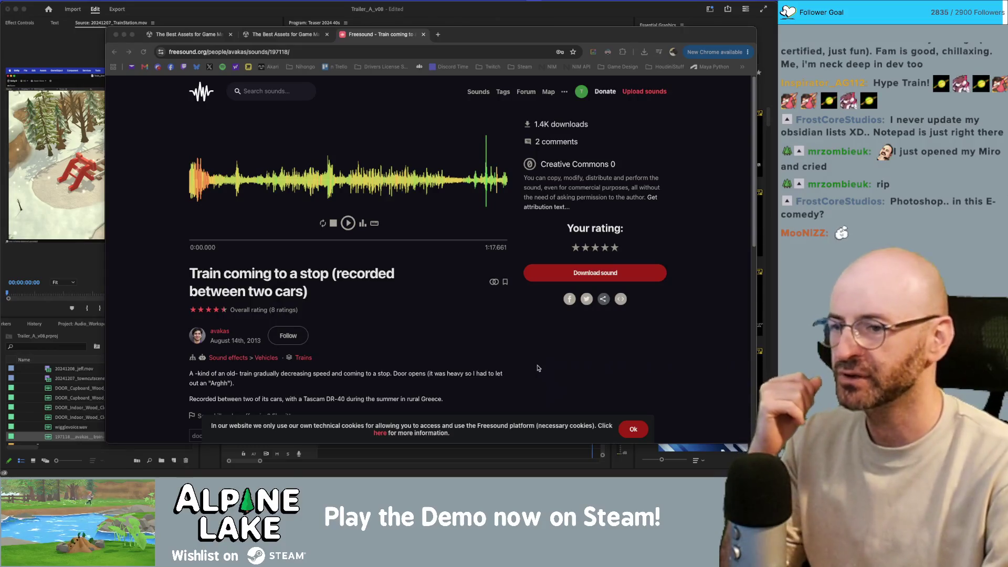
{"action": "left_click", "coordinate": [534, 361]}
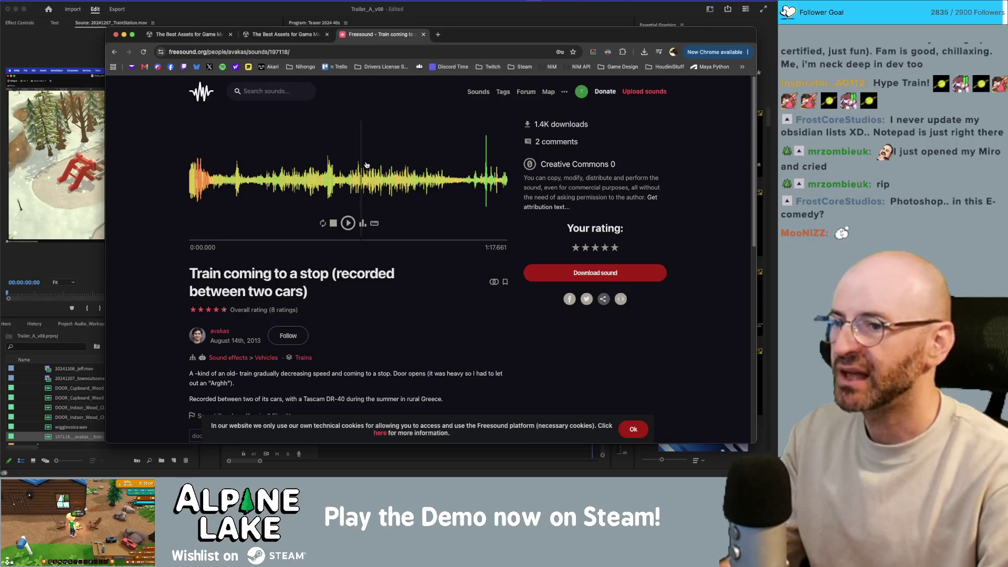
{"action": "key", "text": "super+Tab"}
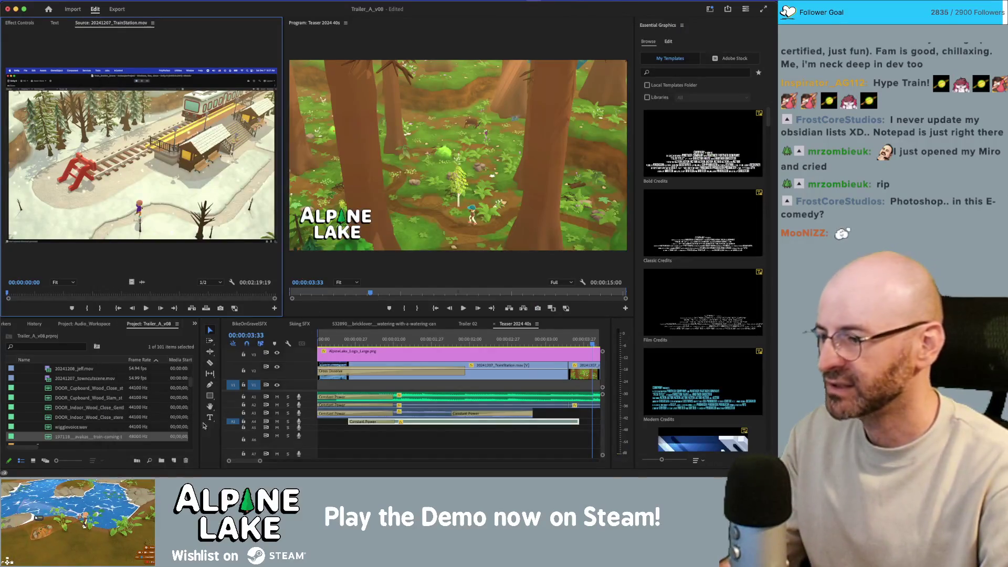
Reveal the imported train sound clip in Finder, then bring up Unity's Main_Game_Scene.
{"action": "right_click", "coordinate": [108, 440]}
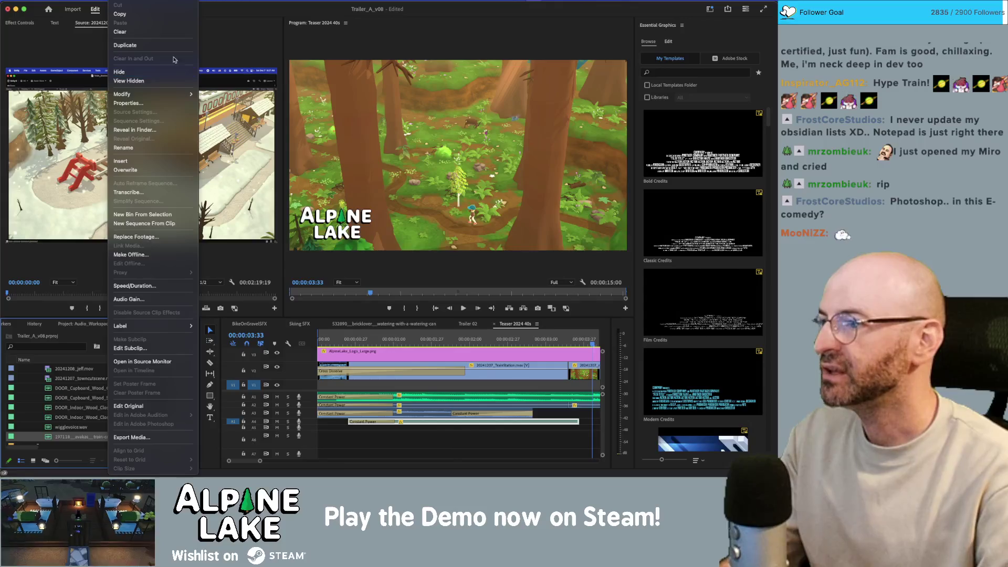
{"action": "left_click", "coordinate": [174, 135]}
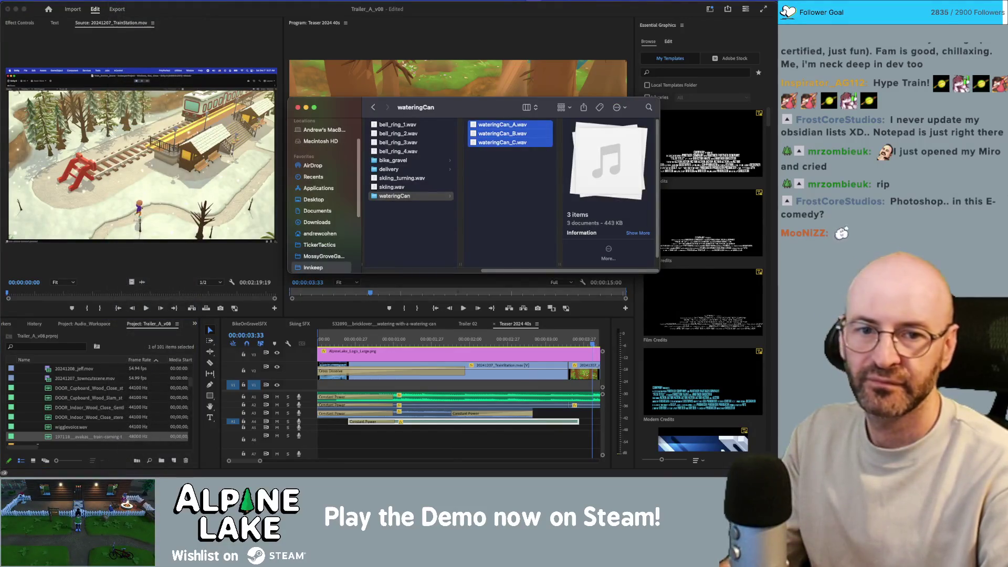
{"action": "key", "text": "super+Tab"}
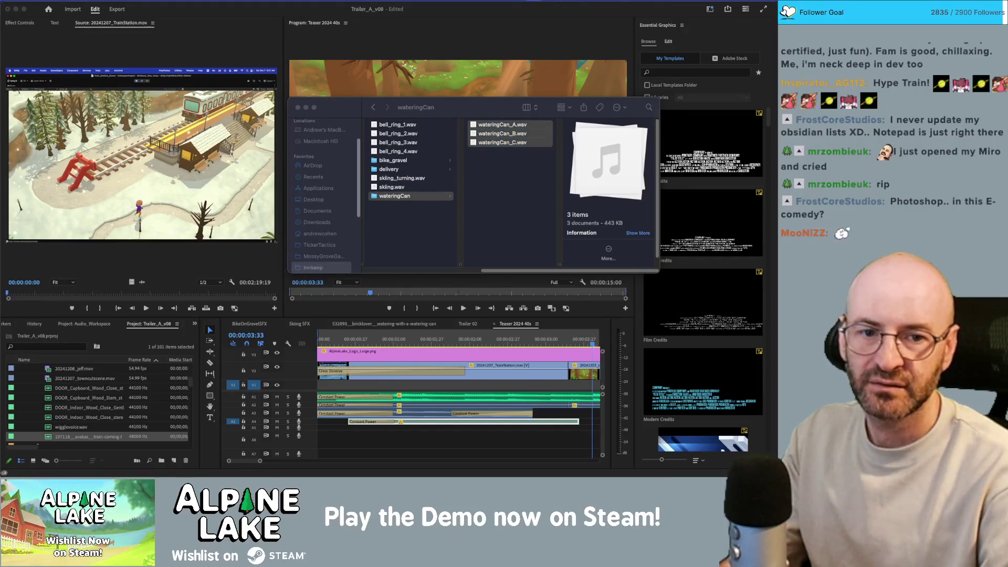
{"action": "key", "text": "super+Tab"}
{"action": "key", "text": "super+Tab"}
{"action": "key", "text": "super+Tab"}
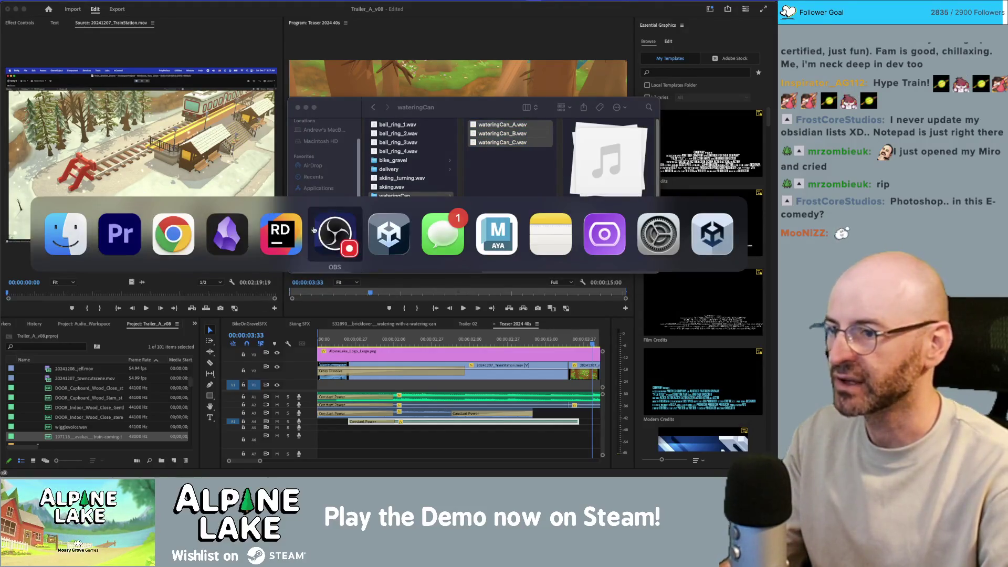
{"action": "left_click", "coordinate": [387, 227]}
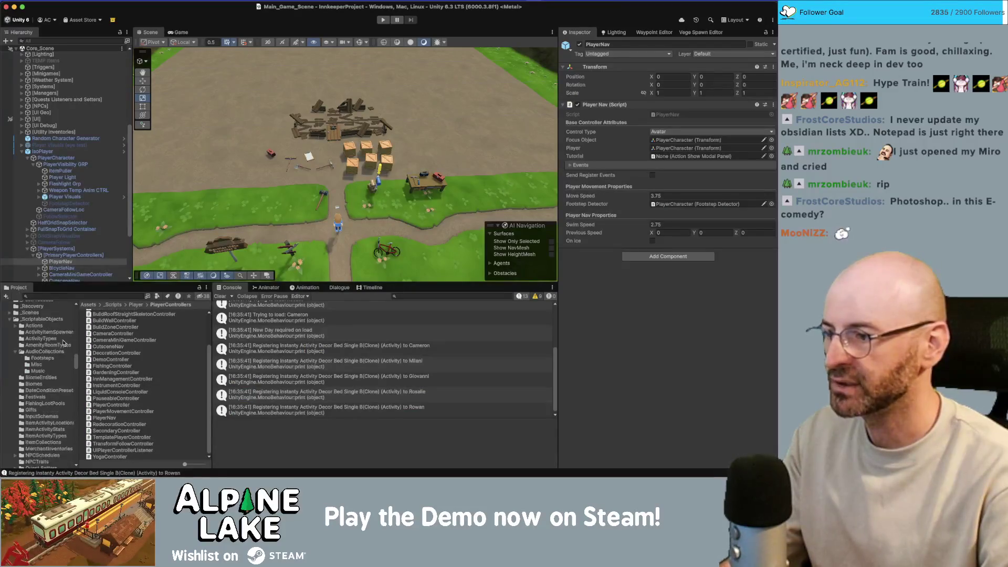
Create a folder named Train inside _Audio and open it.
{"action": "scroll", "coordinate": [57, 338], "scroll_direction": "up", "scroll_amount": 10}
{"action": "left_click", "coordinate": [53, 336]}
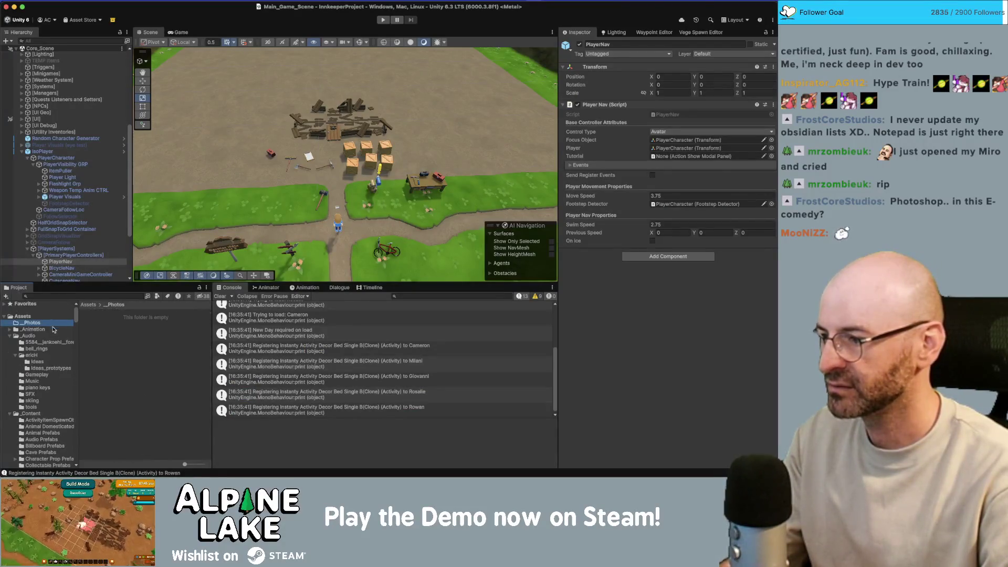
{"action": "right_click", "coordinate": [119, 385]}
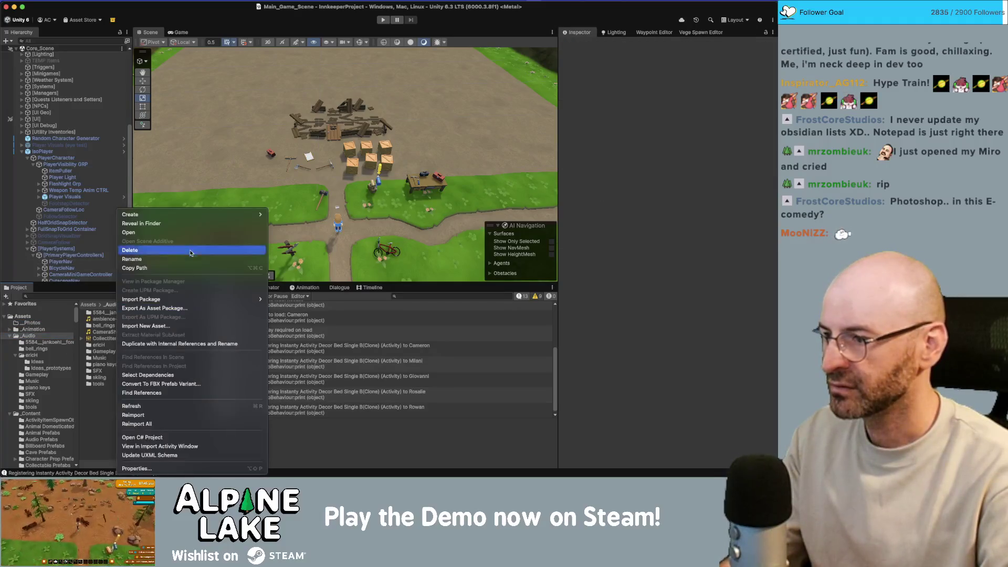
{"action": "mouse_move", "coordinate": [252, 215]}
{"action": "left_click", "coordinate": [326, 72]}
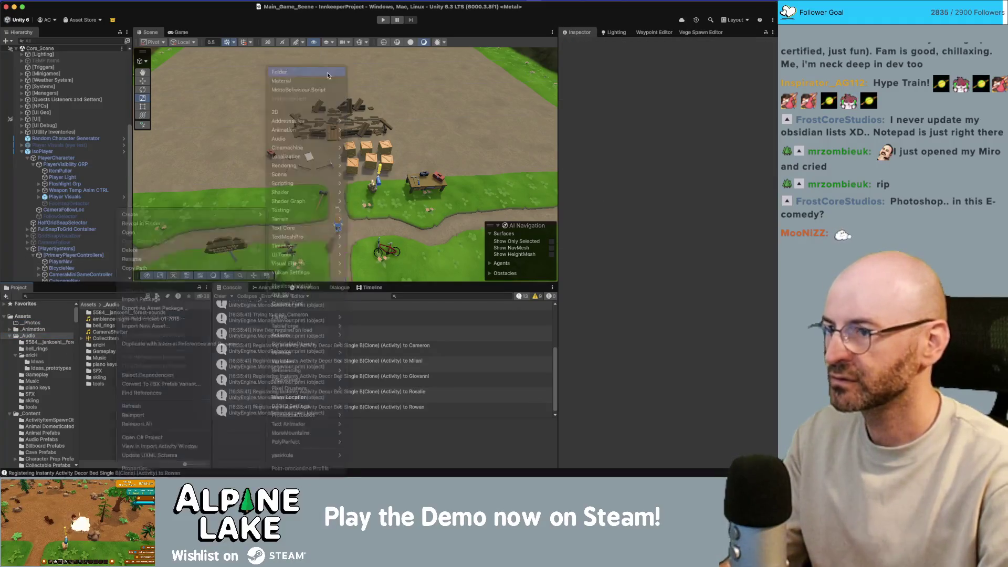
{"action": "type", "text": "Train"}
{"action": "key", "text": "Return"}
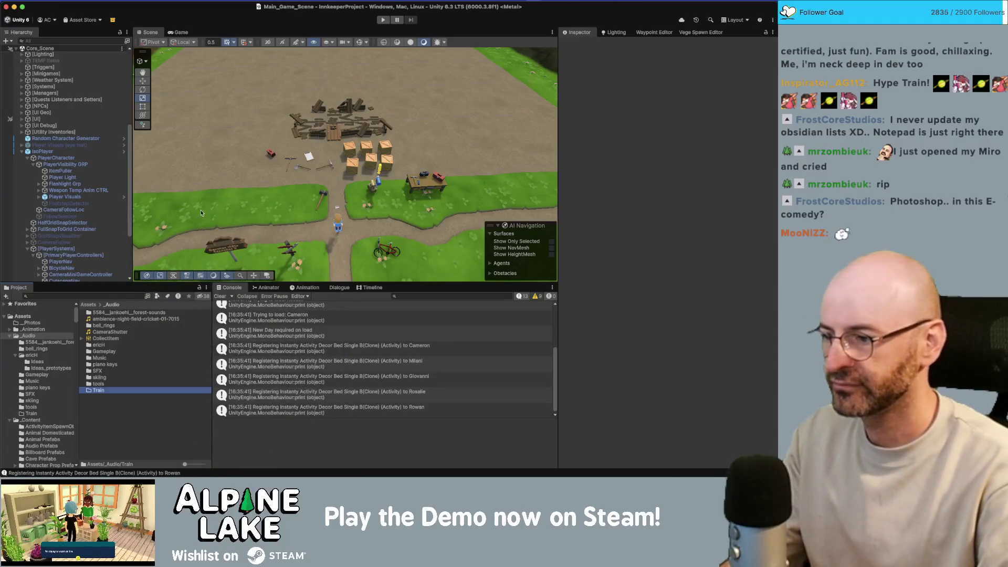
{"action": "double_click", "coordinate": [99, 391]}
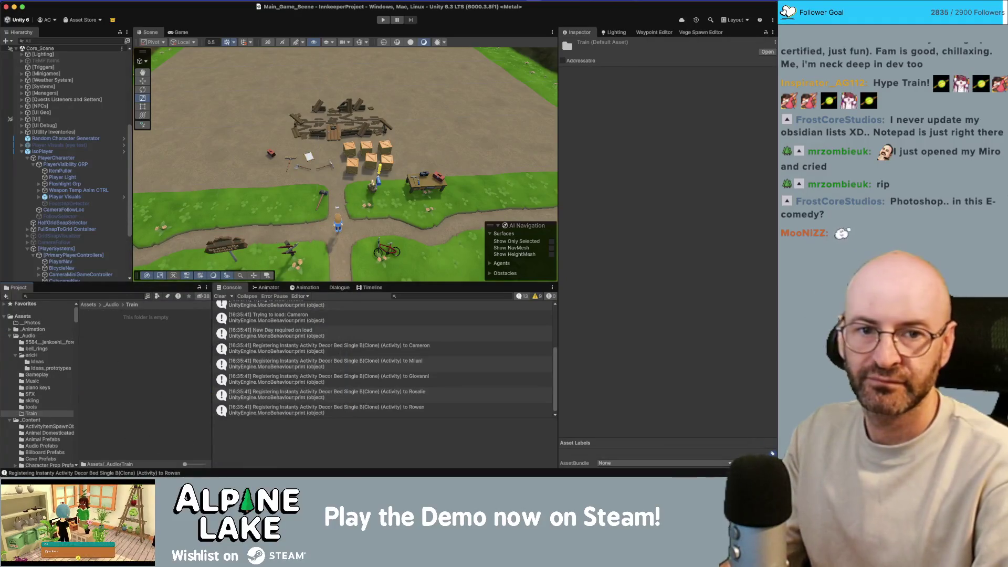
Drag the 197118 train-stop sound and the train_sfx video from Finder into Train.
{"action": "mouse_move", "coordinate": [776, 296]}
{"action": "left_mouse_down"}
{"action": "mouse_move", "coordinate": [670, 297]}
{"action": "mouse_move", "coordinate": [135, 396]}
{"action": "left_mouse_up"}
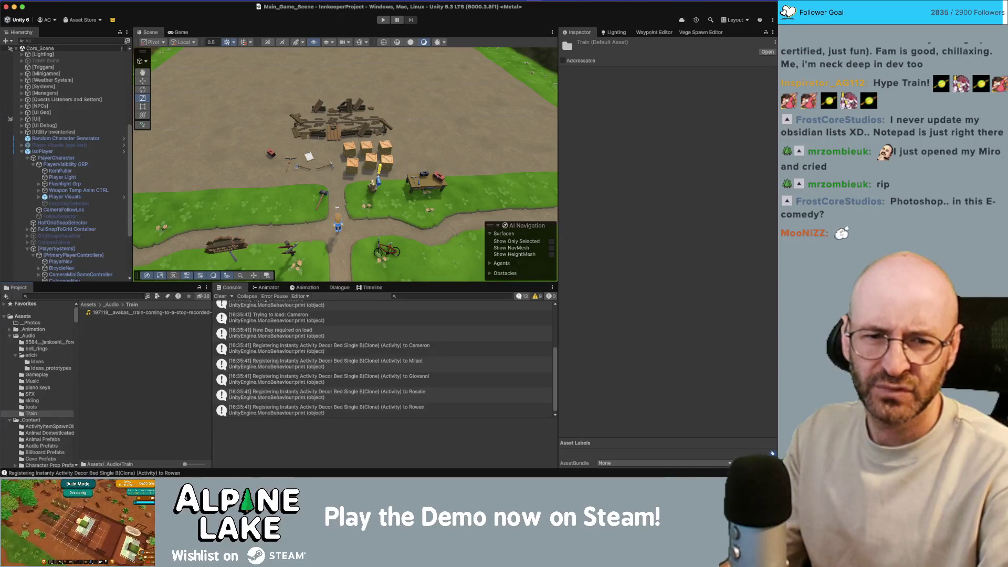
{"action": "mouse_move", "coordinate": [473, 368]}
{"action": "left_mouse_down"}
{"action": "mouse_move", "coordinate": [158, 373]}
{"action": "mouse_move", "coordinate": [184, 362]}
{"action": "left_mouse_up"}
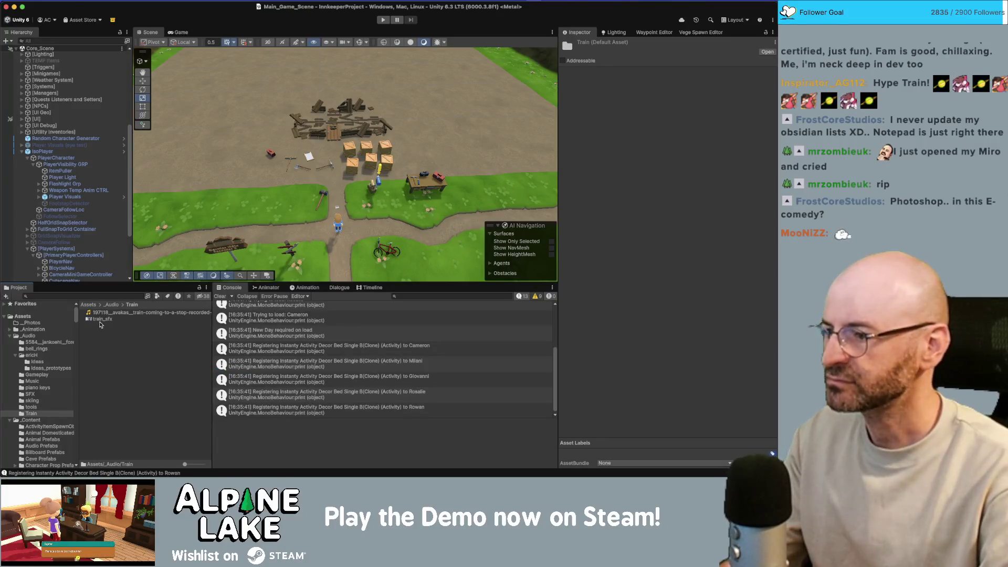
{"action": "left_click", "coordinate": [101, 320]}
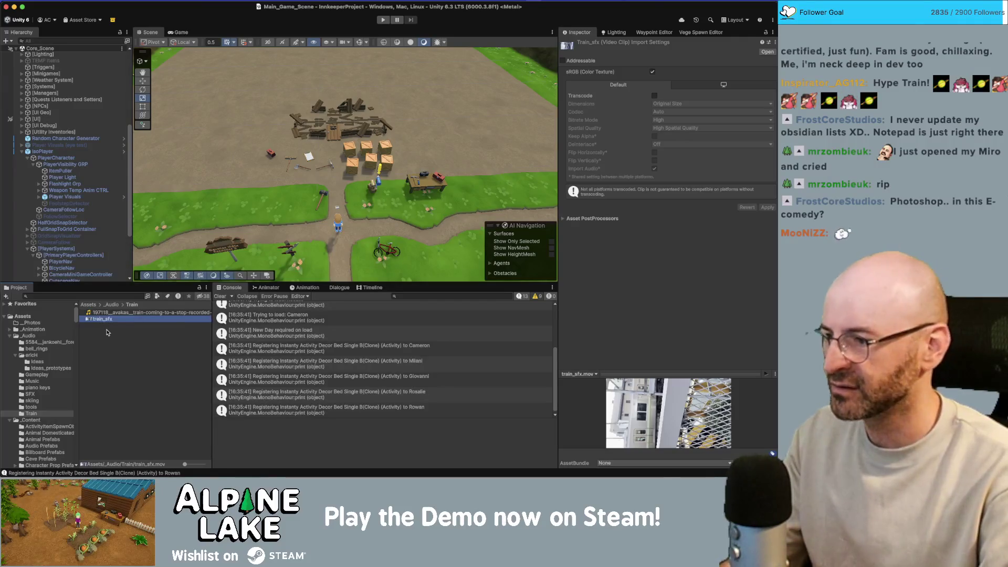
Delete the train_sfx video from the Train folder.
{"action": "left_click", "coordinate": [107, 331]}
{"action": "left_click", "coordinate": [107, 323]}
{"action": "key", "text": "super+BackSpace"}
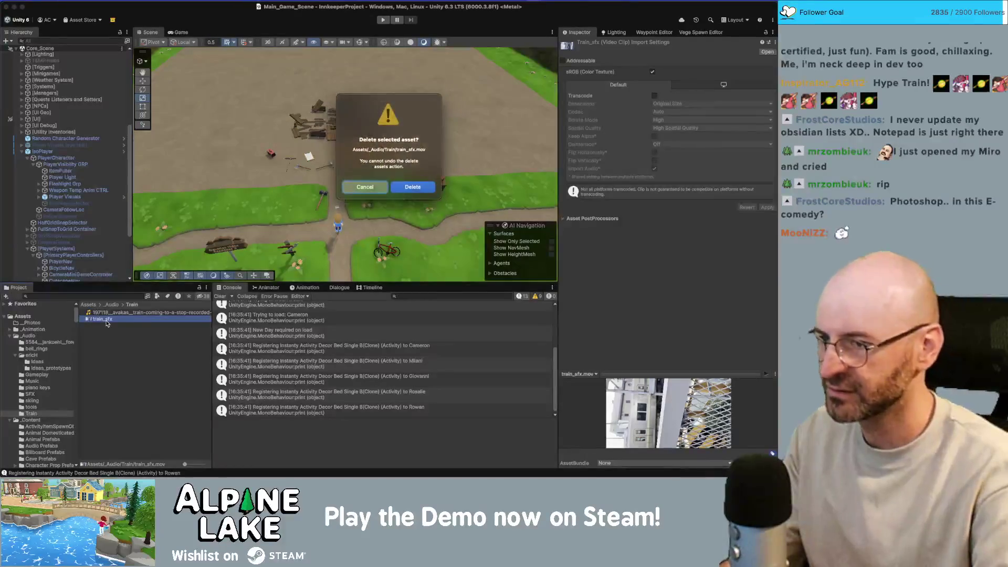
{"action": "left_click", "coordinate": [414, 188]}
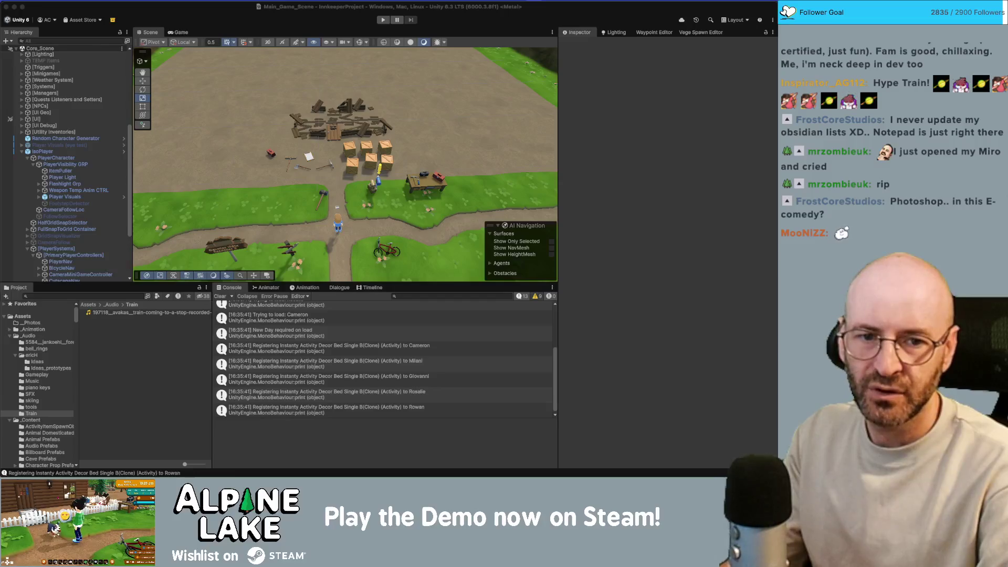
Re-import train_sfx, try Transcode with the Auto codec, then discard the unapplied changes.
{"action": "left_click_drag", "start_coordinate": [121, 399], "coordinate": [138, 376]}
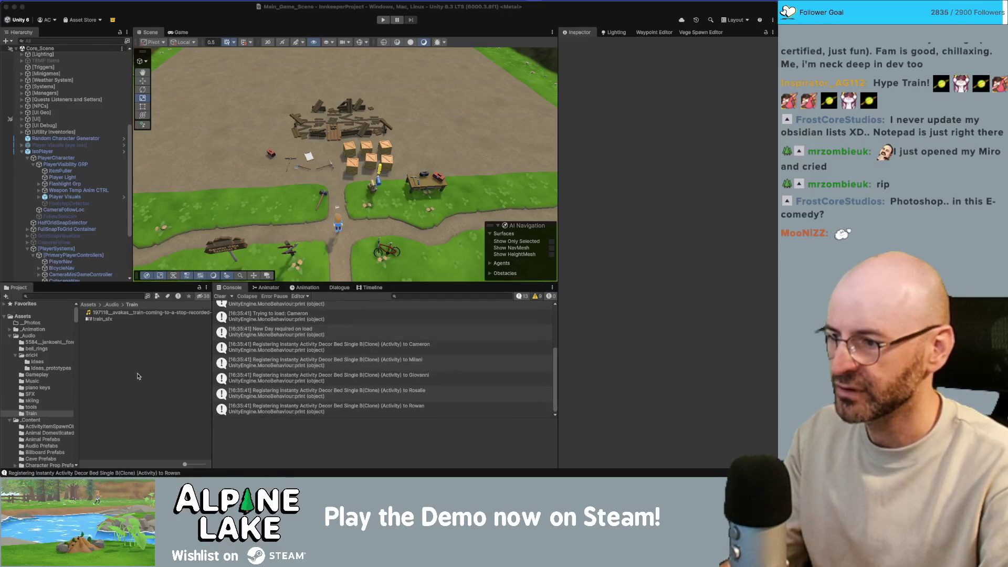
{"action": "left_click", "coordinate": [103, 333]}
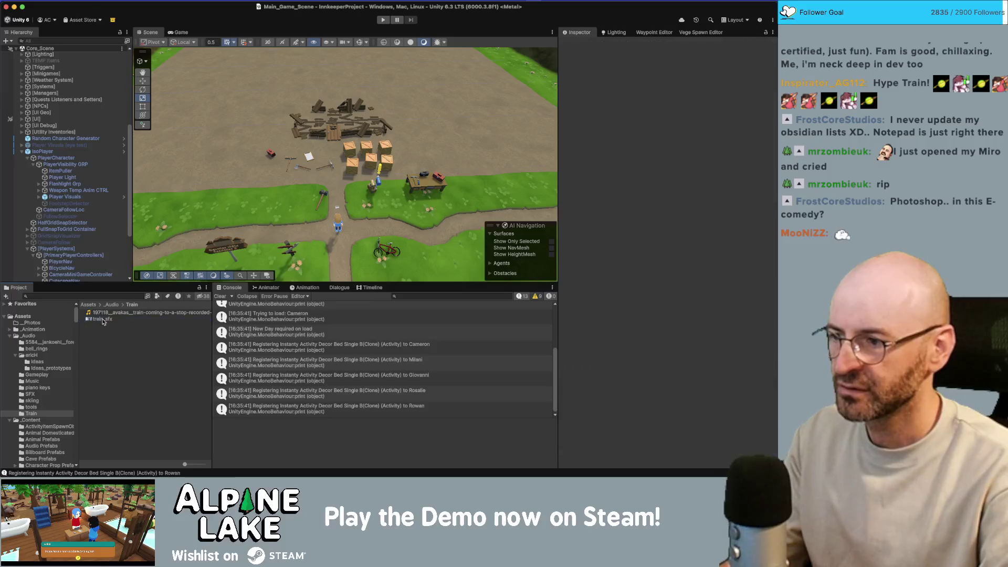
{"action": "left_click", "coordinate": [103, 319]}
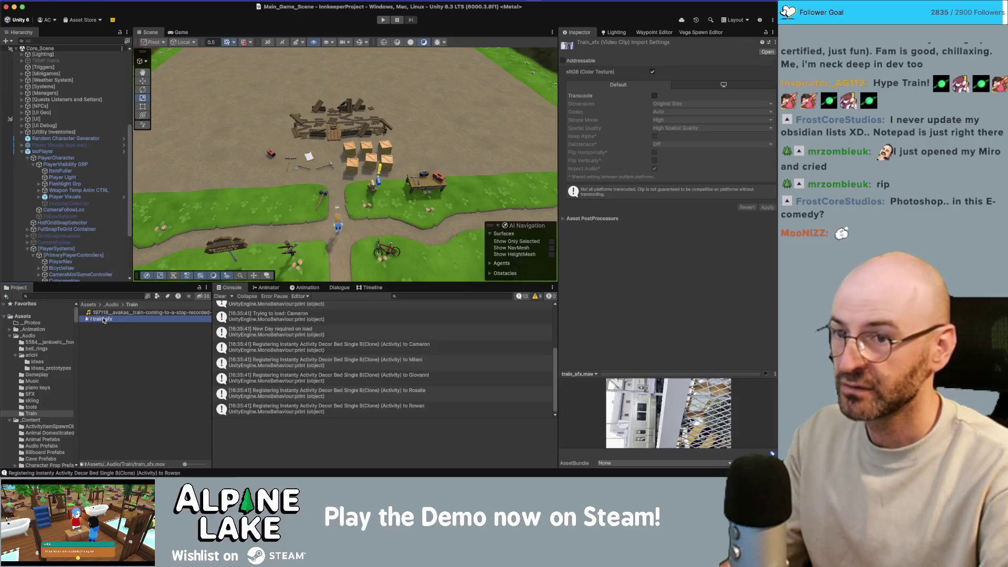
{"action": "left_click", "coordinate": [653, 97]}
{"action": "left_click", "coordinate": [662, 112]}
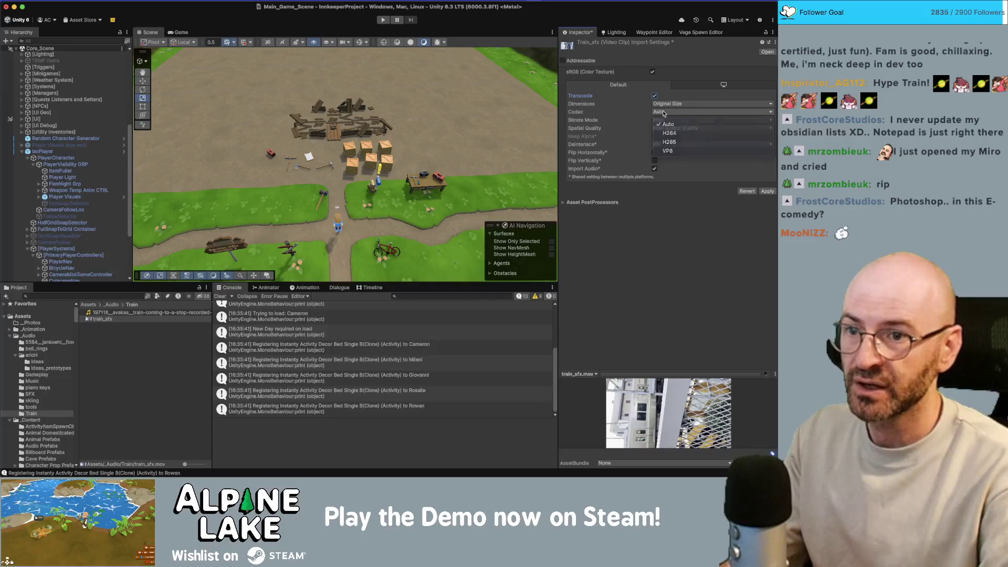
{"action": "left_click", "coordinate": [666, 112]}
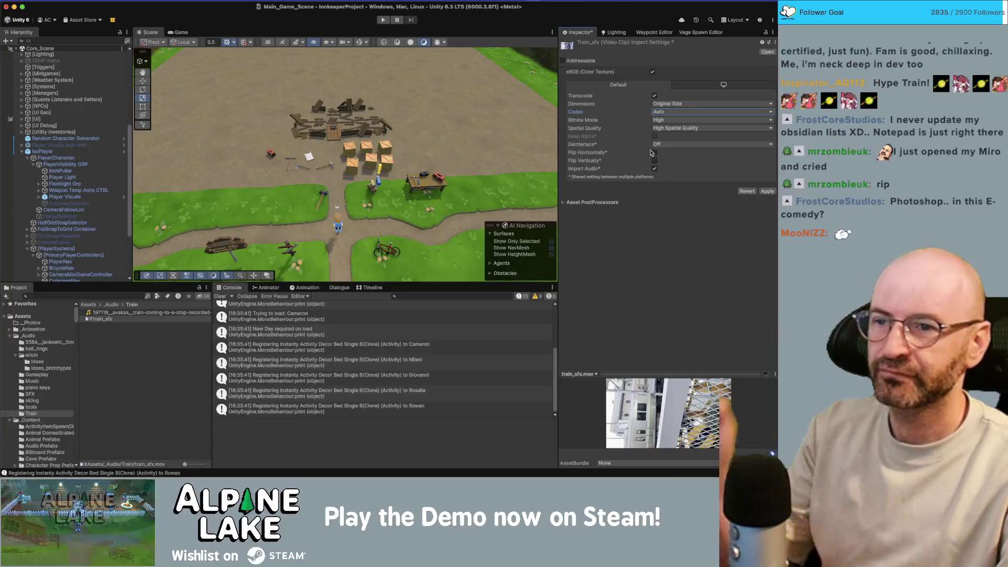
{"action": "left_click", "coordinate": [127, 347]}
{"action": "key", "text": "Return"}
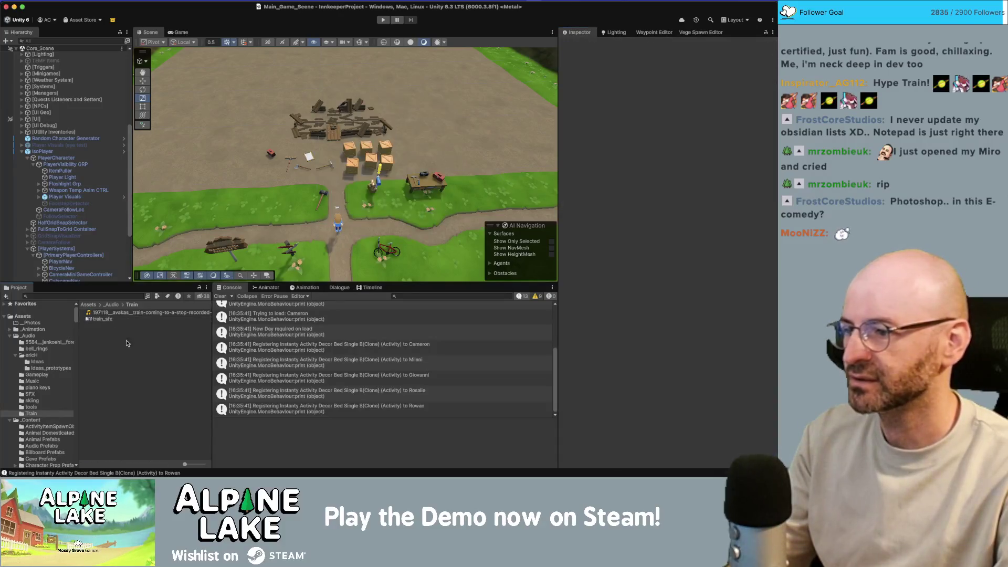
Delete train_sfx again, leaving only the 197118 train-stop sound.
{"action": "left_click", "coordinate": [110, 319]}
{"action": "key", "text": "super+BackSpace"}
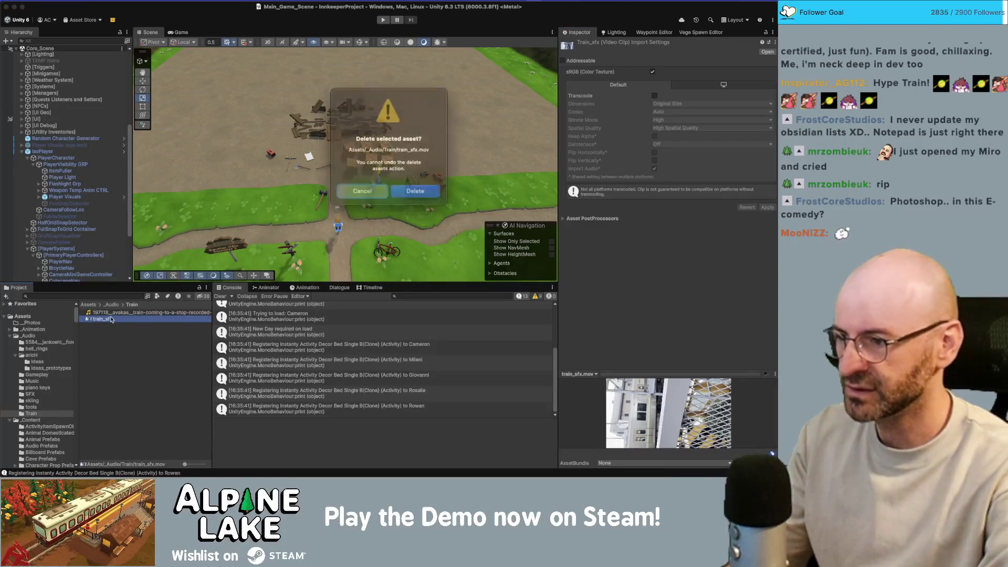
{"action": "left_click", "coordinate": [413, 187]}
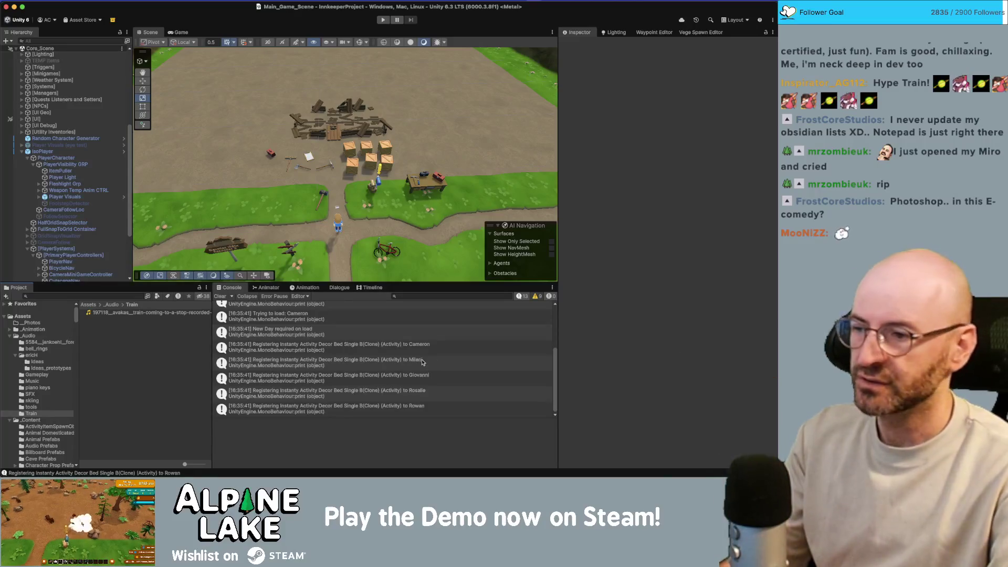
{"action": "key", "text": "super+Tab"}
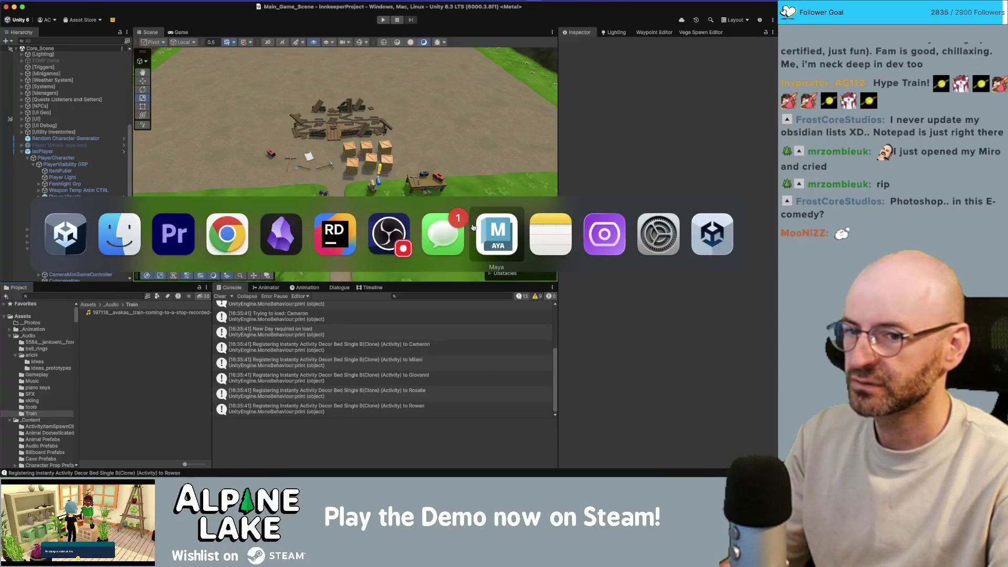
Switch to Premiere Pro and build a new sequence from the 197118 train-stop clip.
{"action": "left_click", "coordinate": [473, 227]}
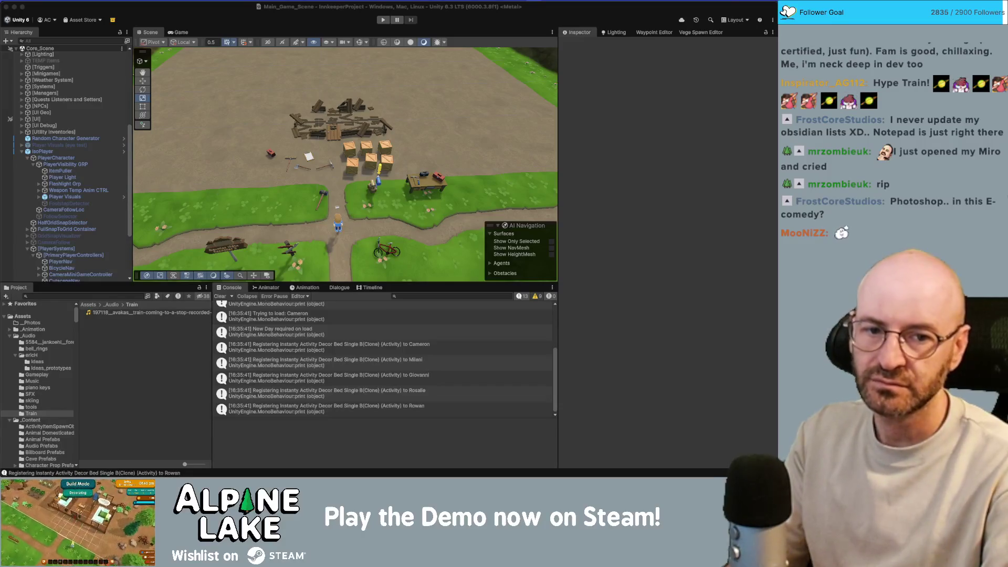
{"action": "key", "text": "super+Tab"}
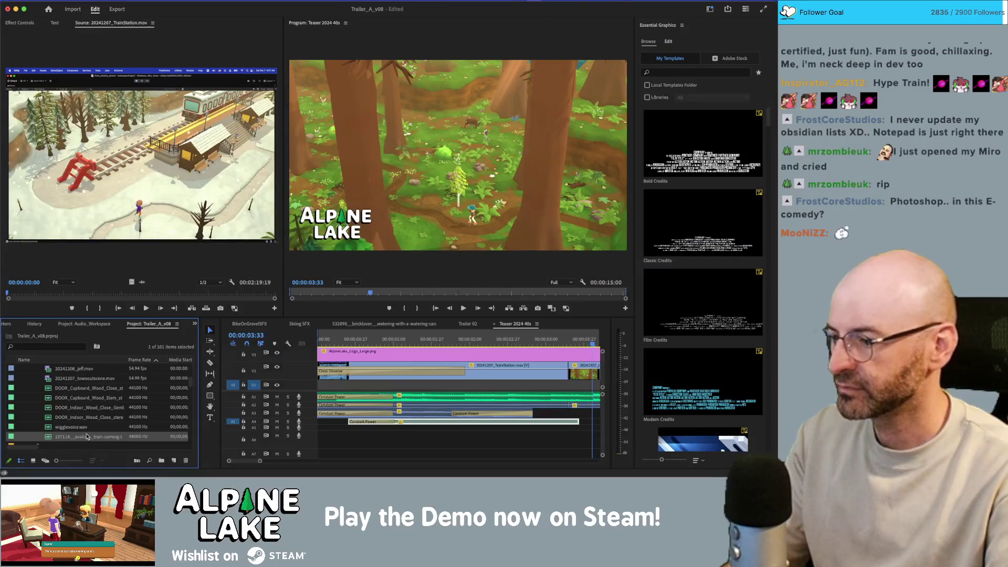
{"action": "left_click_drag", "start_coordinate": [87, 436], "coordinate": [174, 460]}
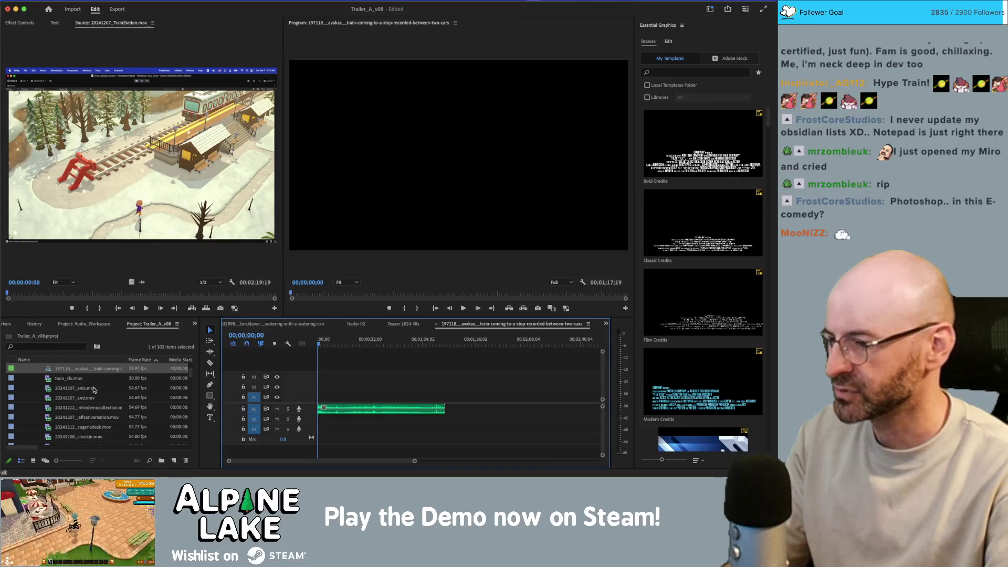
Create a sequence from train_sfx.mov and play it back once.
{"action": "scroll", "coordinate": [108, 389], "scroll_direction": "down", "scroll_amount": 15}
{"action": "scroll", "coordinate": [105, 393], "scroll_direction": "up", "scroll_amount": 15}
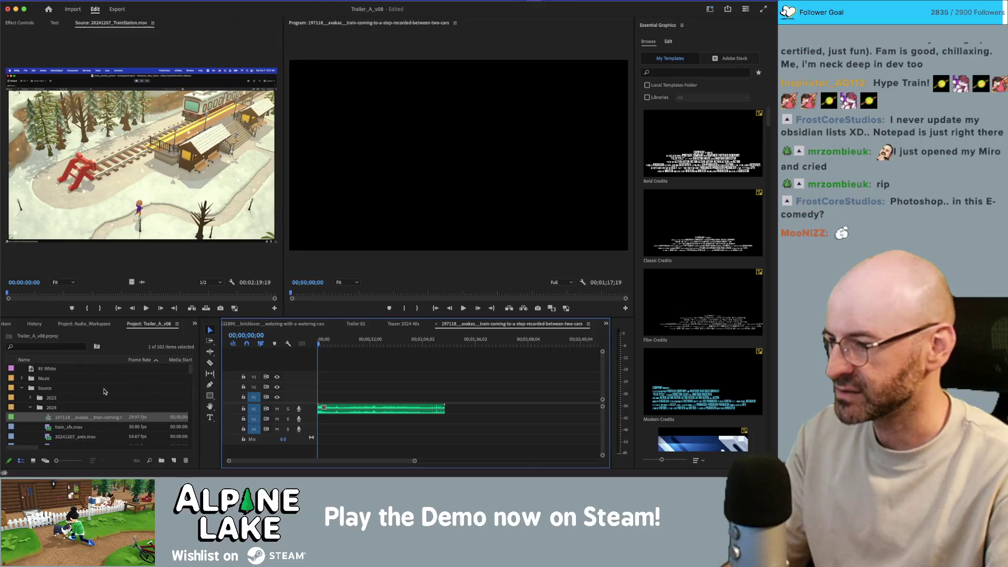
{"action": "scroll", "coordinate": [67, 400], "scroll_direction": "down", "scroll_amount": 6}
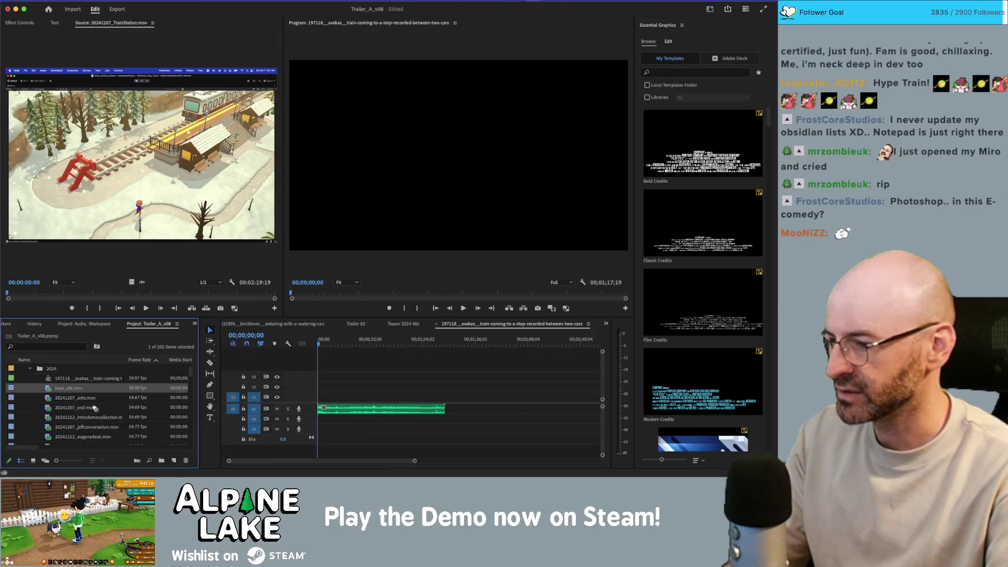
{"action": "left_click_drag", "start_coordinate": [159, 459], "coordinate": [161, 460]}
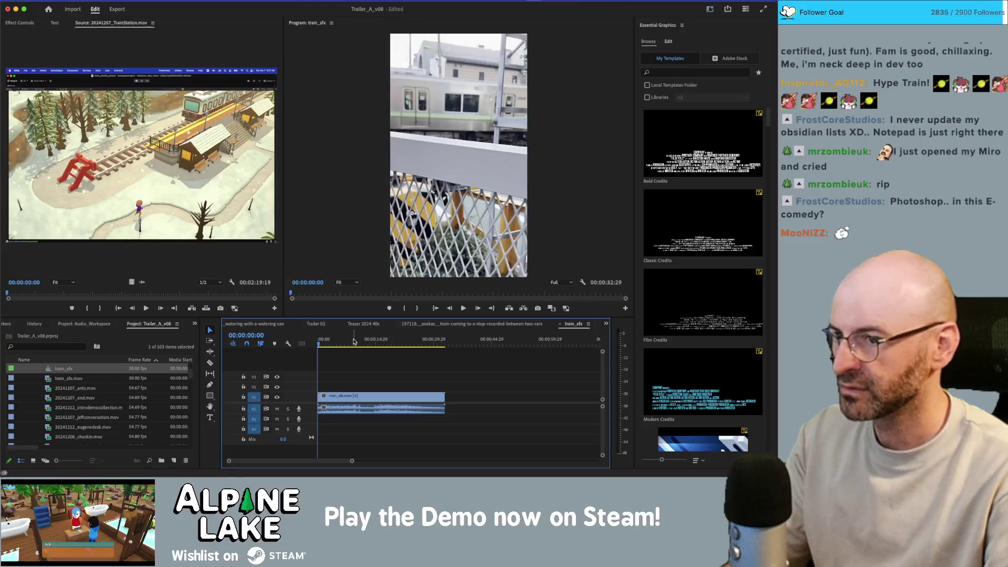
{"action": "key", "text": "space"}
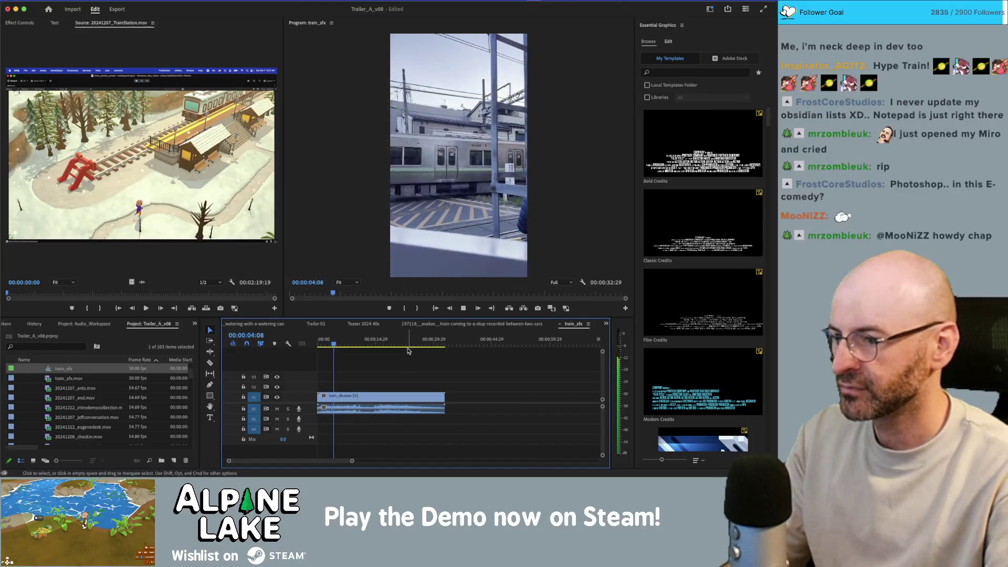
{"action": "key", "text": "space"}
Hide the V1 video track so only train audio plays, then return to the start.
{"action": "left_click", "coordinate": [366, 396]}
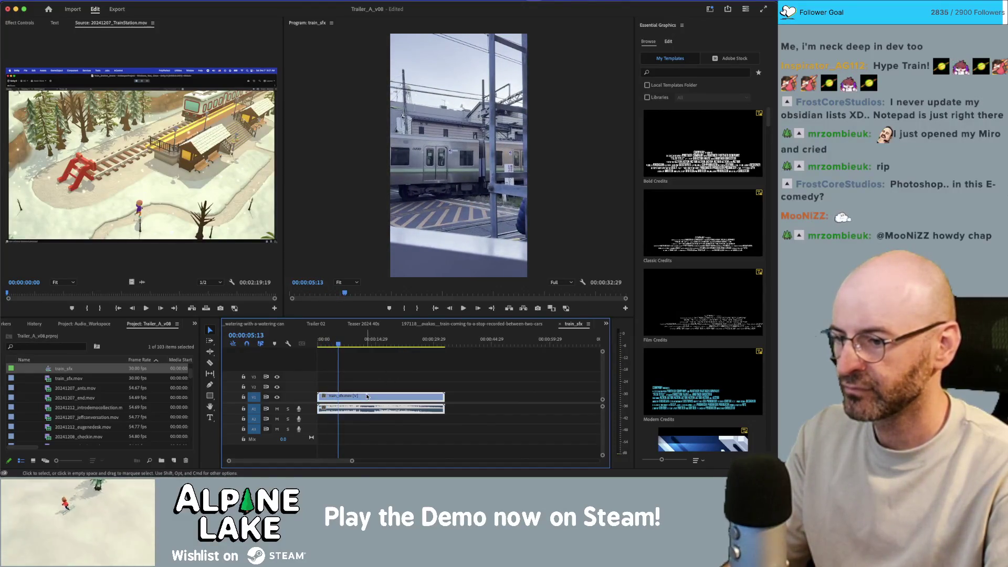
{"action": "left_click", "coordinate": [392, 381]}
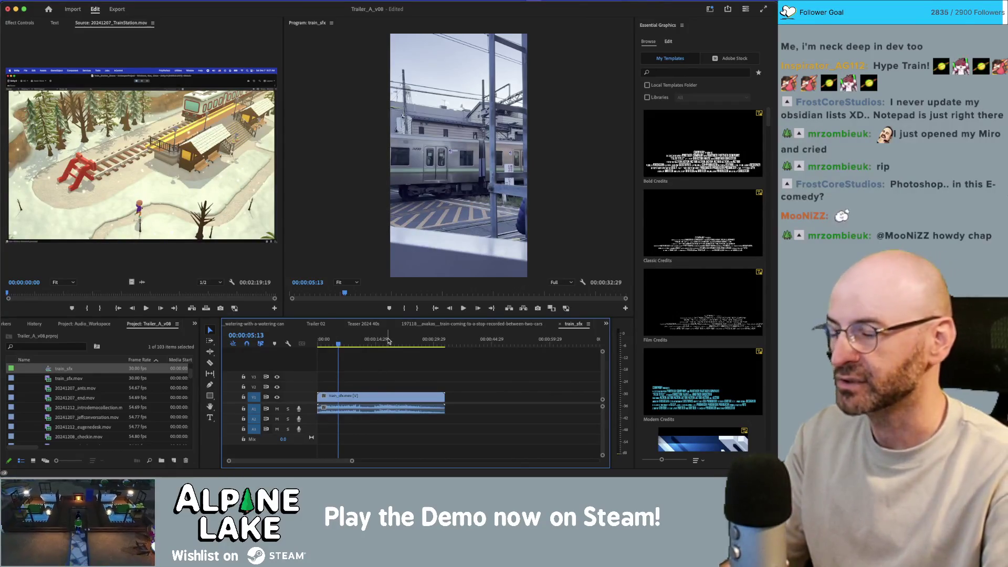
{"action": "left_click", "coordinate": [352, 398]}
{"action": "left_click_drag", "start_coordinate": [351, 341], "coordinate": [373, 345]}
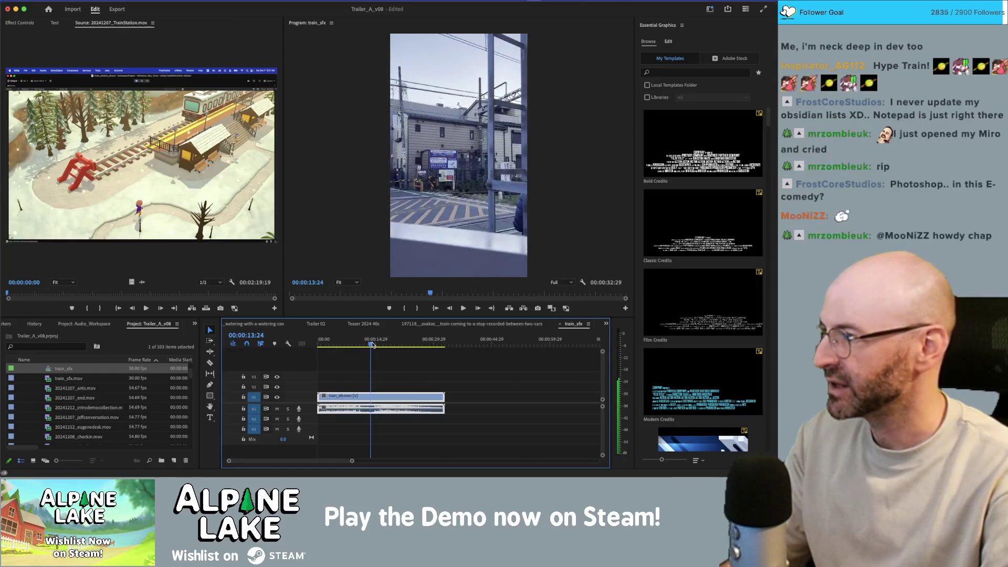
{"action": "left_click_drag", "start_coordinate": [371, 344], "coordinate": [370, 342]}
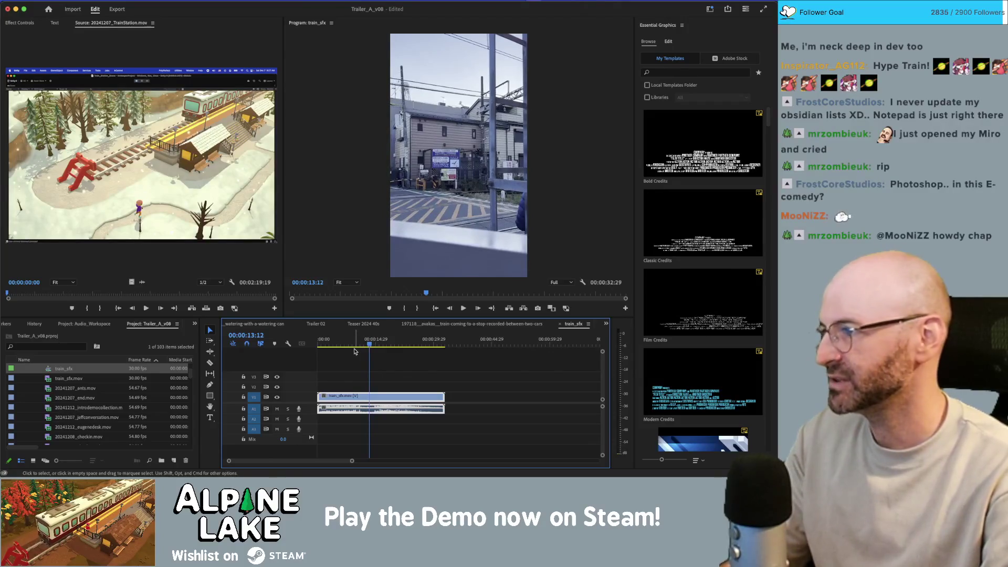
{"action": "left_click", "coordinate": [278, 397]}
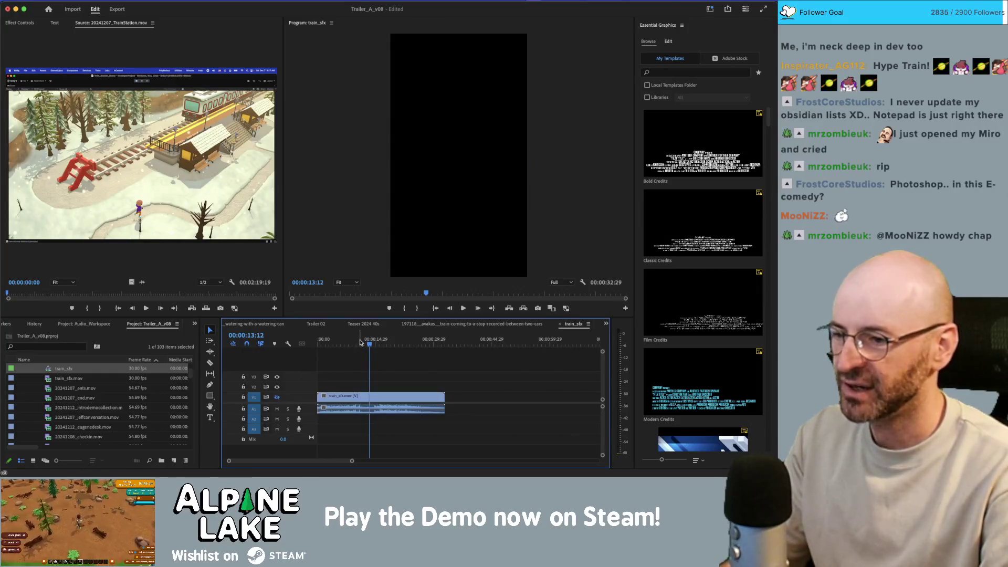
{"action": "key", "text": "Home"}
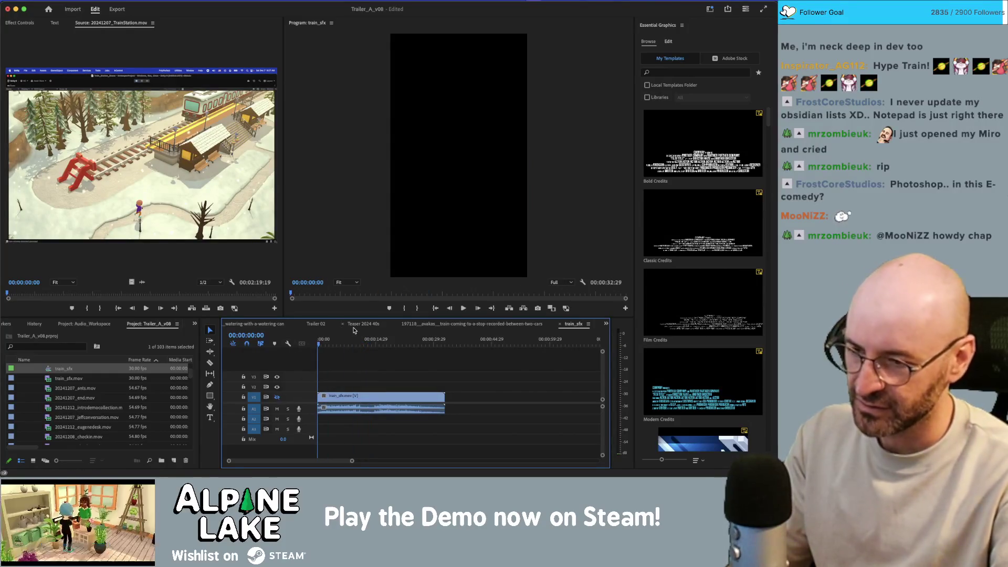
{"action": "key", "text": "super+m"}
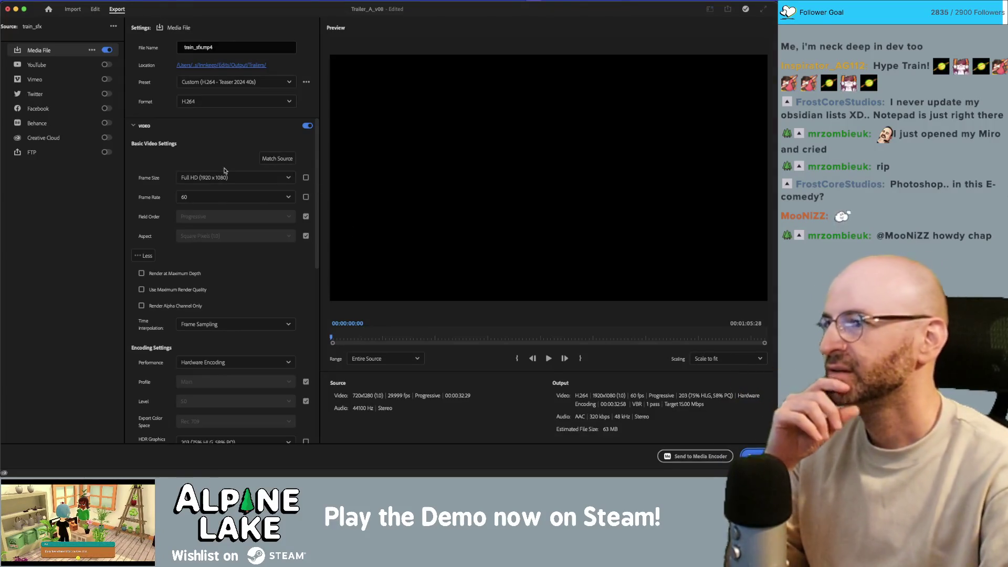
Save the export into a new Train folder created under Audio > Output.
{"action": "left_click", "coordinate": [235, 67]}
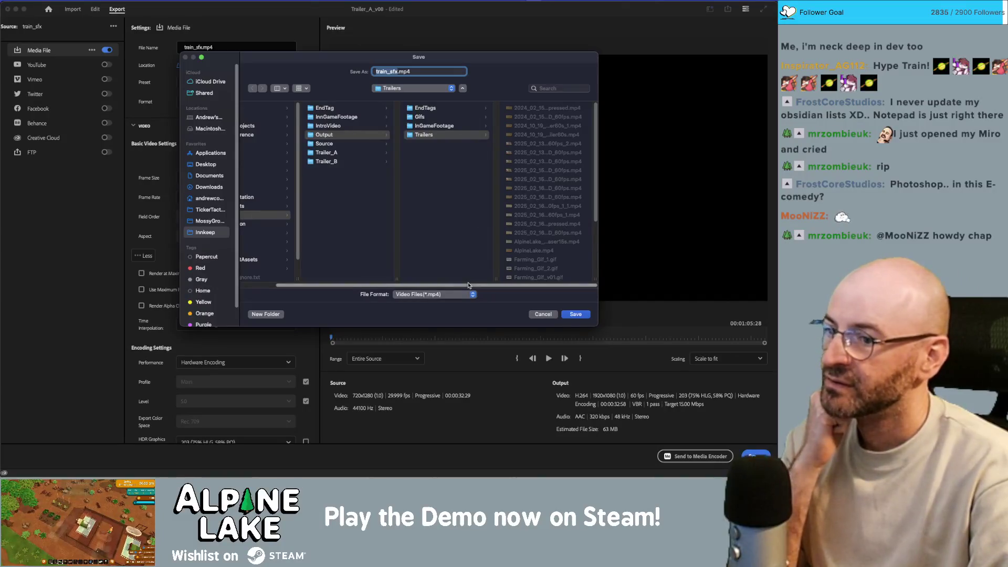
{"action": "scroll", "coordinate": [368, 210], "scroll_direction": "left", "scroll_amount": 3}
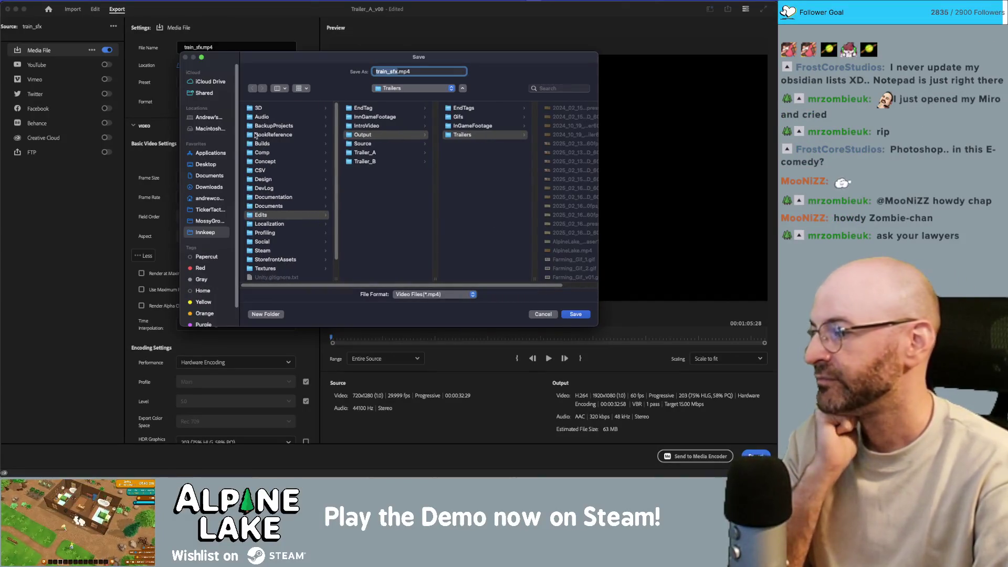
{"action": "left_click", "coordinate": [258, 116]}
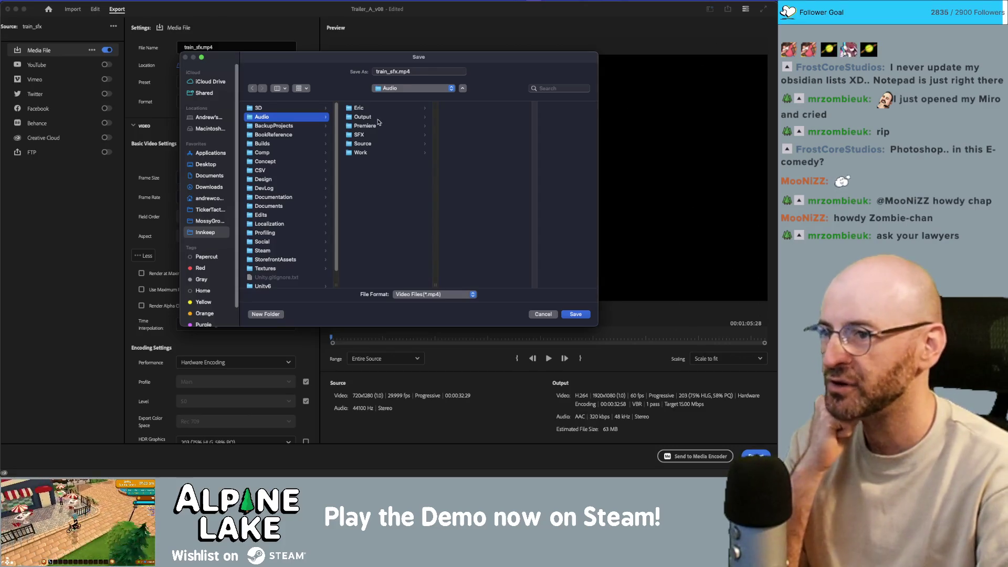
{"action": "left_click", "coordinate": [370, 116]}
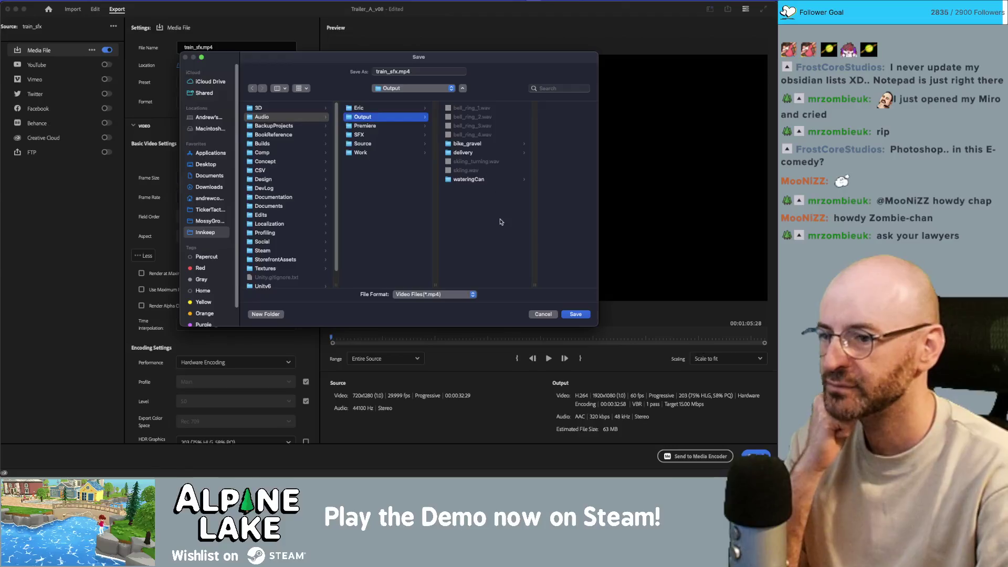
{"action": "left_click", "coordinate": [266, 314]}
{"action": "type", "text": "Train"}
{"action": "key", "text": "Return"}
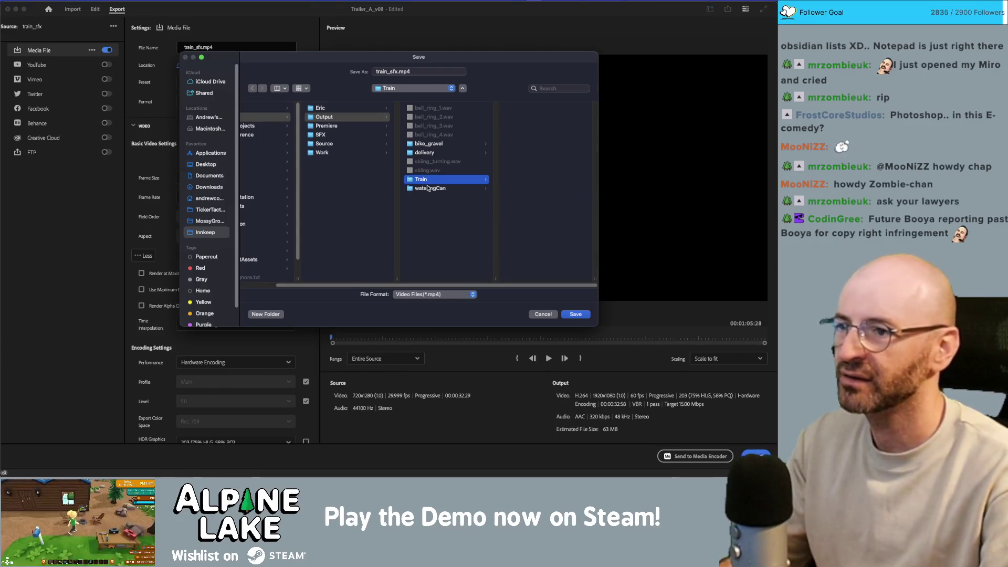
{"action": "left_click", "coordinate": [398, 72]}
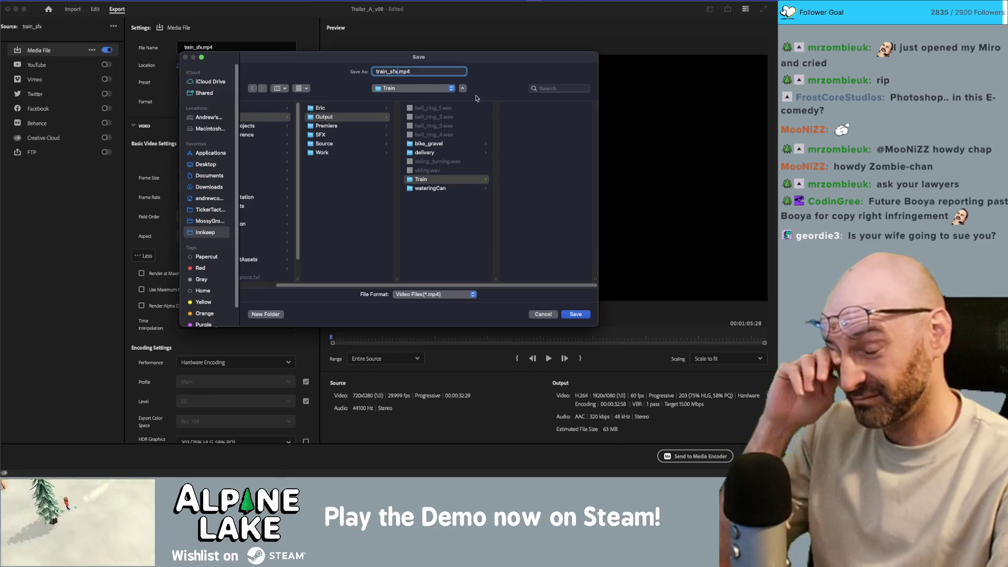
{"action": "left_click", "coordinate": [576, 317]}
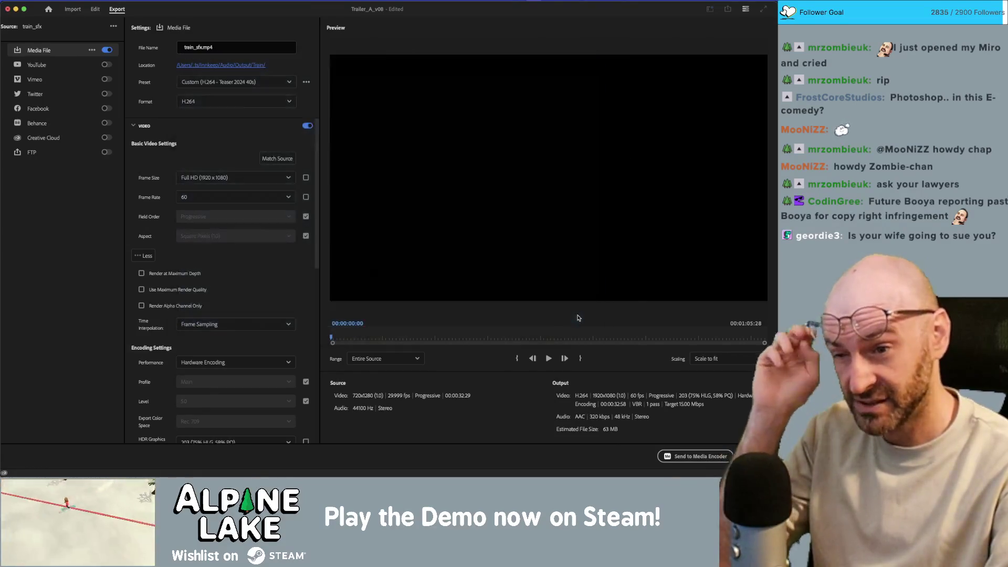
Change the export format to Waveform Audio and export train_sfx.wav.
{"action": "left_click", "coordinate": [235, 101]}
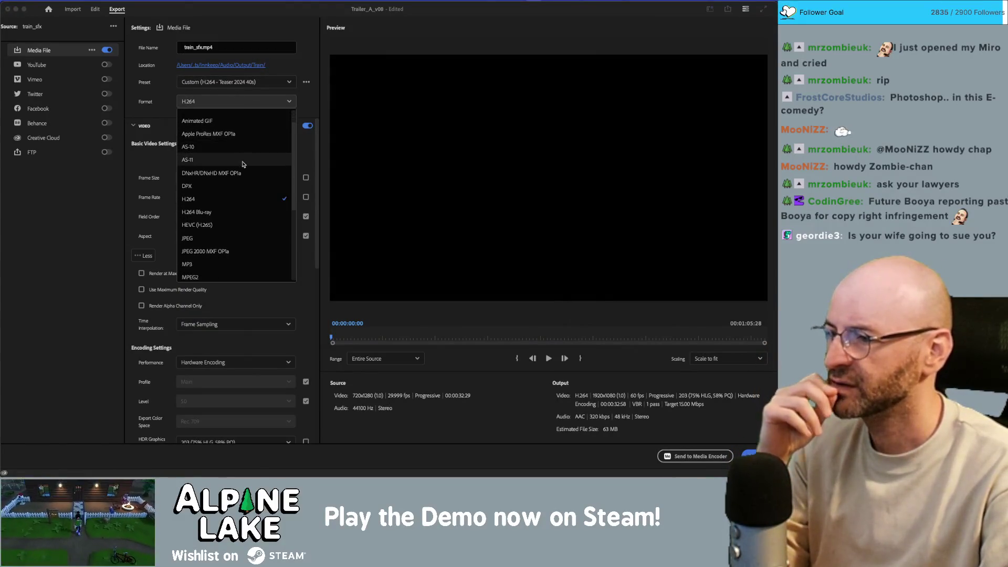
{"action": "scroll", "coordinate": [242, 173], "scroll_direction": "down", "scroll_amount": 5}
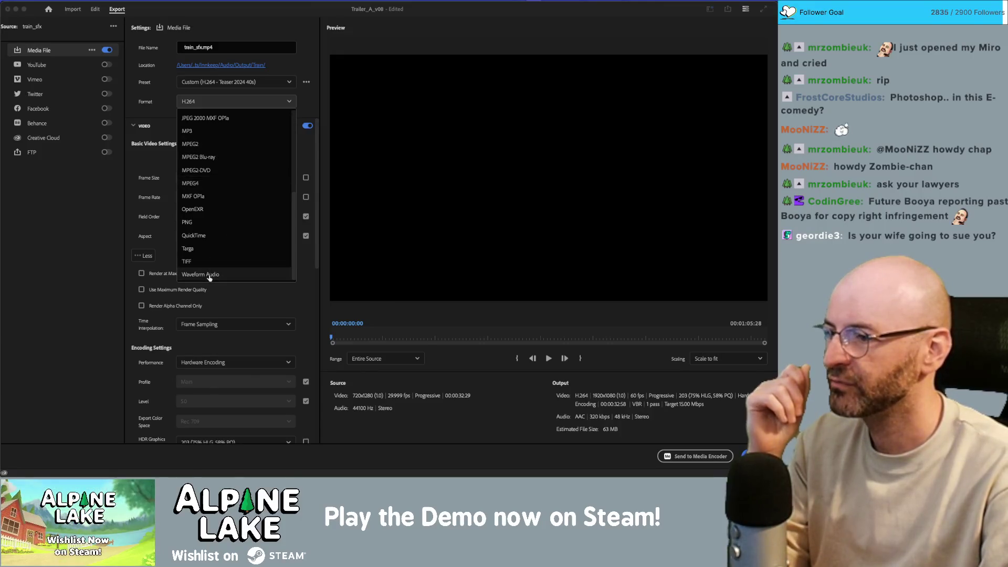
{"action": "left_click", "coordinate": [210, 275]}
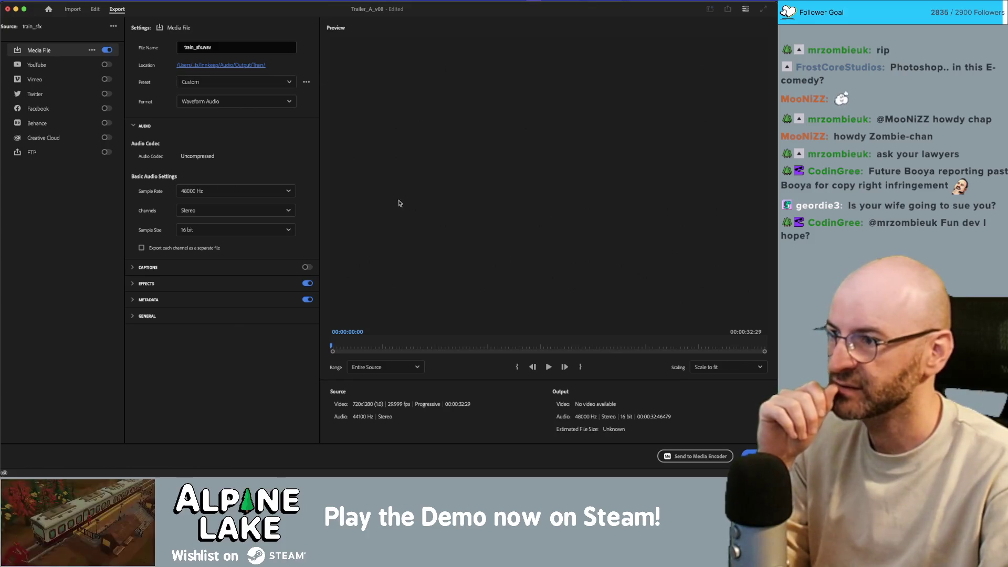
{"action": "left_click", "coordinate": [756, 456]}
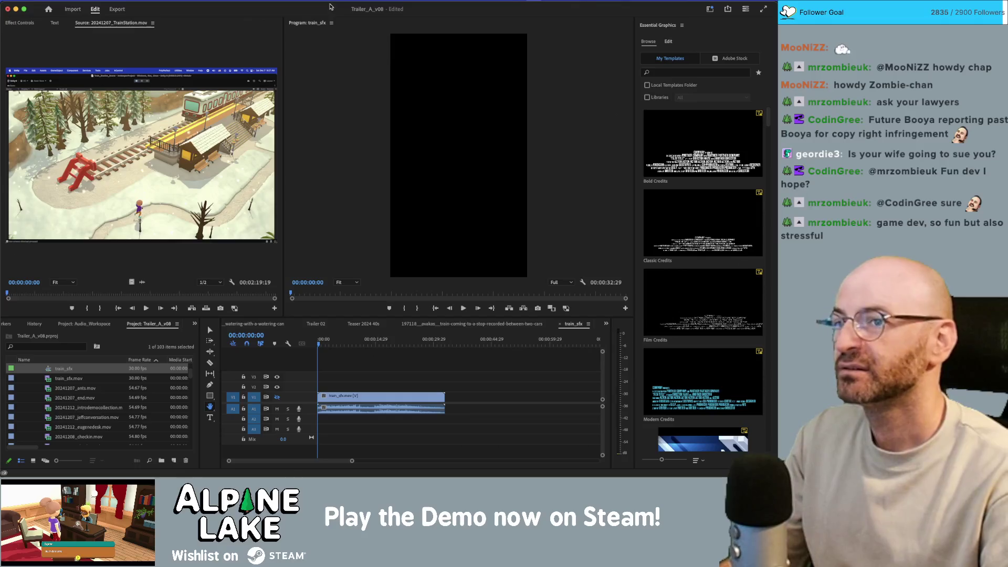
Bring forward the Finder window showing the Audio Output folder.
{"action": "key", "text": "super+Tab"}
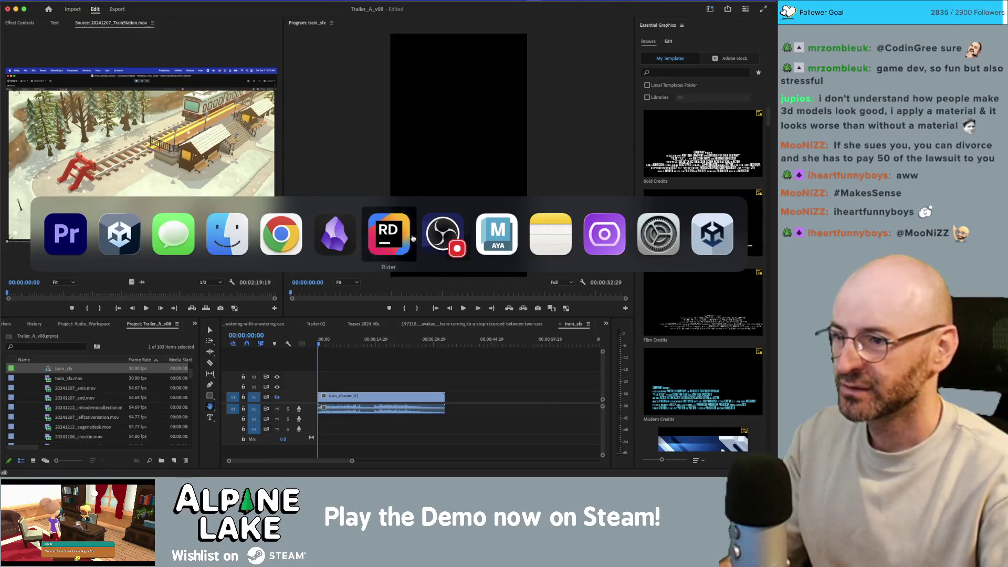
{"action": "left_click", "coordinate": [236, 235]}
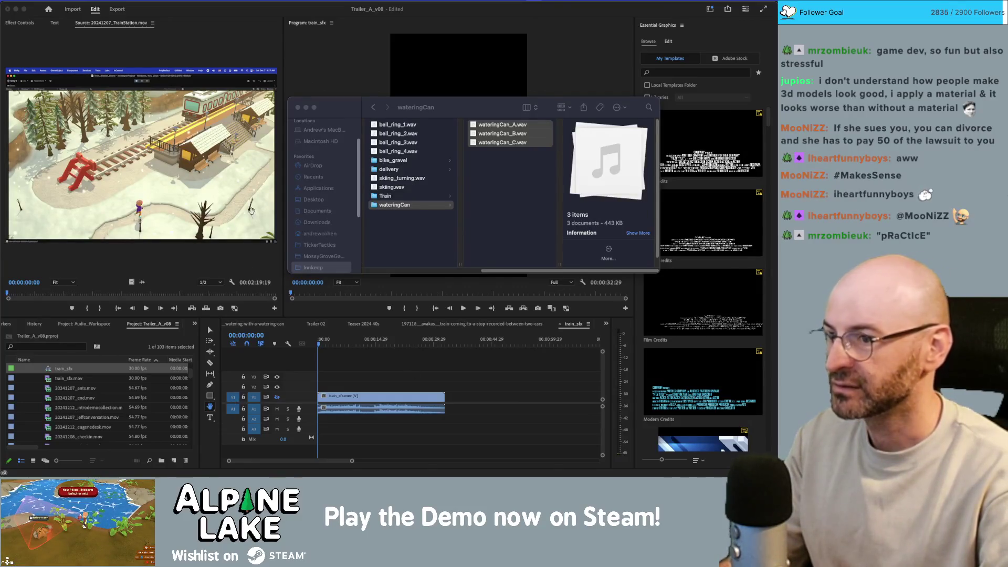
Import train_sfx into Unity's Train audio folder and preview the 197118 train-stop clip.
{"action": "key", "text": "super+Tab"}
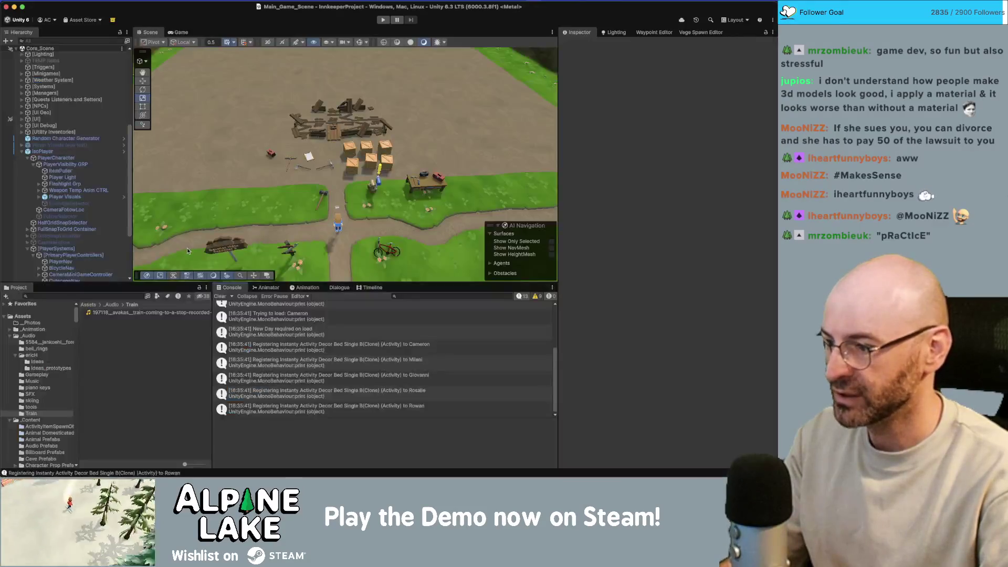
{"action": "left_click_drag", "start_coordinate": [272, 374], "coordinate": [135, 368]}
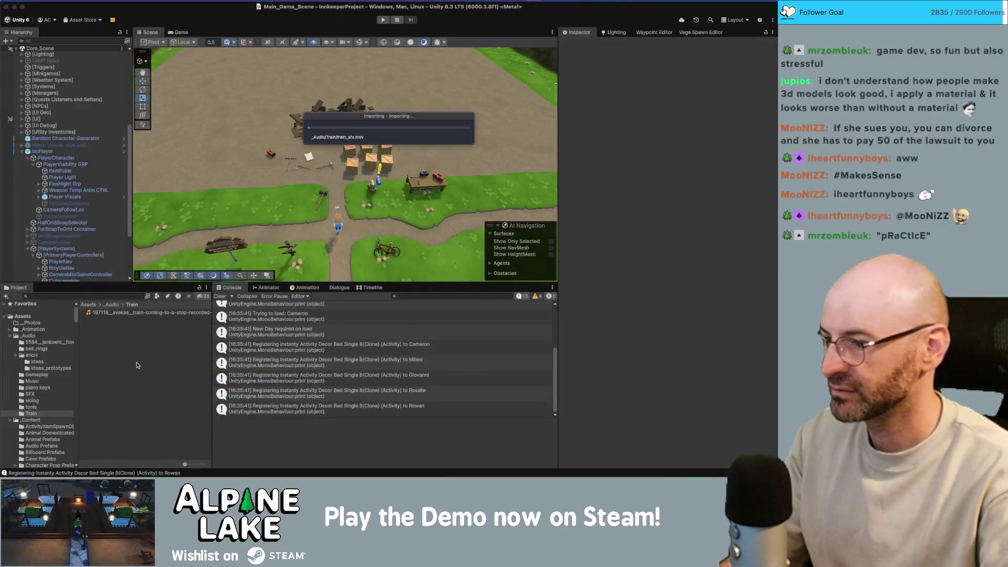
{"action": "left_click", "coordinate": [136, 313]}
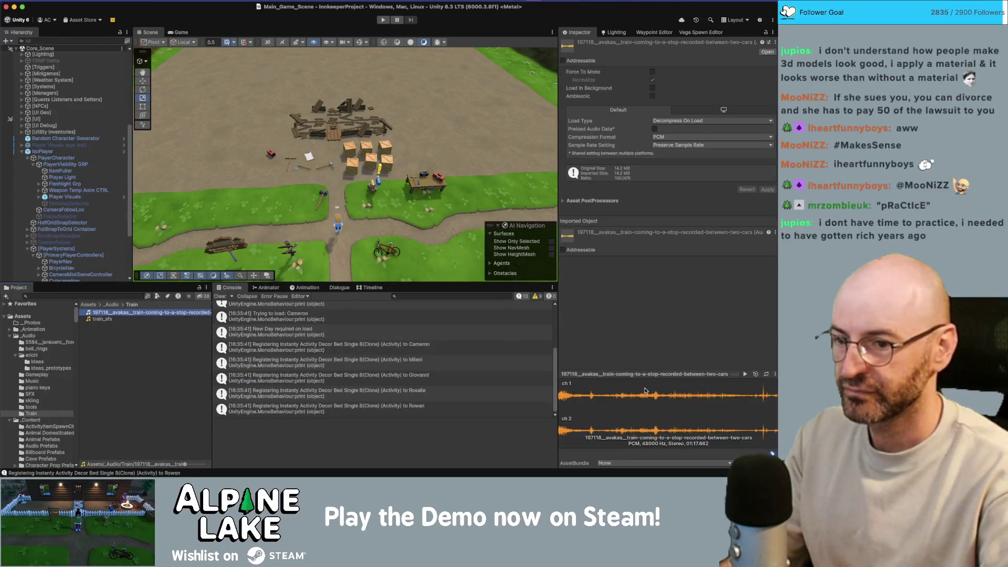
{"action": "left_click", "coordinate": [744, 375]}
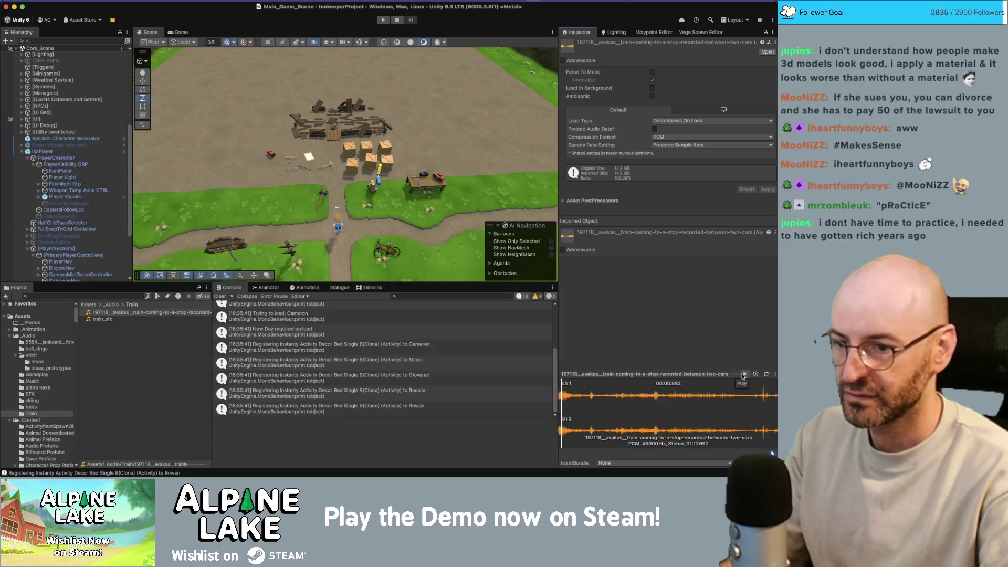
{"action": "left_click", "coordinate": [744, 374]}
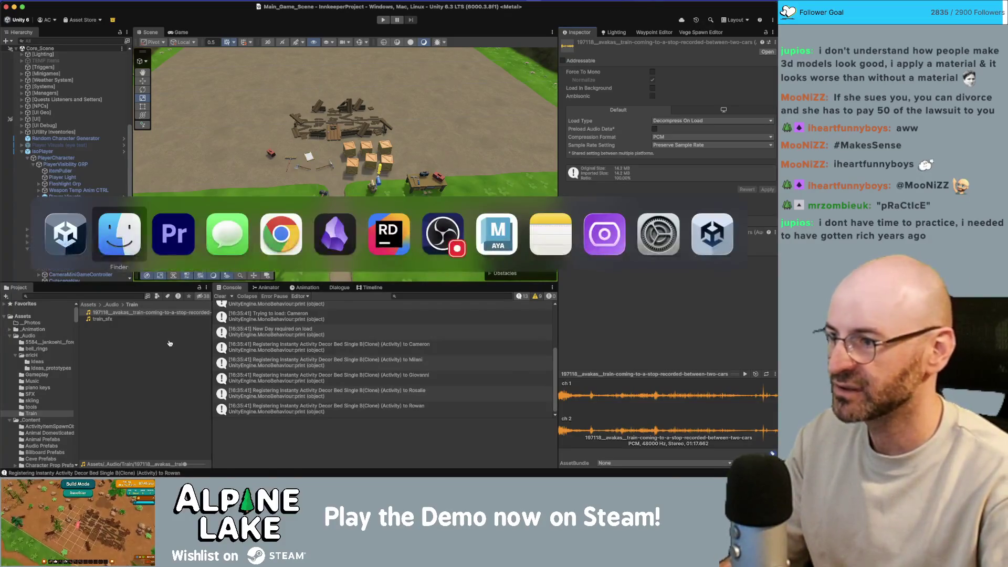
{"action": "left_click", "coordinate": [146, 335]}
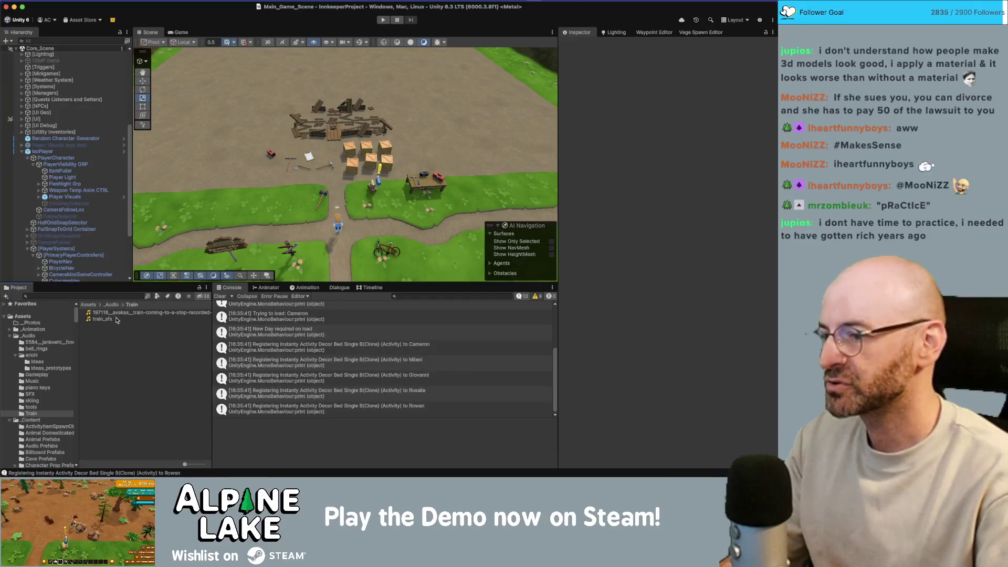
Review train_sfx's import settings in the Inspector, then deselect it.
{"action": "left_click", "coordinate": [115, 320]}
{"action": "left_click", "coordinate": [132, 349]}
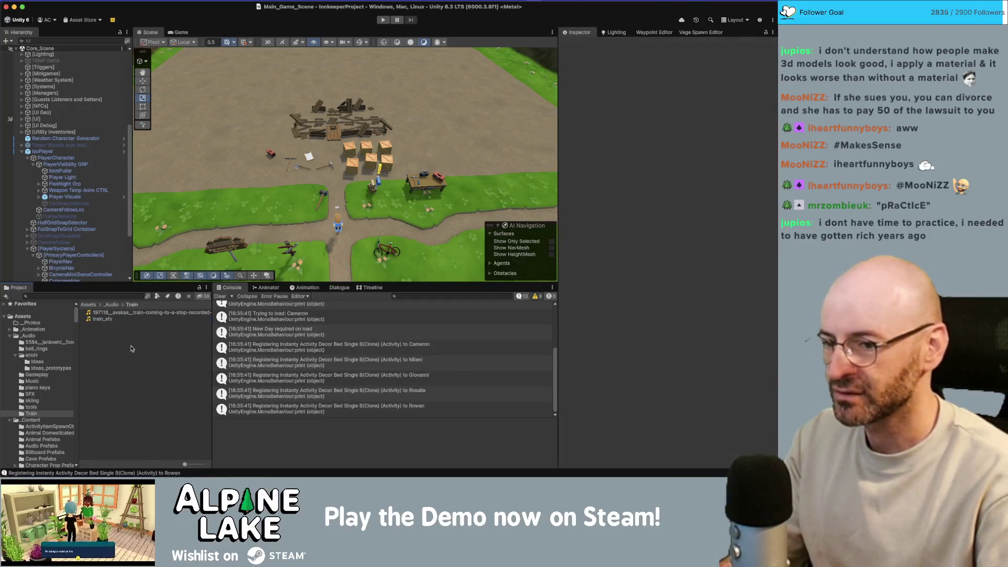
{"action": "left_click", "coordinate": [115, 318]}
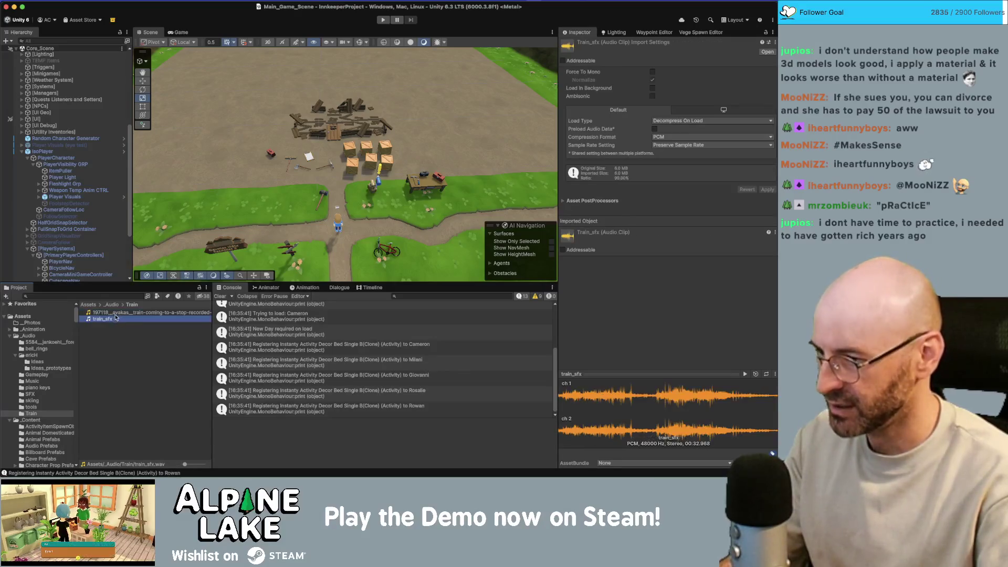
{"action": "left_click", "coordinate": [120, 360]}
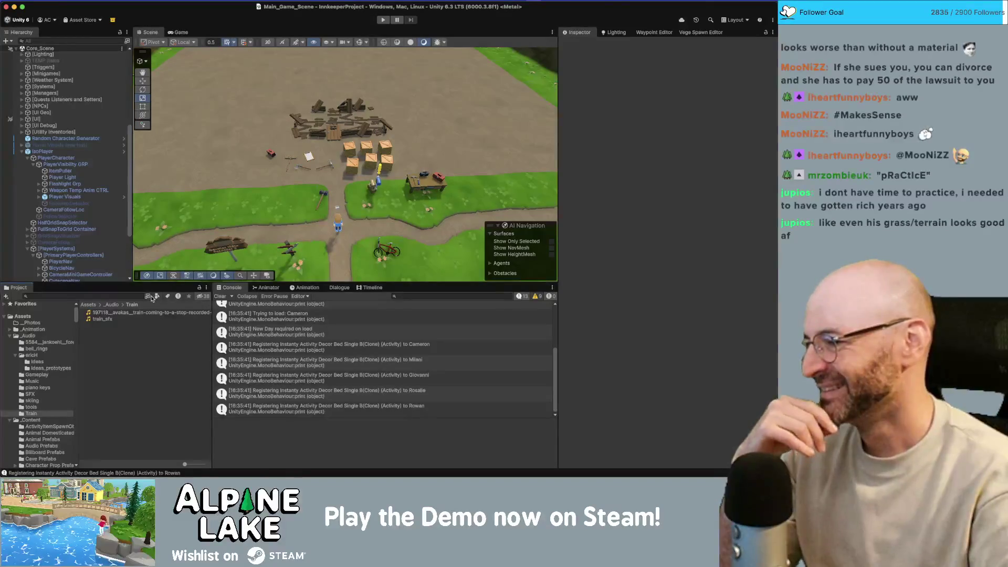
Orbit over the terrain and select the cliff-corner ground tile beside the path.
{"action": "mouse_move", "coordinate": [305, 113]}
{"action": "left_mouse_down"}
{"action": "mouse_move", "coordinate": [258, 104]}
{"action": "mouse_move", "coordinate": [241, 124]}
{"action": "mouse_move", "coordinate": [361, 157]}
{"action": "mouse_move", "coordinate": [295, 157]}
{"action": "left_mouse_up"}
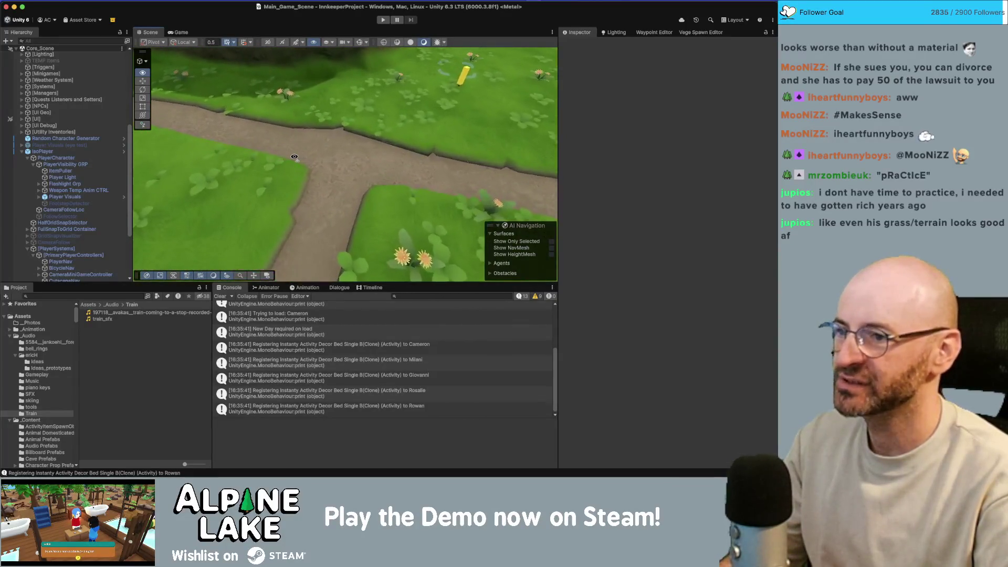
{"action": "left_click", "coordinate": [332, 159]}
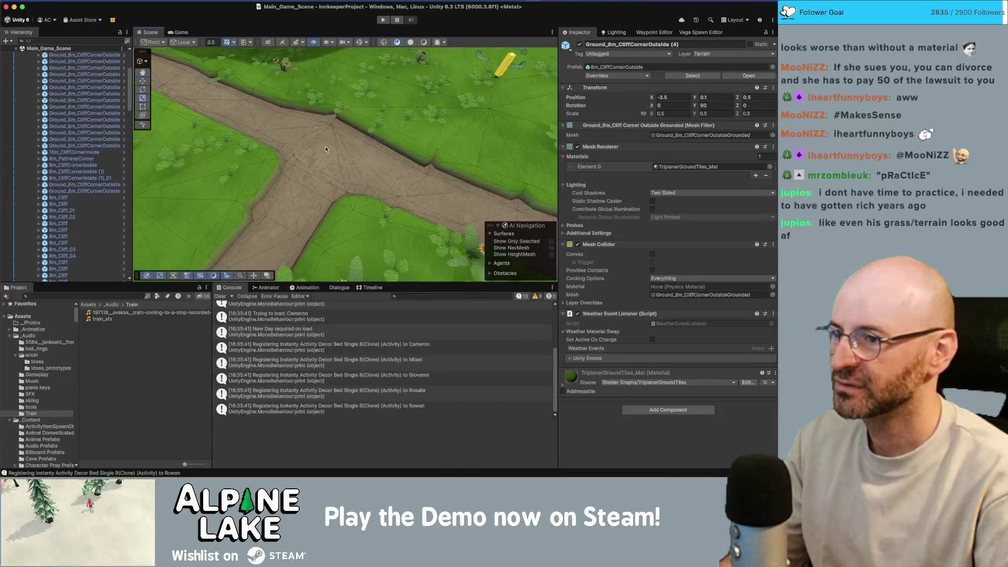
Select 8m_PathwayCrossT, then Ground_8m (49), flying the camera down into the grass.
{"action": "left_click", "coordinate": [327, 149]}
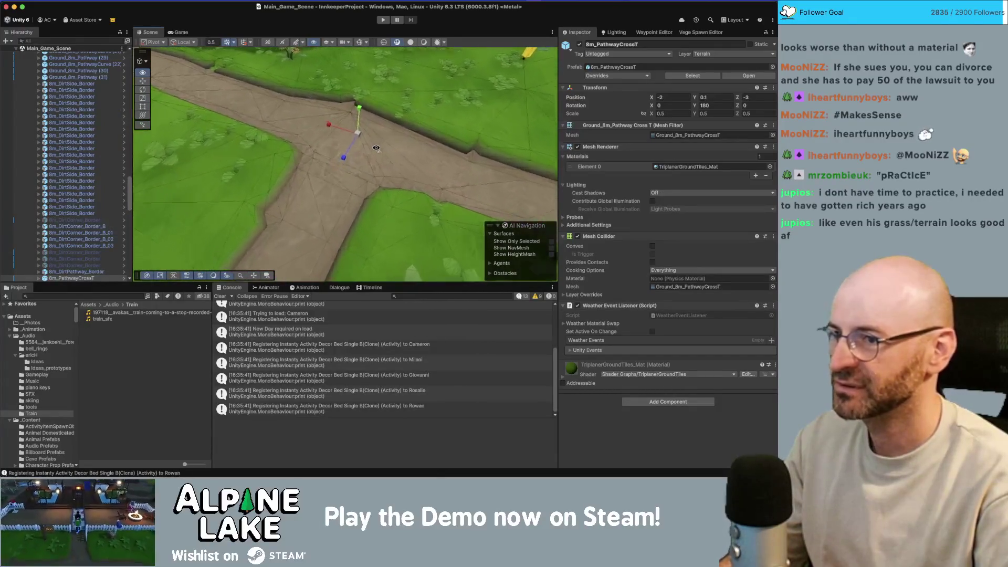
{"action": "scroll", "coordinate": [342, 125], "scroll_direction": "down", "scroll_amount": 5}
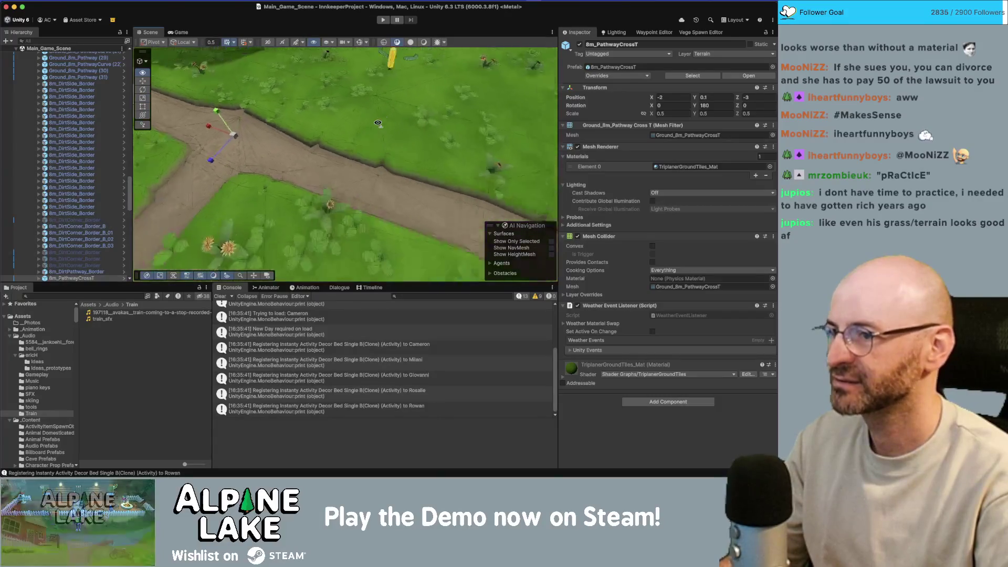
{"action": "key", "text": "w"}
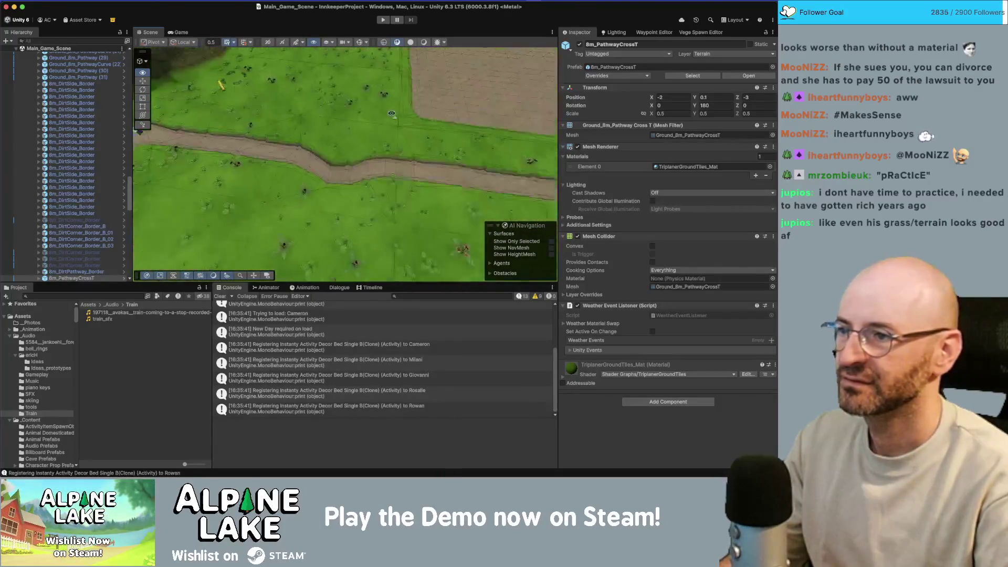
{"action": "left_click", "coordinate": [404, 99]}
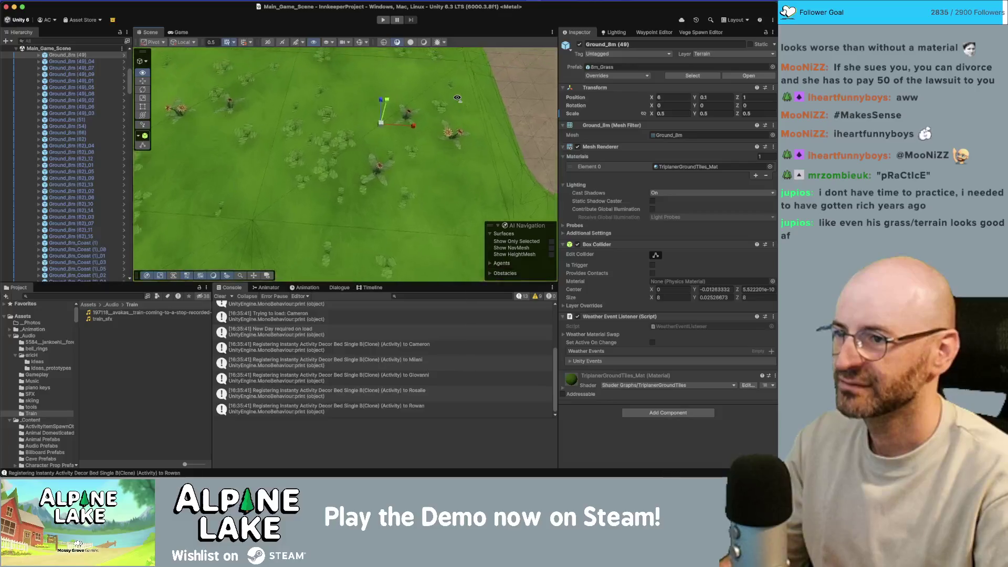
{"action": "key", "text": "w"}
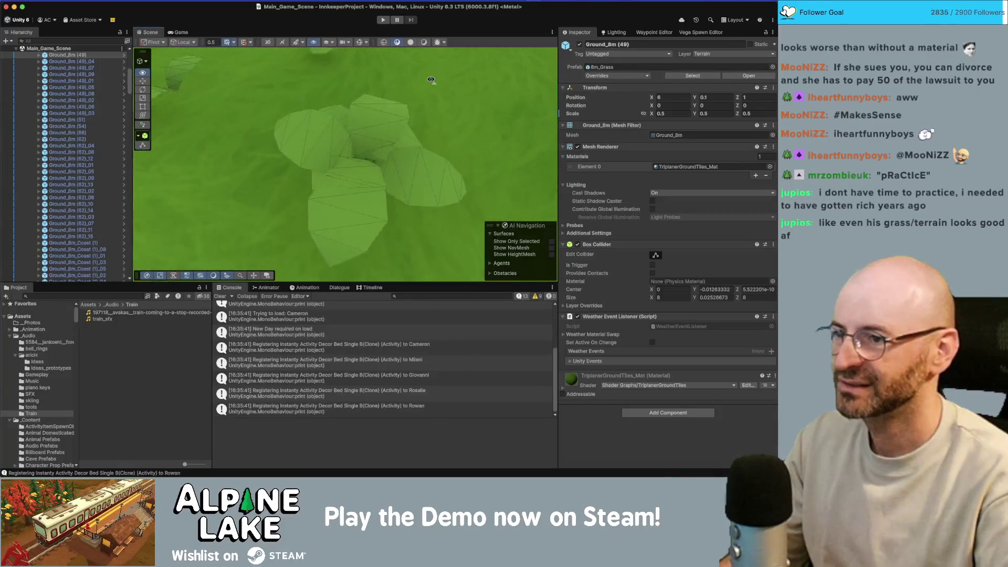
{"action": "key", "text": "s"}
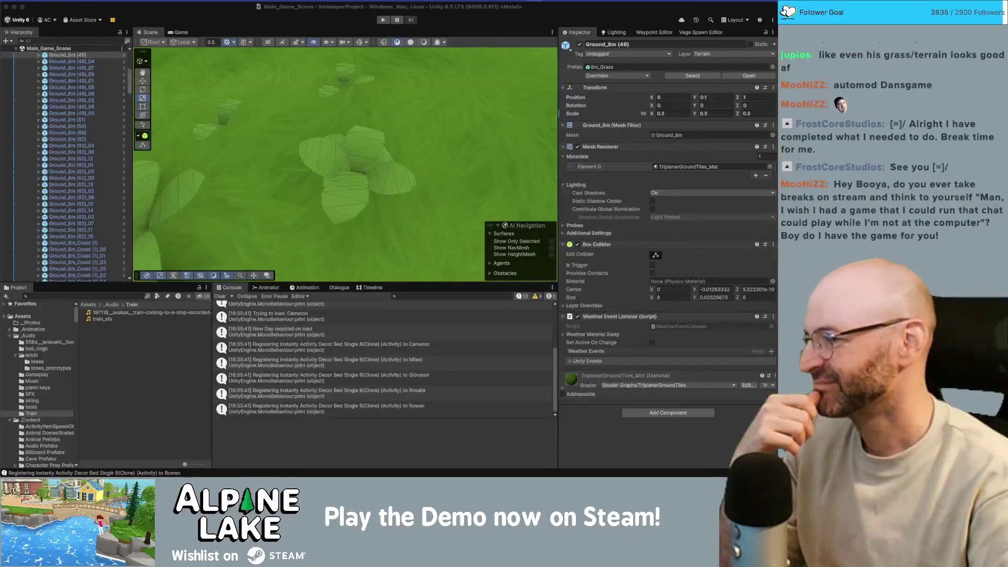
Orbit and frame the Scene view back on the village path with the bicycle.
{"action": "left_click_drag", "start_coordinate": [321, 139], "coordinate": [289, 124]}
{"action": "scroll", "coordinate": [288, 131], "scroll_direction": "down", "scroll_amount": 10}
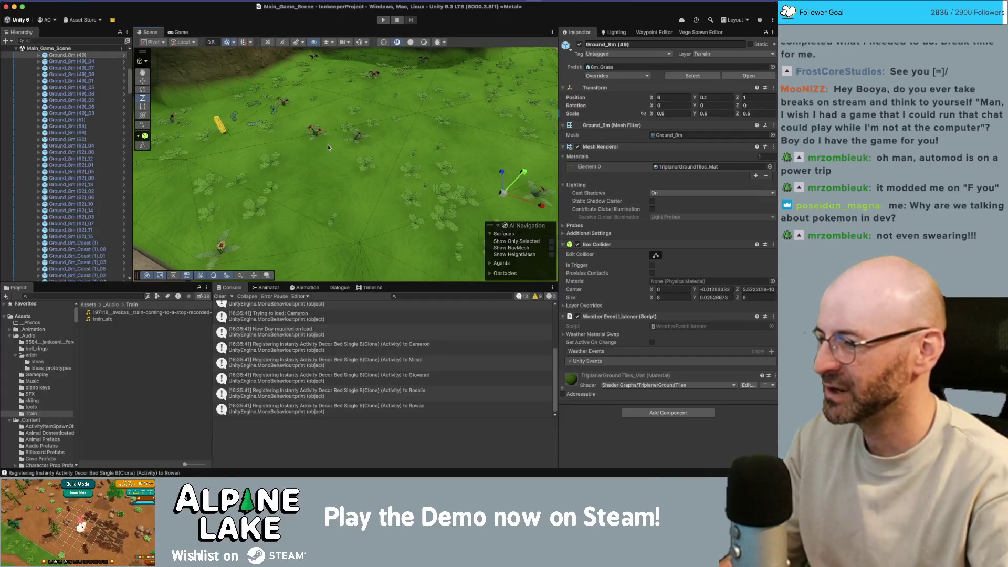
{"action": "mouse_move", "coordinate": [360, 159]}
{"action": "left_mouse_down"}
{"action": "mouse_move", "coordinate": [357, 182]}
{"action": "mouse_move", "coordinate": [371, 191]}
{"action": "mouse_move", "coordinate": [269, 157]}
{"action": "mouse_move", "coordinate": [418, 105]}
{"action": "mouse_move", "coordinate": [430, 116]}
{"action": "mouse_move", "coordinate": [348, 132]}
{"action": "mouse_move", "coordinate": [405, 118]}
{"action": "mouse_move", "coordinate": [674, 115]}
{"action": "mouse_move", "coordinate": [685, 104]}
{"action": "mouse_move", "coordinate": [575, 147]}
{"action": "mouse_move", "coordinate": [356, 161]}
{"action": "left_mouse_up"}
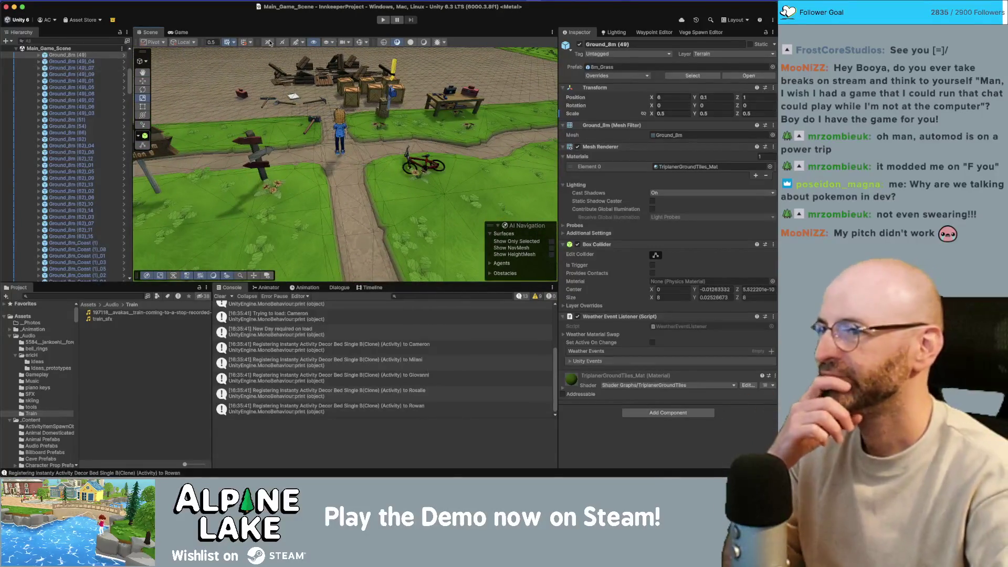
{"action": "left_click", "coordinate": [425, 43]}
{"action": "key", "text": "f"}
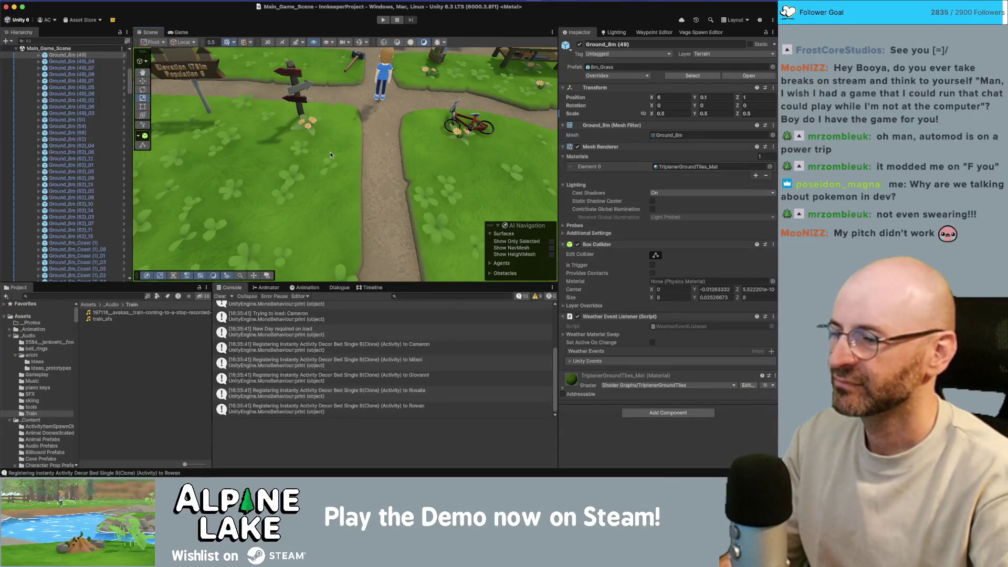
Clear the ground tile selection and collapse the _Audio folder.
{"action": "left_click", "coordinate": [118, 326]}
{"action": "left_click", "coordinate": [133, 305]}
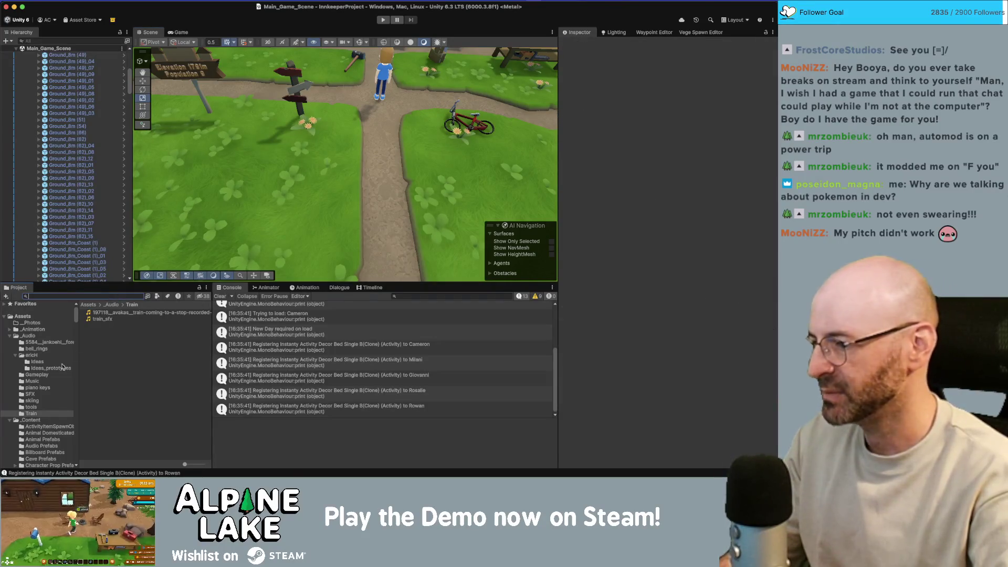
{"action": "left_click", "coordinate": [9, 336]}
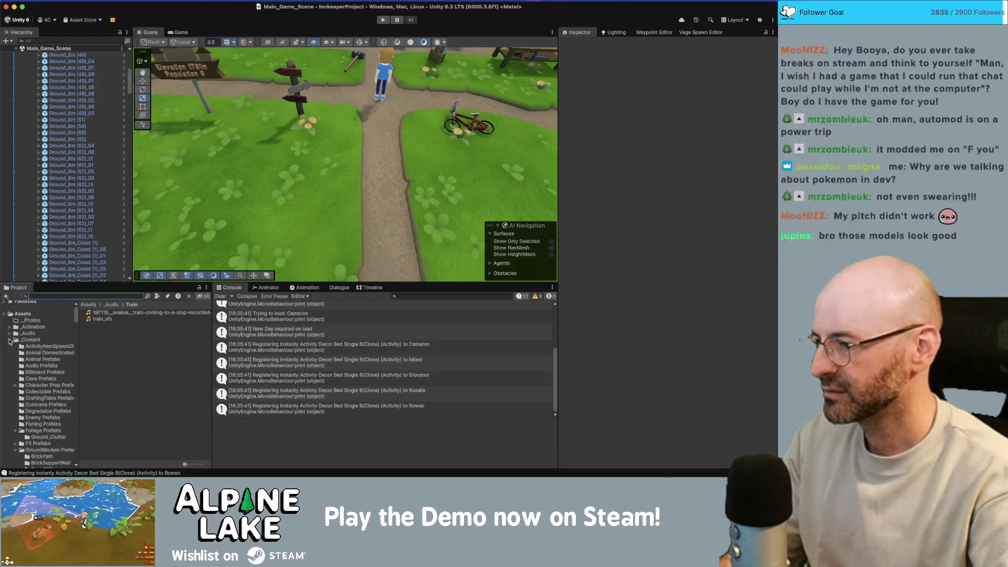
Collapse _Content, _ScriptableObjects and _Scripts, briefly checking _Animation and _Sprites.
{"action": "left_click", "coordinate": [10, 341]}
{"action": "left_click", "coordinate": [9, 404]}
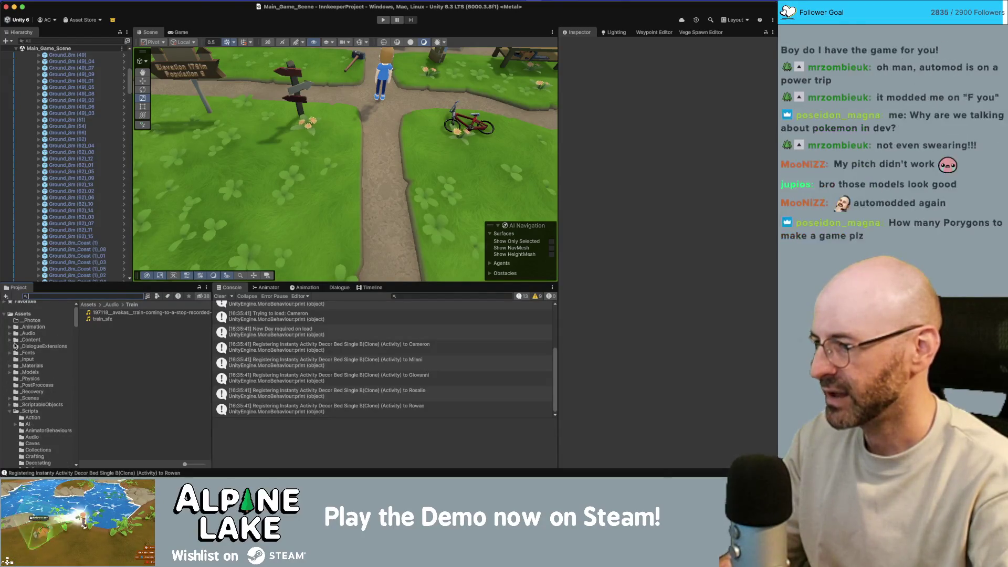
{"action": "left_click", "coordinate": [9, 327]}
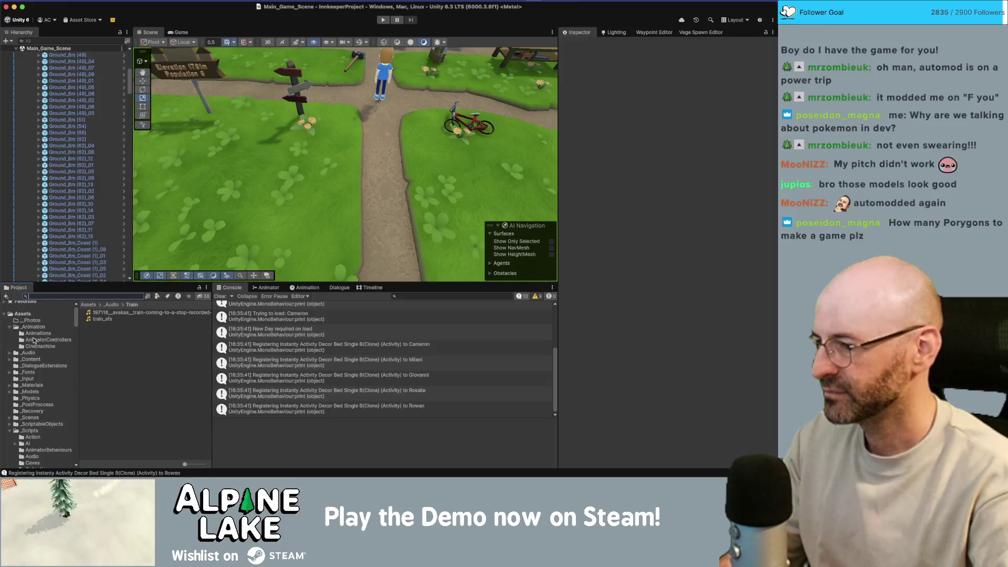
{"action": "left_click", "coordinate": [19, 330]}
{"action": "left_click", "coordinate": [9, 431]}
{"action": "scroll", "coordinate": [8, 433], "scroll_direction": "down", "scroll_amount": 2}
{"action": "left_click", "coordinate": [11, 398]}
{"action": "left_click", "coordinate": [11, 398]}
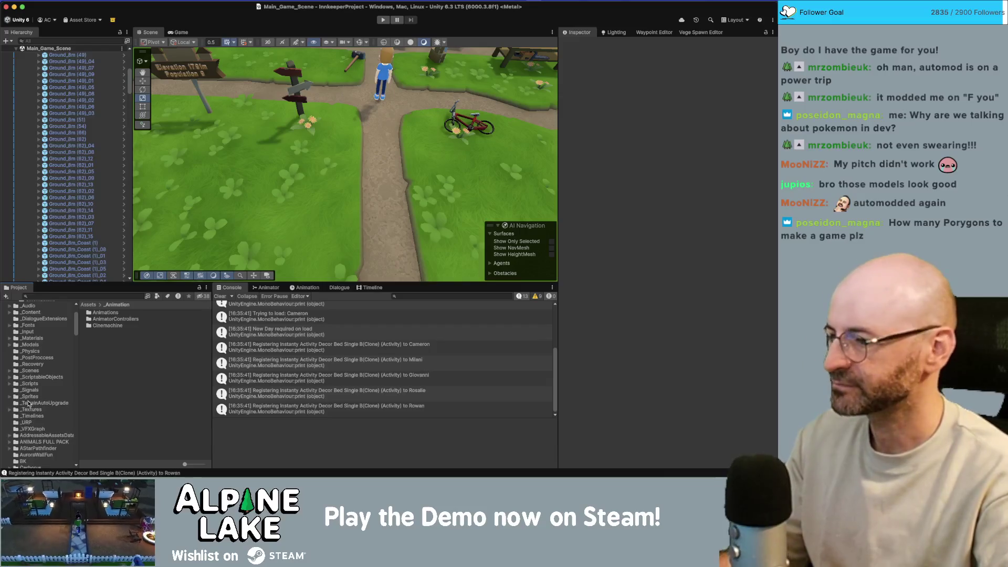
Open the _Timelines folder and load Train Timeline into the Timeline editor.
{"action": "left_click", "coordinate": [33, 416]}
{"action": "scroll", "coordinate": [119, 368], "scroll_direction": "down", "scroll_amount": 1}
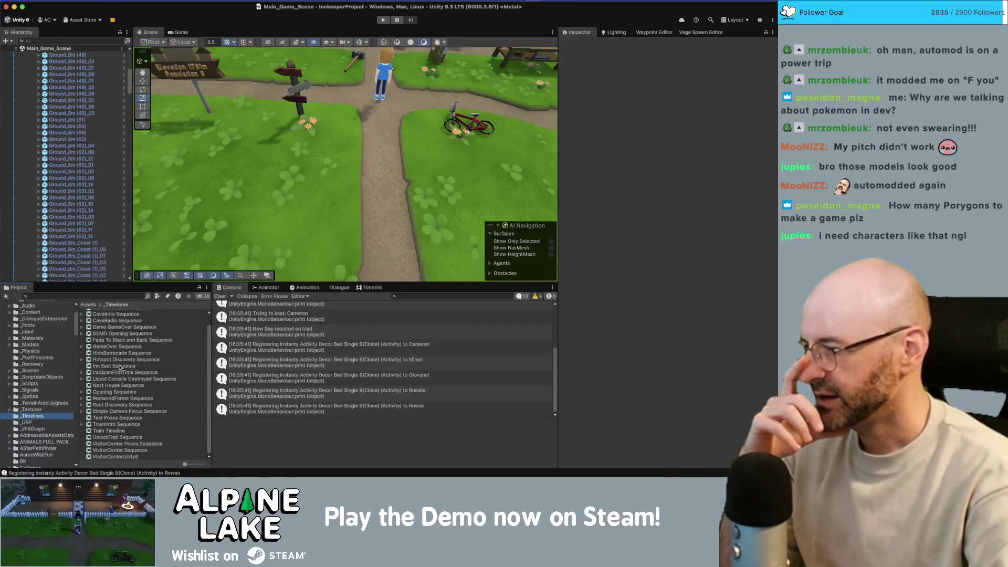
{"action": "double_click", "coordinate": [128, 431]}
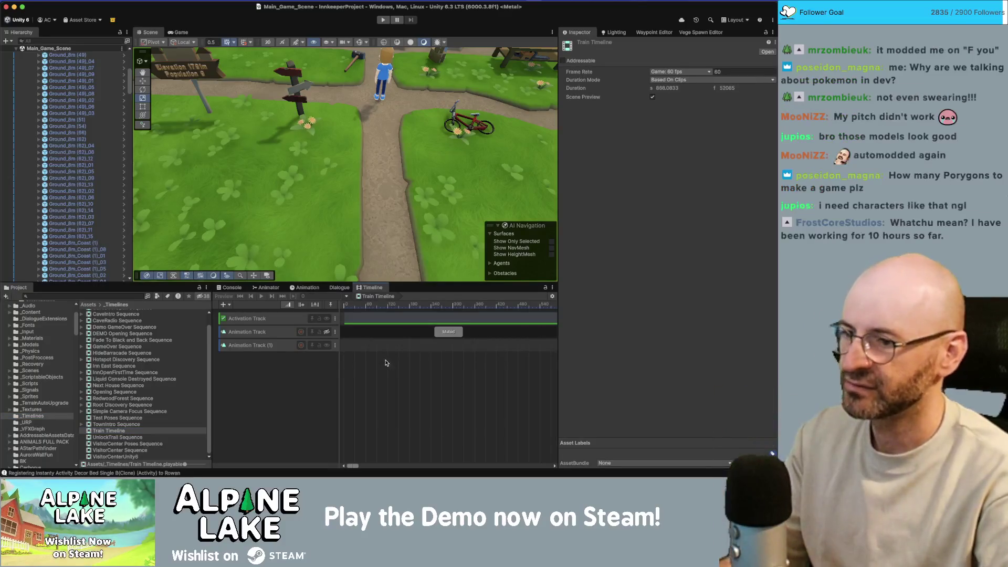
Zoom the Timeline and open the Train Loop clip's position keyframes in the Animation window.
{"action": "scroll", "coordinate": [376, 364], "scroll_direction": "down", "scroll_amount": 3}
{"action": "scroll", "coordinate": [376, 364], "scroll_direction": "down", "scroll_amount": 5}
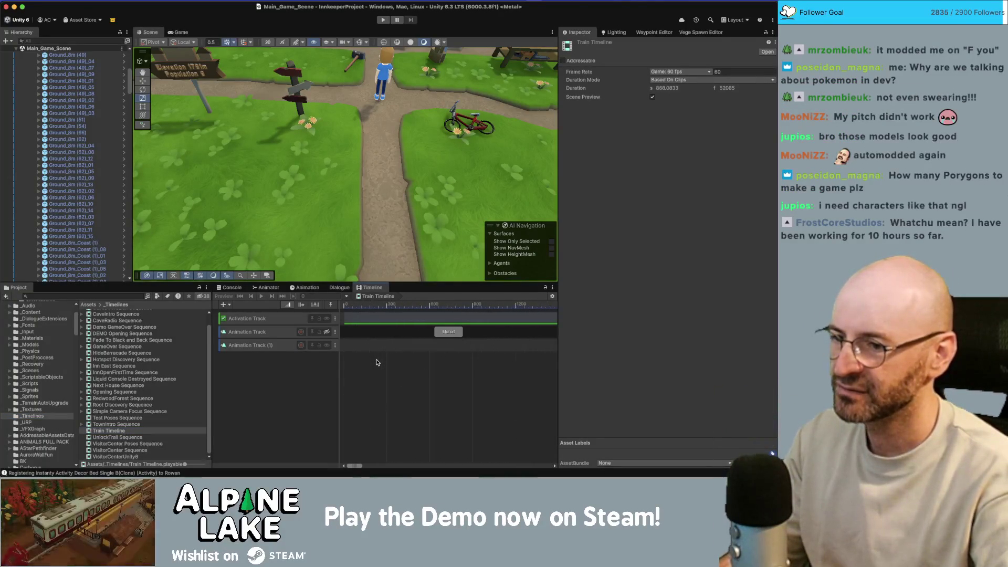
{"action": "scroll", "coordinate": [377, 363], "scroll_direction": "down", "scroll_amount": 5}
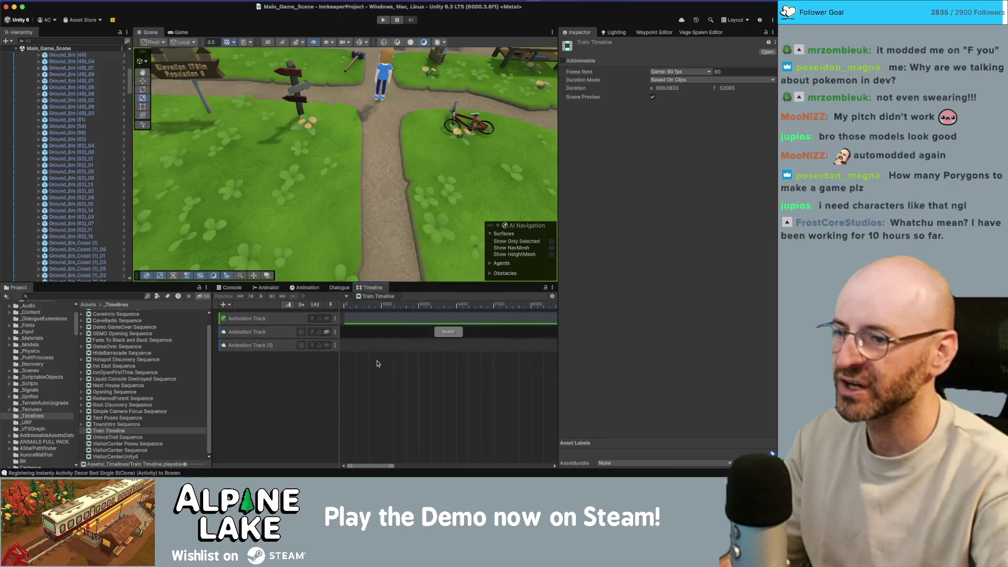
{"action": "scroll", "coordinate": [378, 362], "scroll_direction": "down", "scroll_amount": 2}
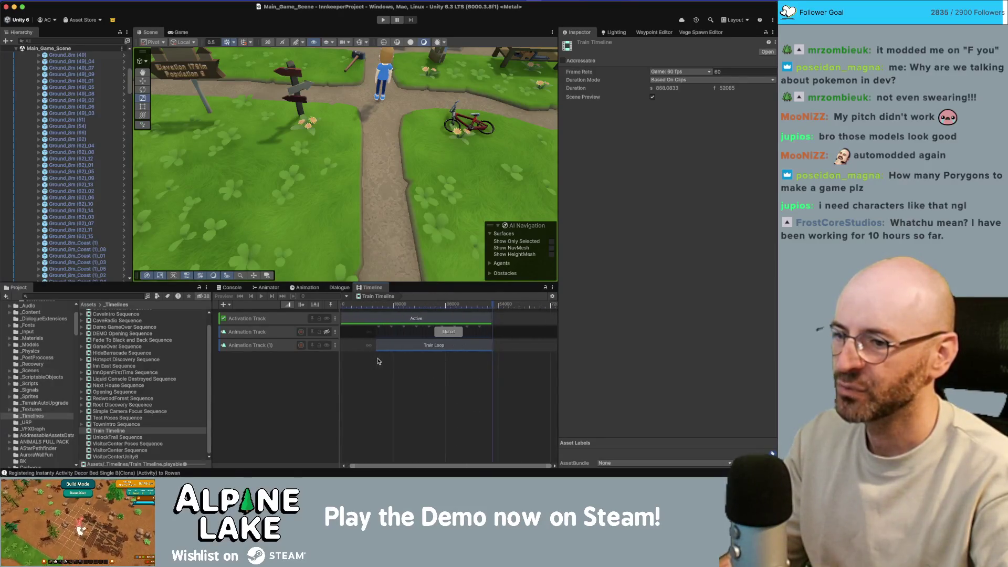
{"action": "left_click_drag", "start_coordinate": [391, 467], "coordinate": [388, 467]}
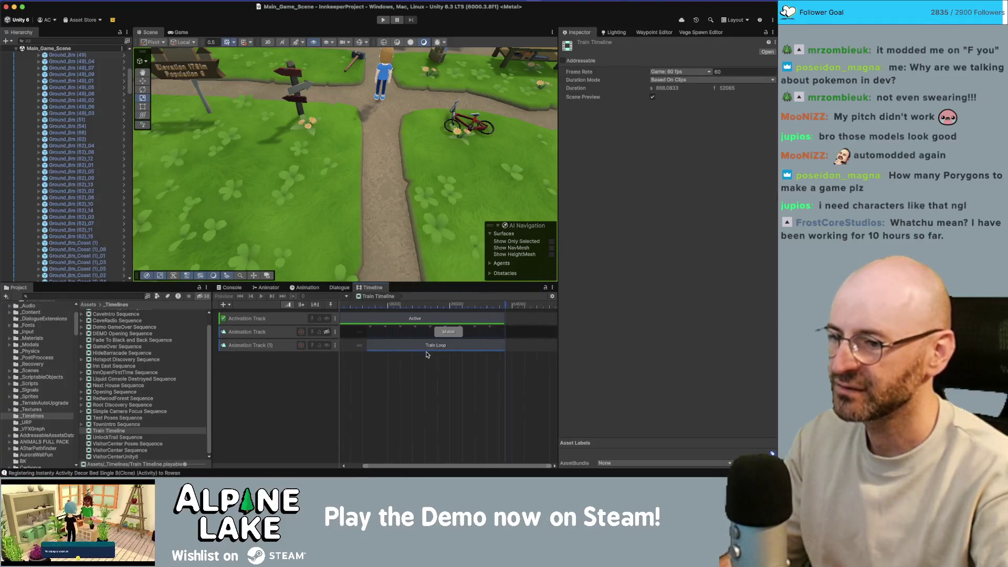
{"action": "scroll", "coordinate": [370, 344], "scroll_direction": "up", "scroll_amount": 4}
{"action": "scroll", "coordinate": [351, 335], "scroll_direction": "up", "scroll_amount": 3}
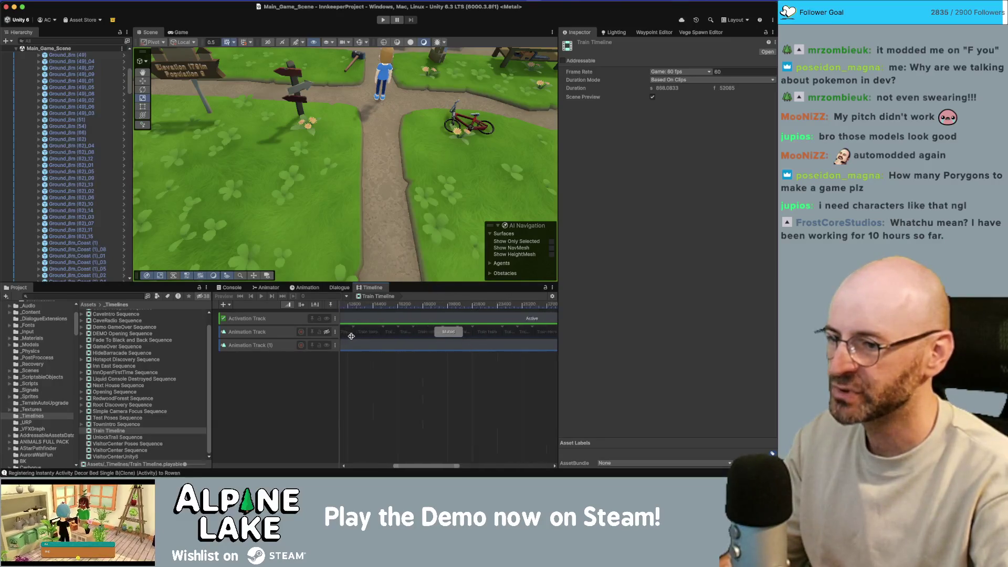
{"action": "left_click_drag", "start_coordinate": [413, 466], "coordinate": [401, 466]}
{"action": "scroll", "coordinate": [409, 344], "scroll_direction": "up", "scroll_amount": 2}
{"action": "scroll", "coordinate": [409, 344], "scroll_direction": "up", "scroll_amount": 2}
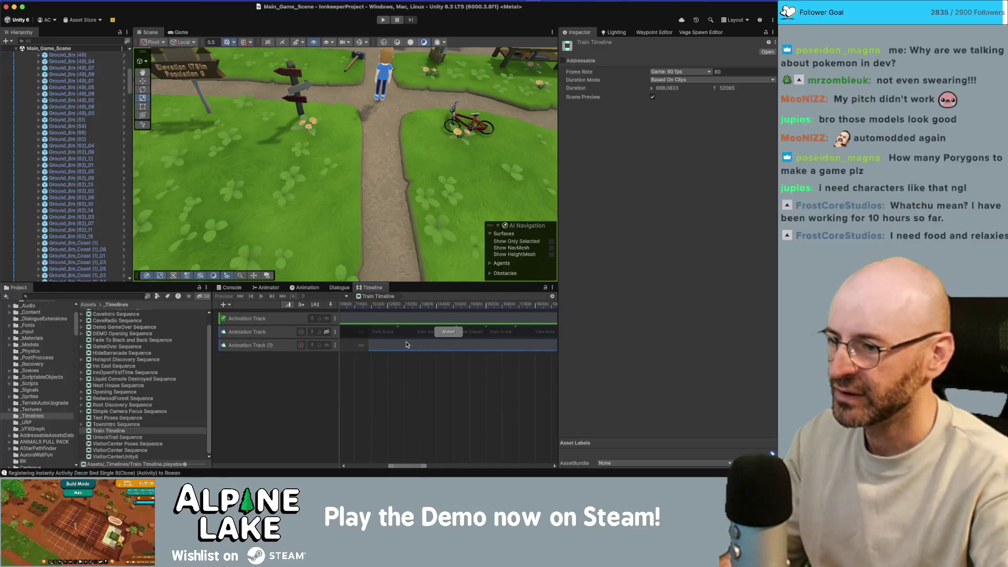
{"action": "left_click", "coordinate": [411, 344]}
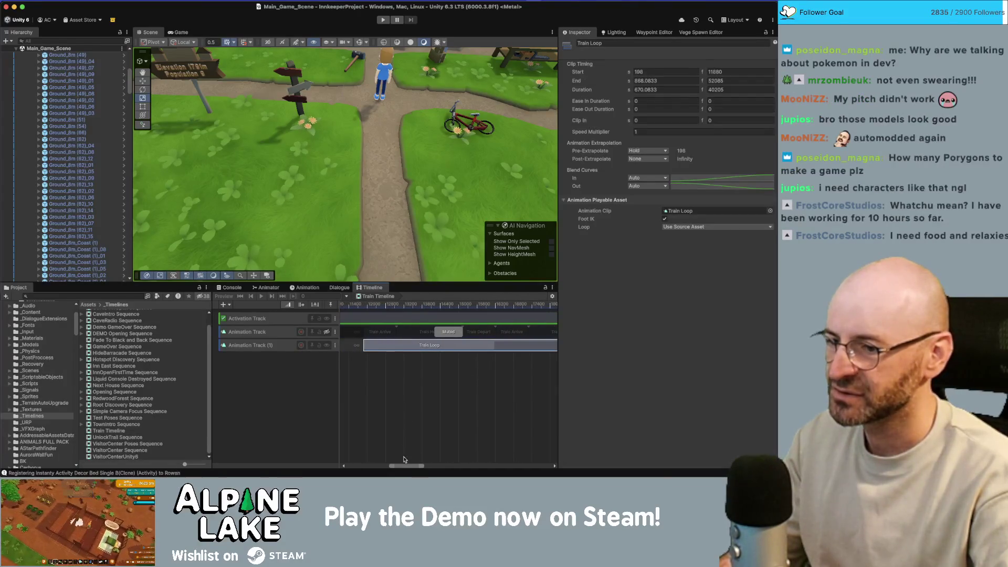
{"action": "double_click", "coordinate": [401, 350]}
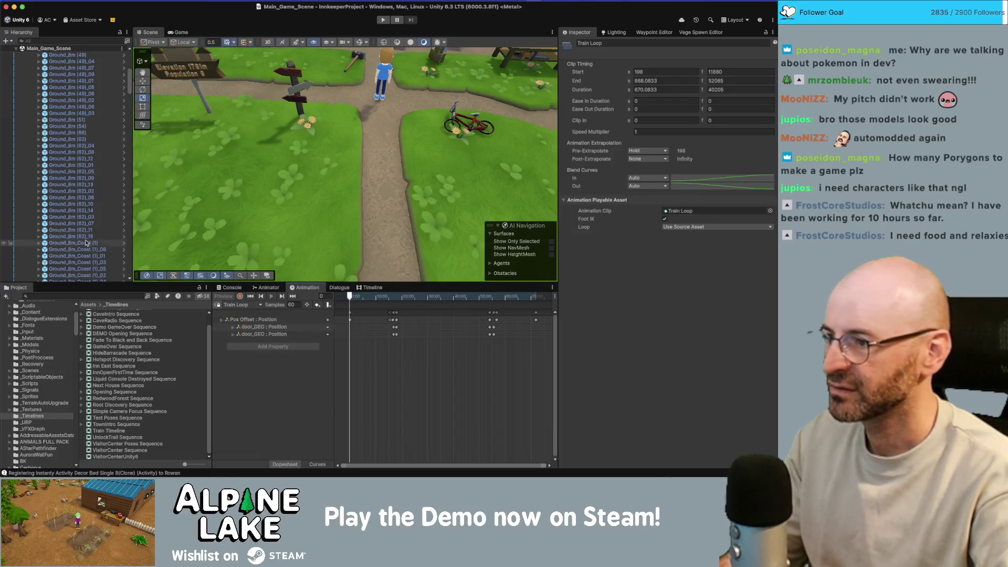
Collapse the [Terrain] group in the Hierarchy and begin a Project asset search.
{"action": "scroll", "coordinate": [87, 210], "scroll_direction": "down", "scroll_amount": 10}
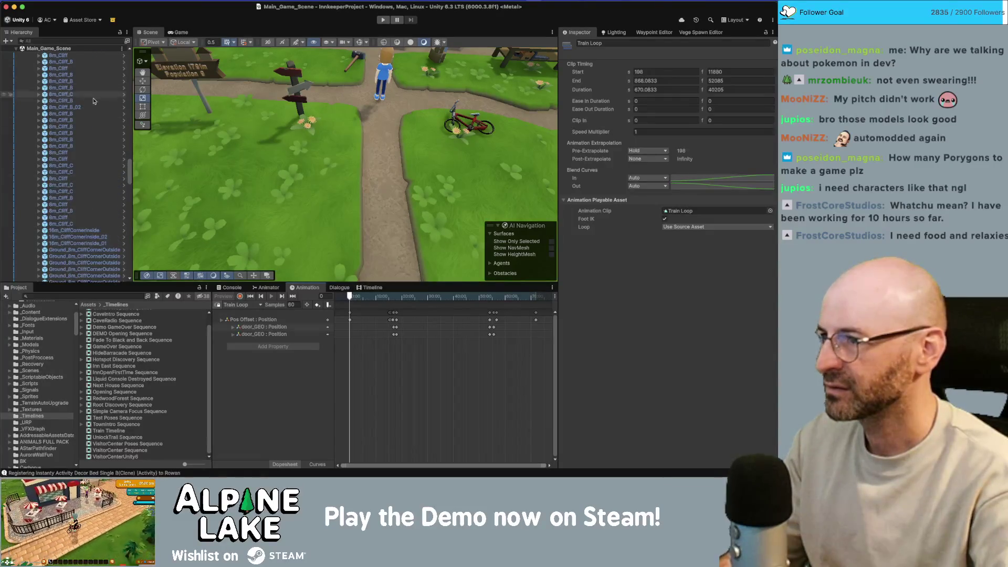
{"action": "scroll", "coordinate": [89, 95], "scroll_direction": "up", "scroll_amount": 15}
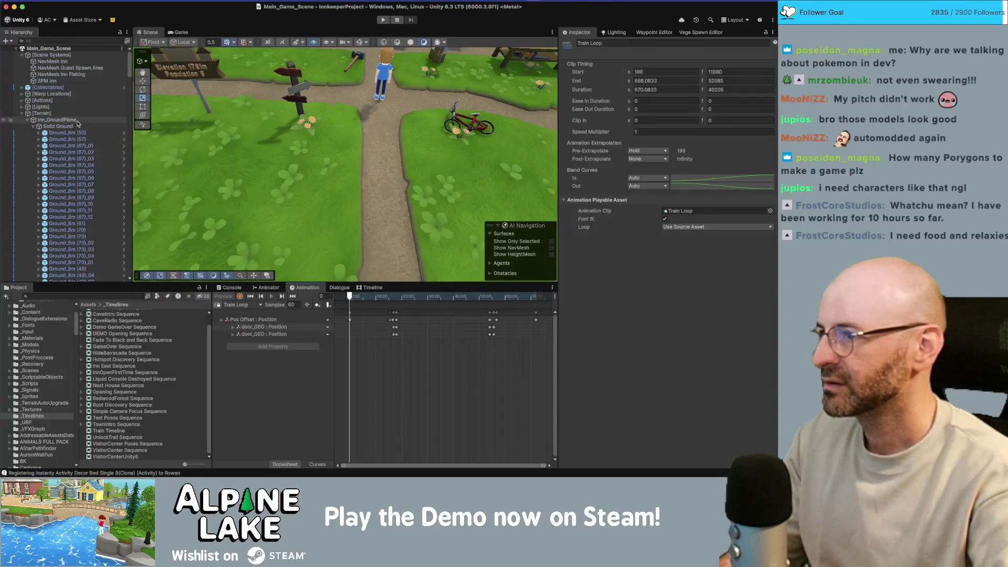
{"action": "left_click", "coordinate": [22, 115]}
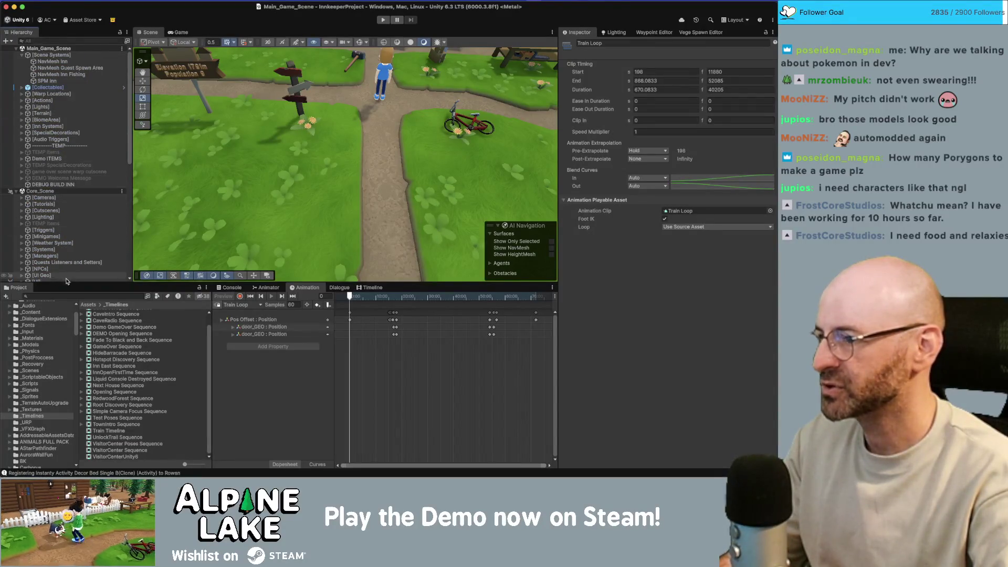
{"action": "left_click", "coordinate": [60, 297]}
Find Train_Station_Scene with a 'train scene' search and load it into the Hierarchy.
{"action": "type", "text": "train scene"}
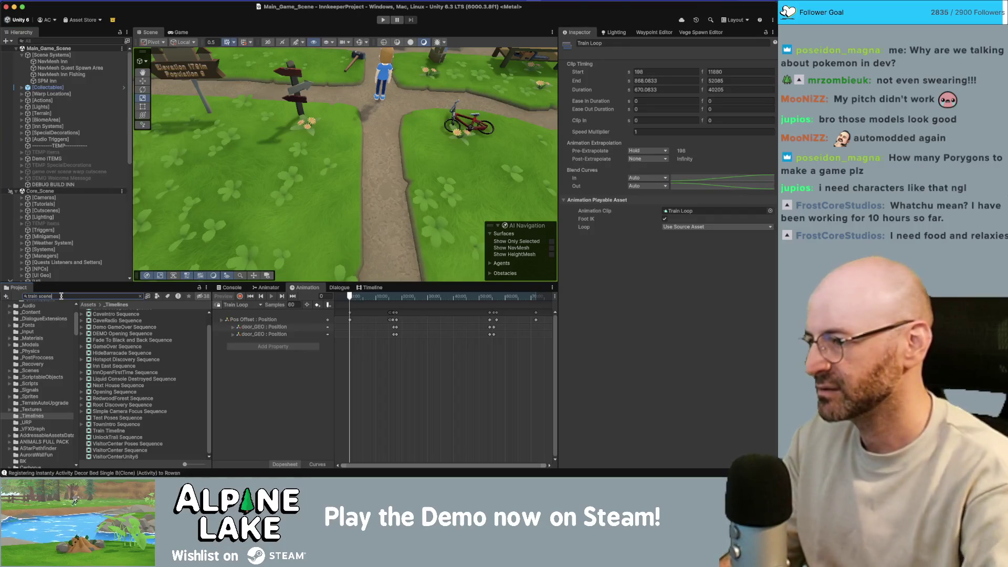
{"action": "left_click_drag", "start_coordinate": [107, 320], "coordinate": [75, 277]}
{"action": "right_click", "coordinate": [75, 271]}
{"action": "left_click", "coordinate": [91, 276]}
Expand the Train Station GRP and its Train object in the Hierarchy.
{"action": "scroll", "coordinate": [58, 251], "scroll_direction": "down", "scroll_amount": 3}
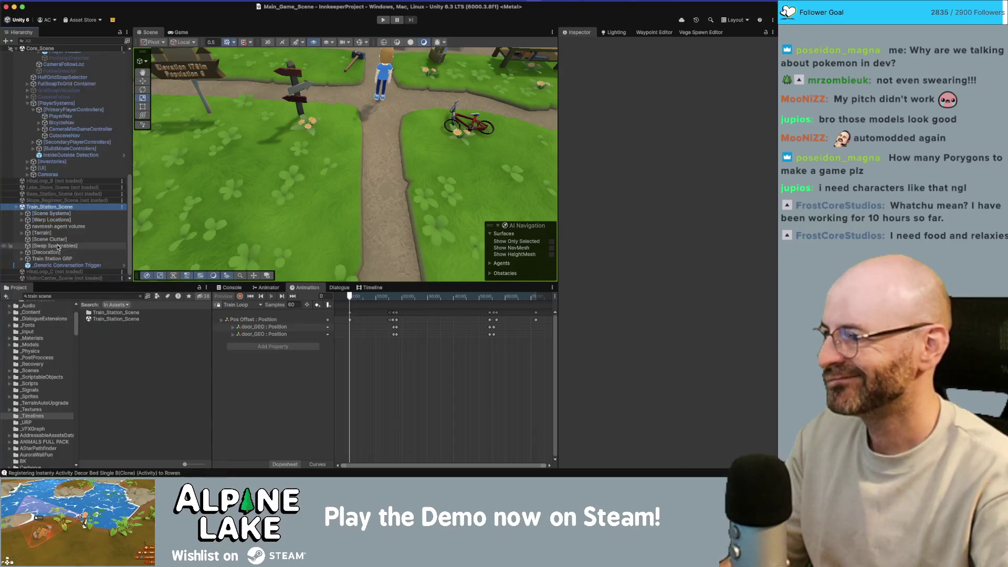
{"action": "left_click", "coordinate": [58, 226]}
{"action": "left_click", "coordinate": [61, 245]}
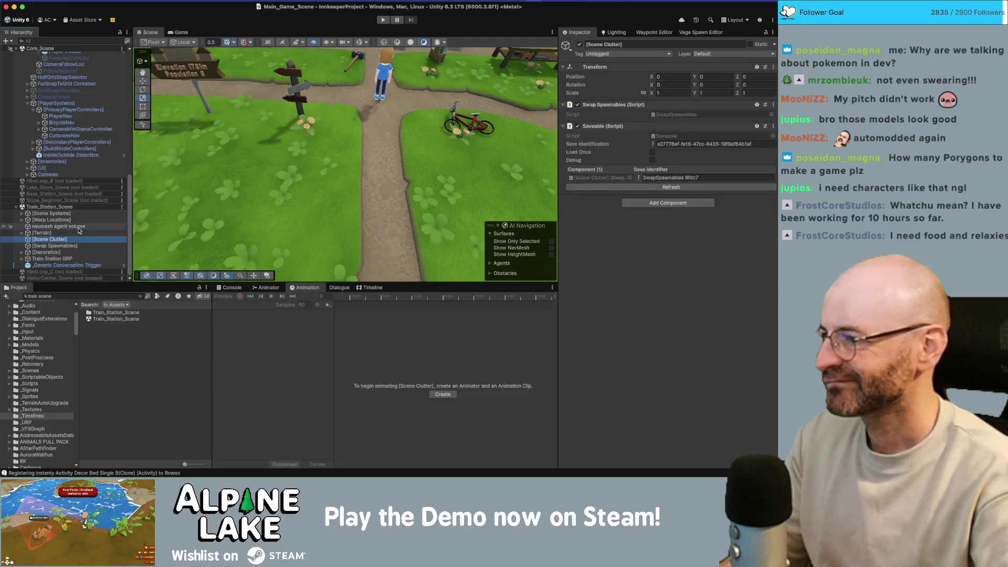
{"action": "key", "text": "Down"}
{"action": "key", "text": "Down"}
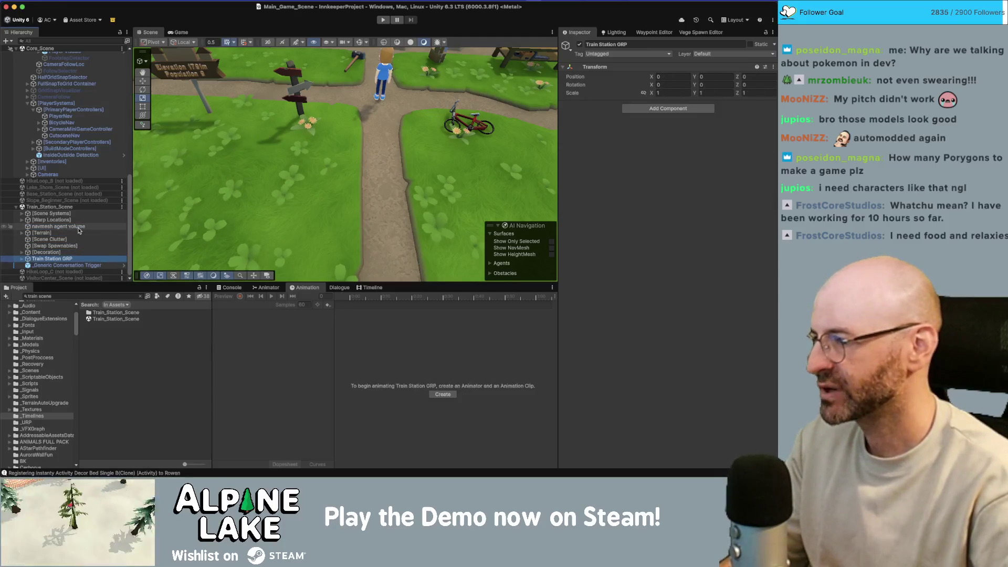
{"action": "key", "text": "Right"}
{"action": "key", "text": "Down"}
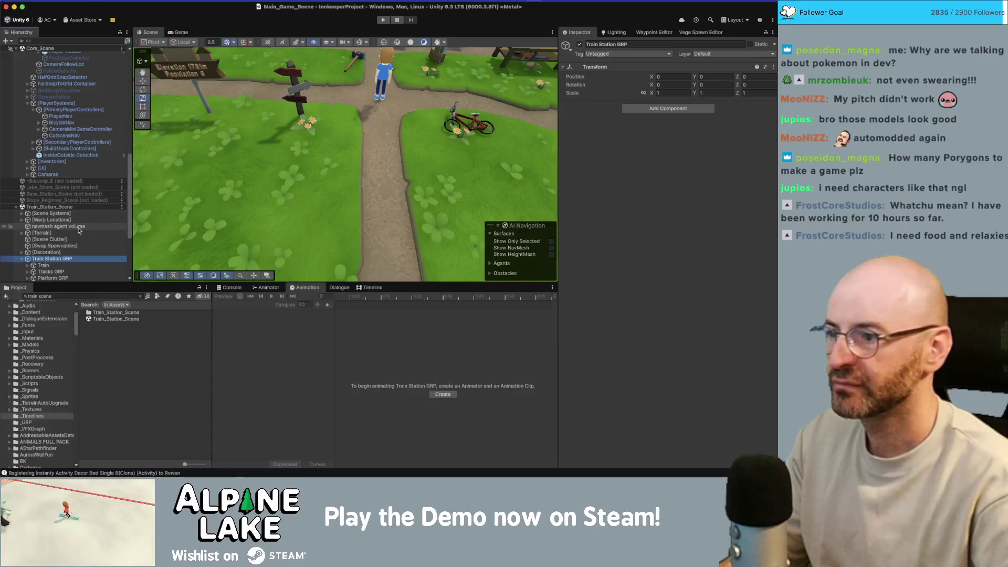
{"action": "key", "text": "Down"}
{"action": "key", "text": "Down"}
{"action": "key", "text": "Down"}
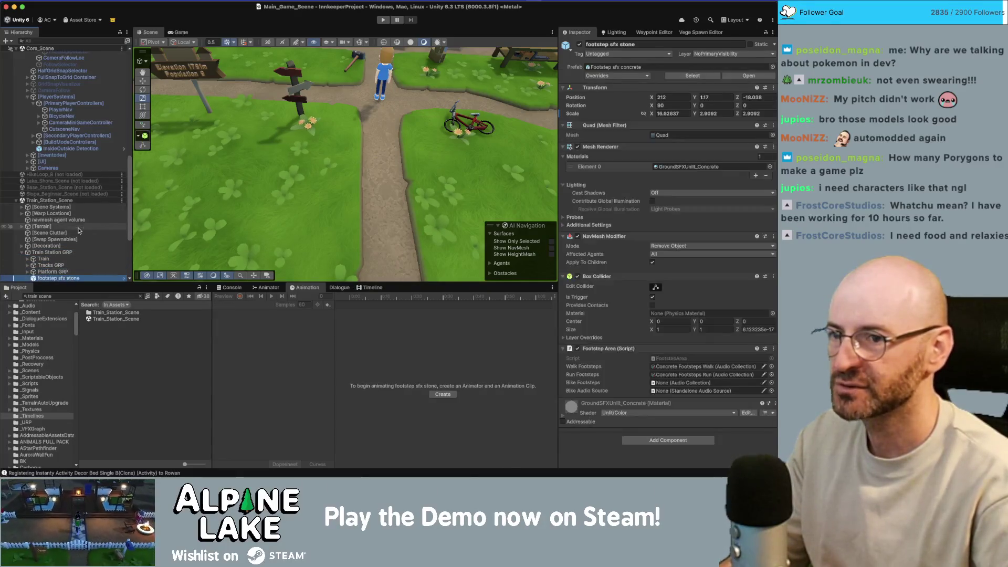
{"action": "key", "text": "Up"}
{"action": "key", "text": "Up"}
{"action": "key", "text": "Up"}
{"action": "key", "text": "Right"}
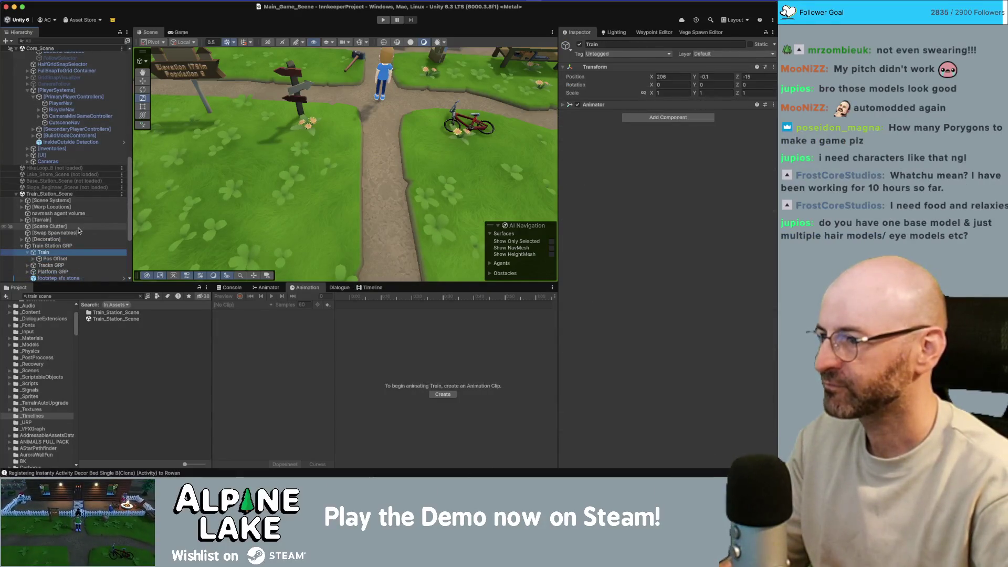
Review Train's Pos Offset and Train Car A, plus the scene's [Decoration] and [Terrain] objects.
{"action": "key", "text": "Down"}
{"action": "key", "text": "Down"}
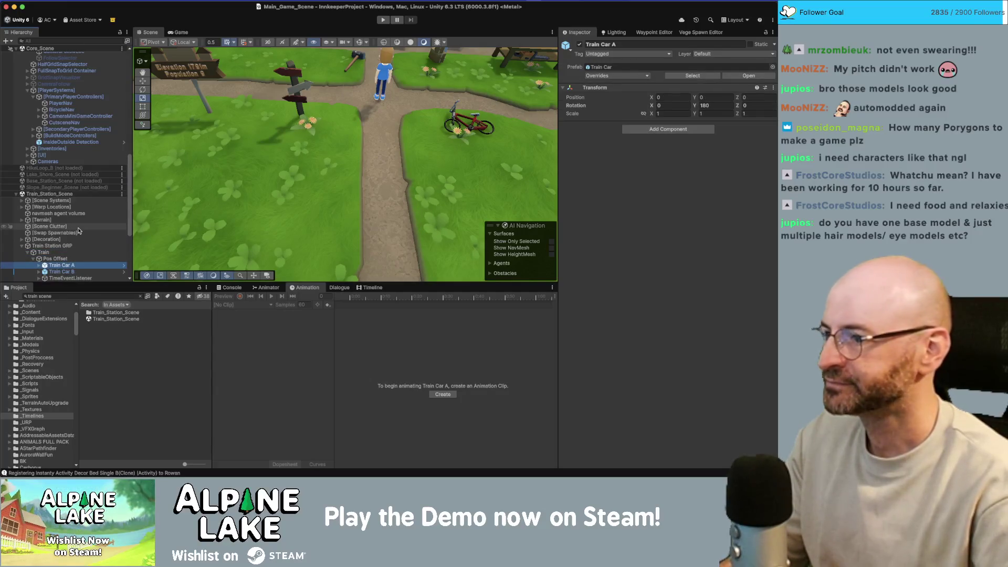
{"action": "key", "text": "Down"}
{"action": "key", "text": "Down"}
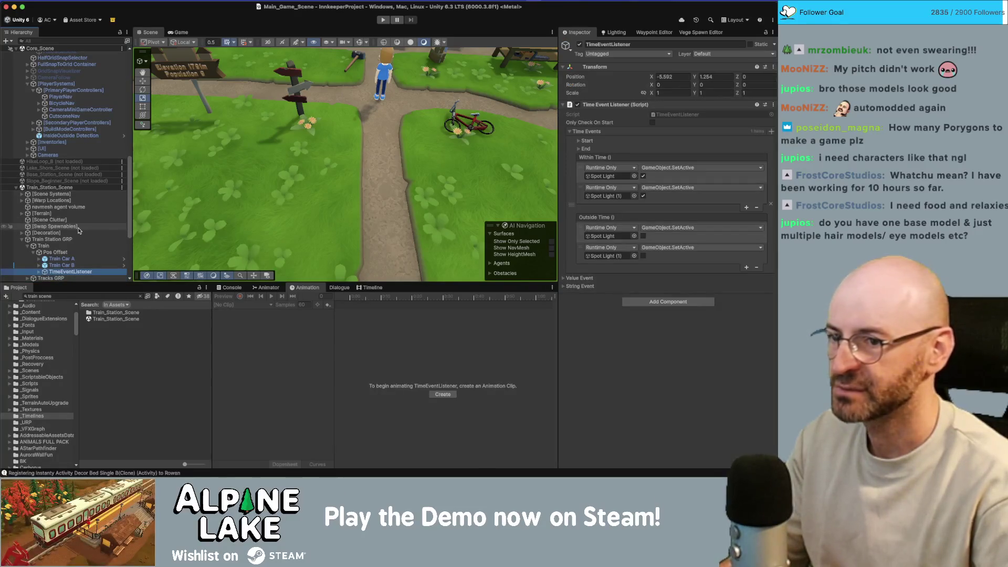
{"action": "key", "text": "Up"}
{"action": "key", "text": "Up"}
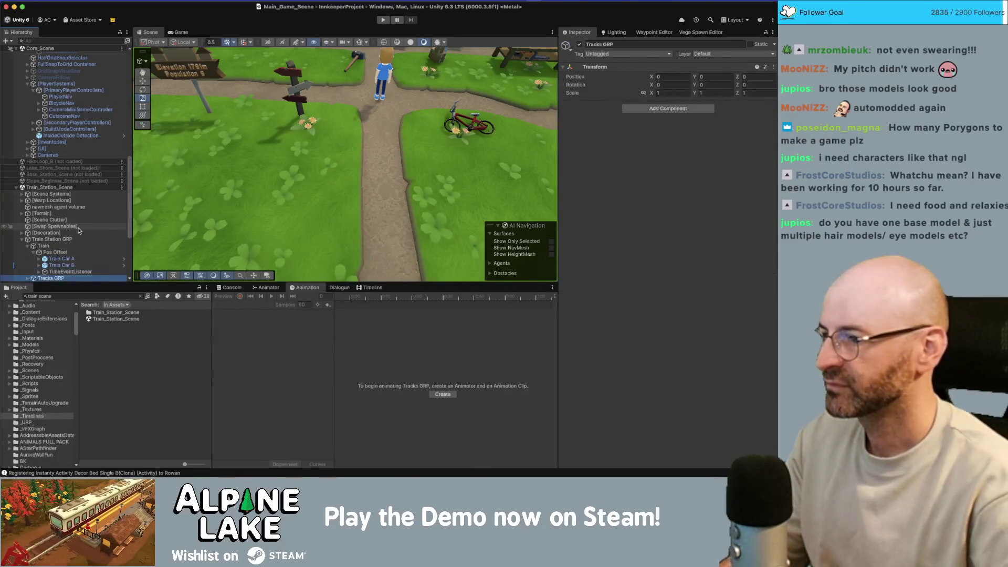
{"action": "key", "text": "Up"}
{"action": "key", "text": "Up"}
{"action": "key", "text": "Up"}
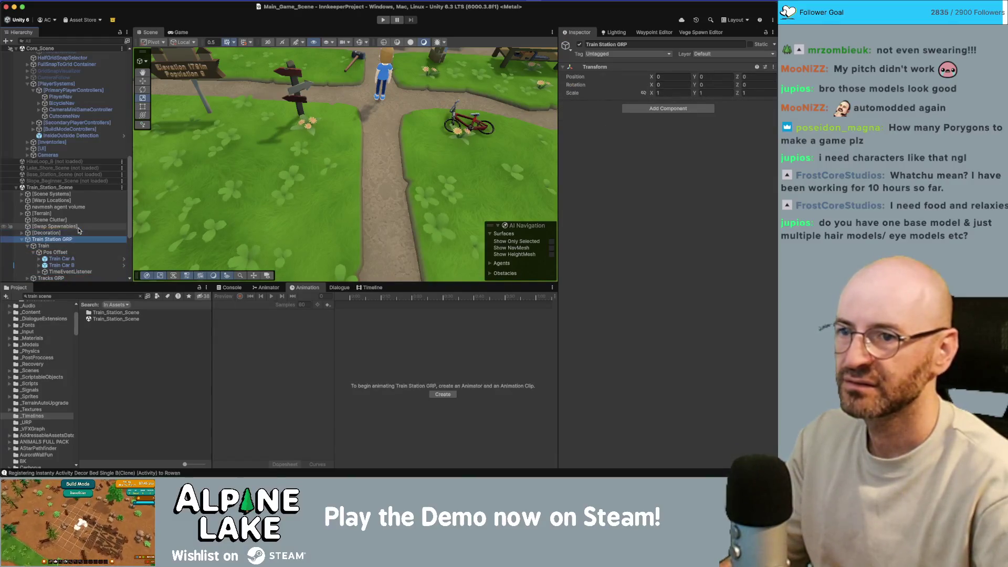
{"action": "key", "text": "Up"}
{"action": "key", "text": "Up"}
{"action": "key", "text": "Up"}
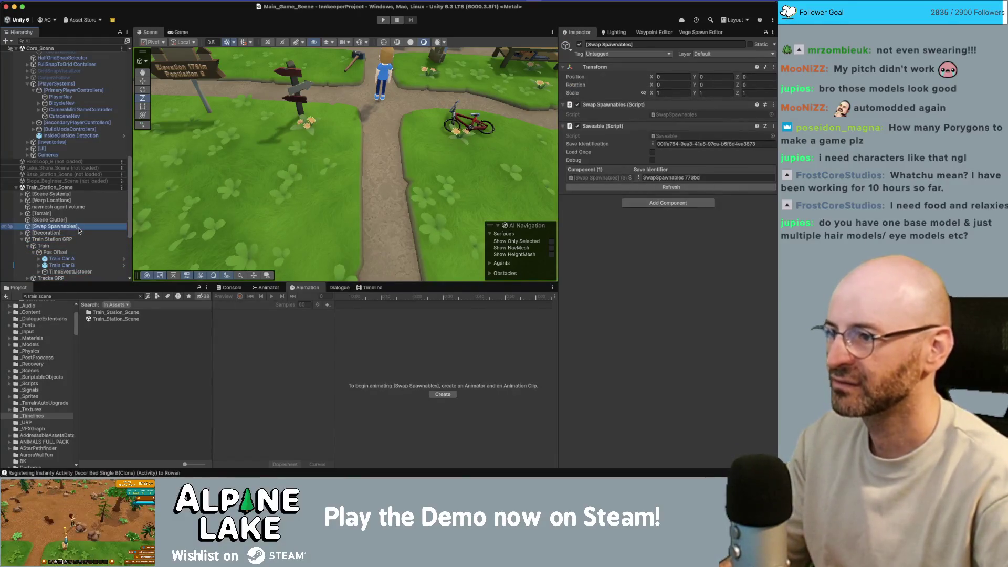
{"action": "key", "text": "Up"}
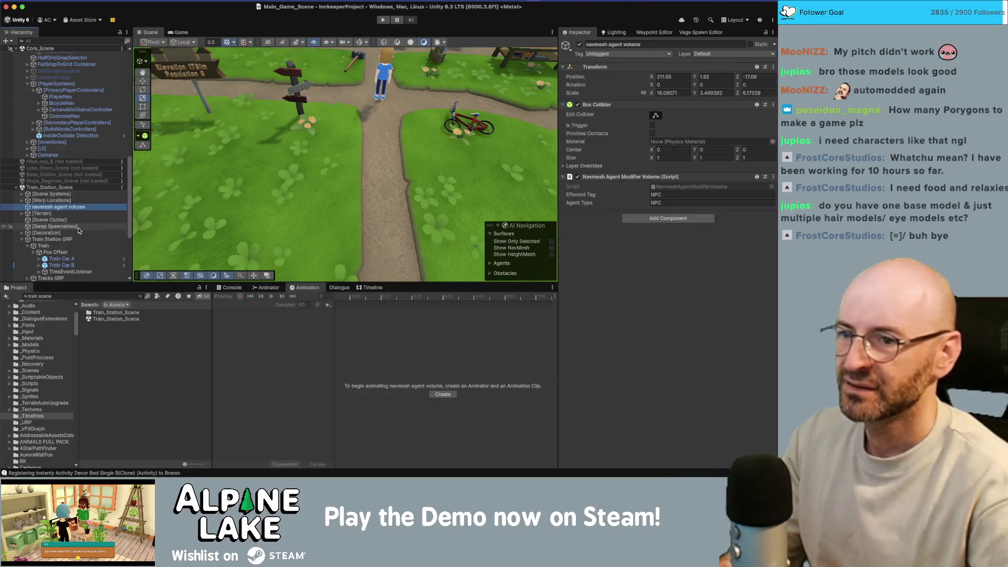
{"action": "key", "text": "Down"}
{"action": "key", "text": "Down"}
{"action": "key", "text": "Down"}
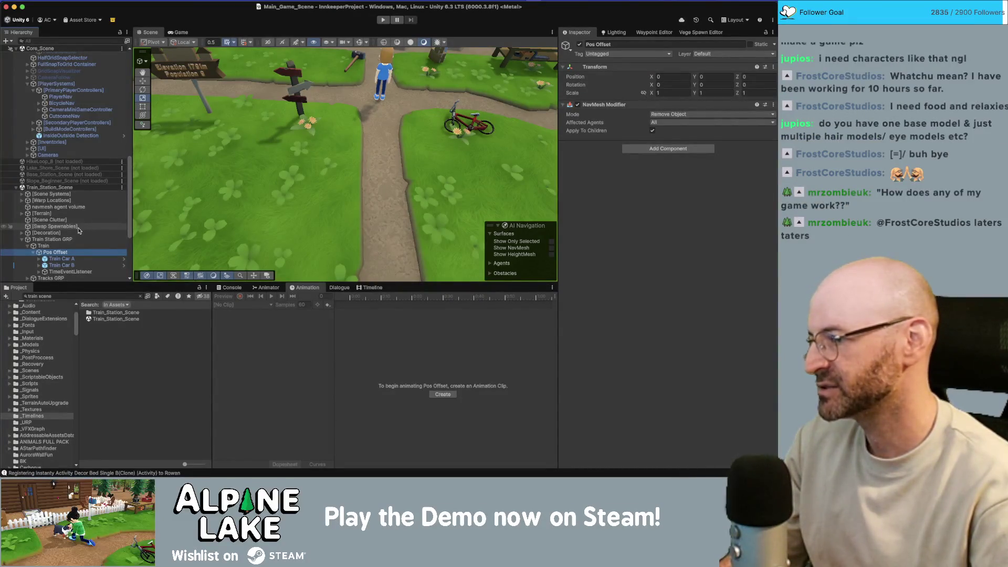
{"action": "mouse_move", "coordinate": [391, 58]}
{"action": "left_mouse_down"}
{"action": "mouse_move", "coordinate": [398, 76]}
{"action": "mouse_move", "coordinate": [735, 56]}
{"action": "mouse_move", "coordinate": [367, 100]}
{"action": "left_mouse_up"}
{"action": "left_click", "coordinate": [315, 104]}
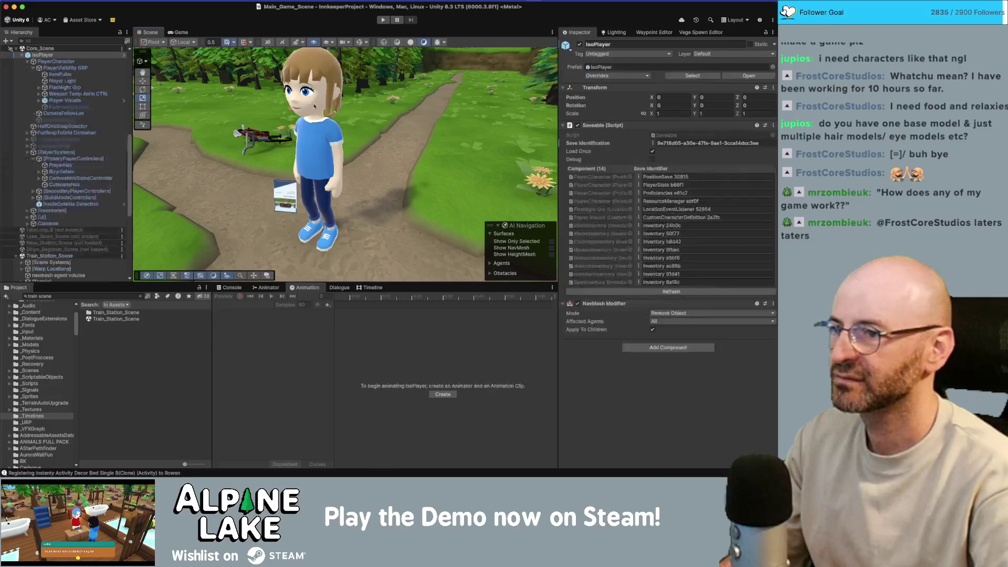
{"action": "key", "text": "w"}
{"action": "left_click_drag", "start_coordinate": [339, 244], "coordinate": [345, 250]}
{"action": "key", "text": "ctrl+z"}
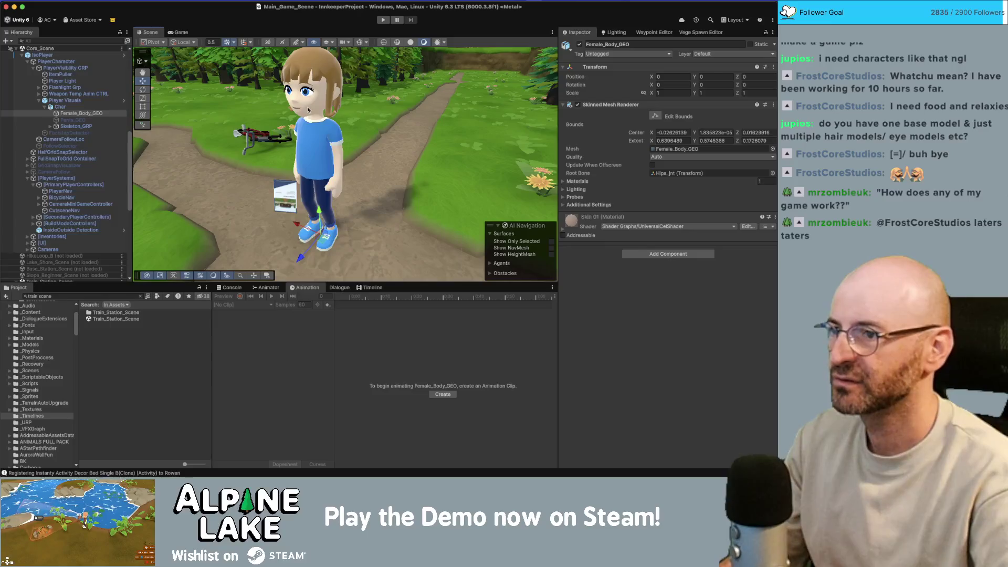
{"action": "left_click", "coordinate": [308, 110]}
{"action": "key", "text": "ctrl+z"}
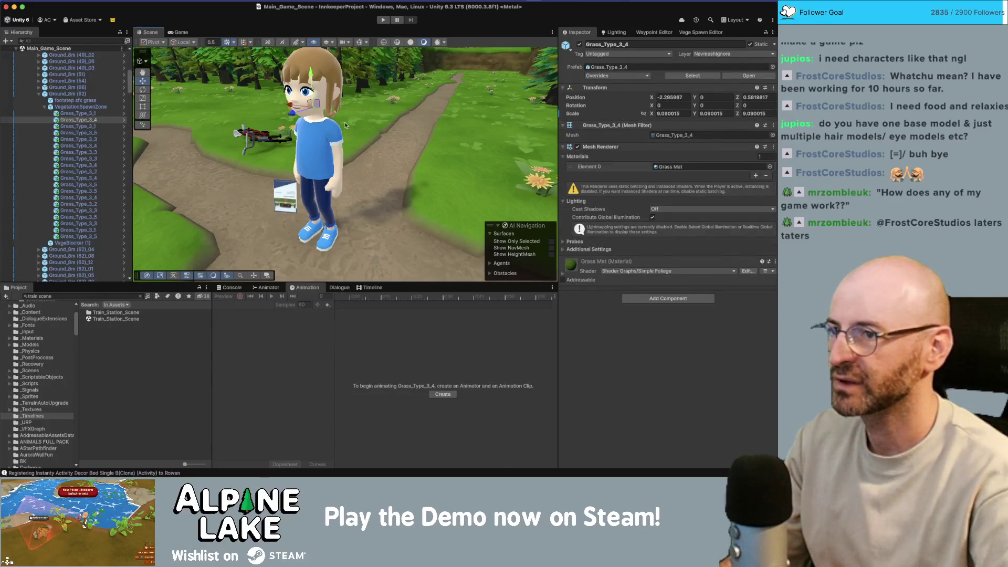
{"action": "left_click", "coordinate": [324, 149]}
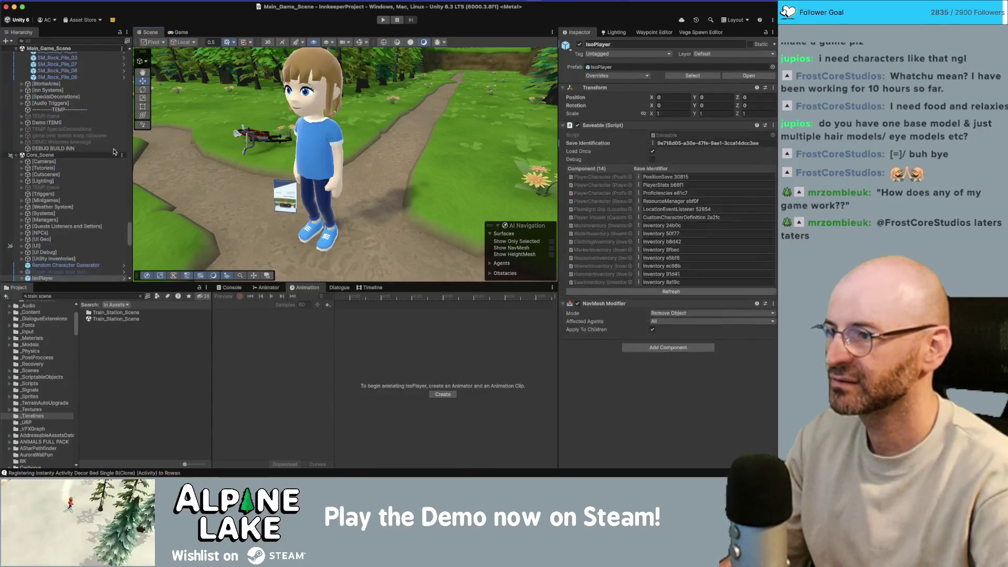
{"action": "left_click", "coordinate": [22, 279]}
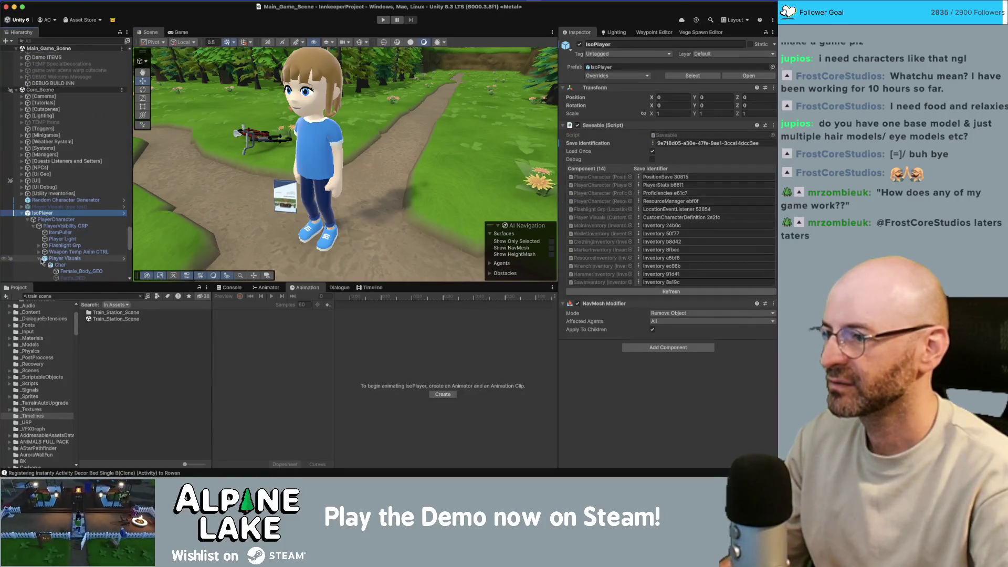
{"action": "left_click", "coordinate": [42, 259]}
{"action": "scroll", "coordinate": [44, 261], "scroll_direction": "down", "scroll_amount": 2}
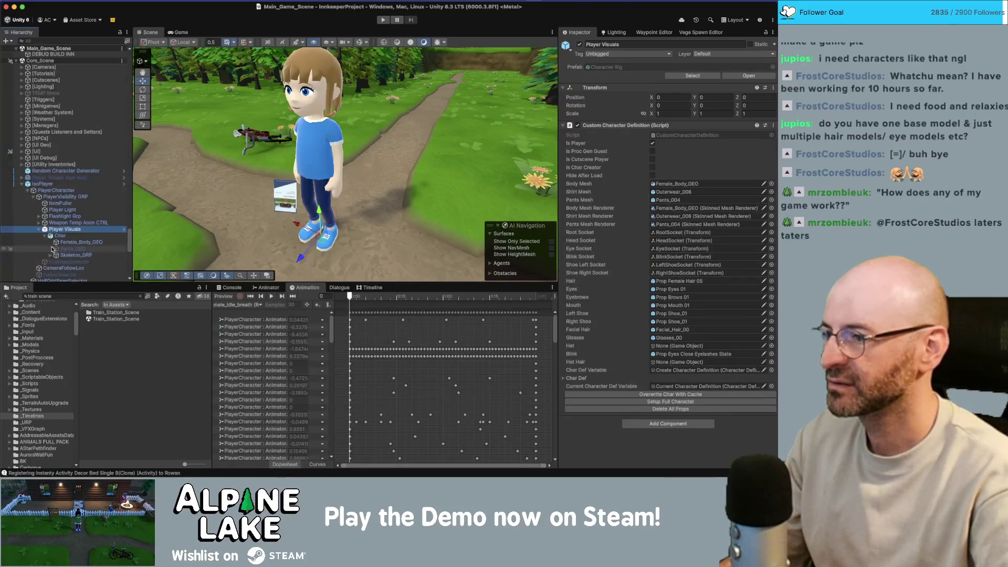
{"action": "left_click", "coordinate": [72, 244]}
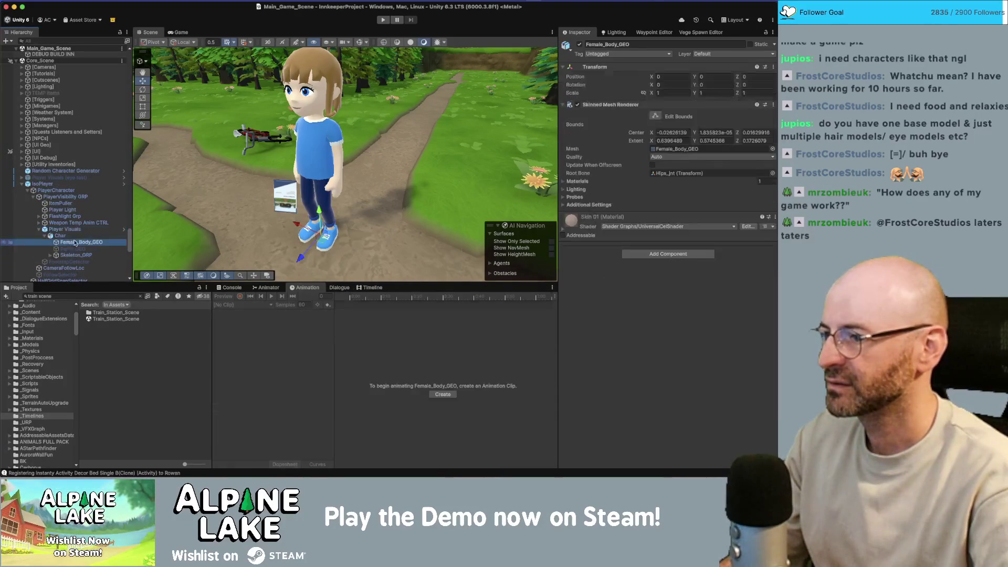
{"action": "left_click", "coordinate": [297, 224]}
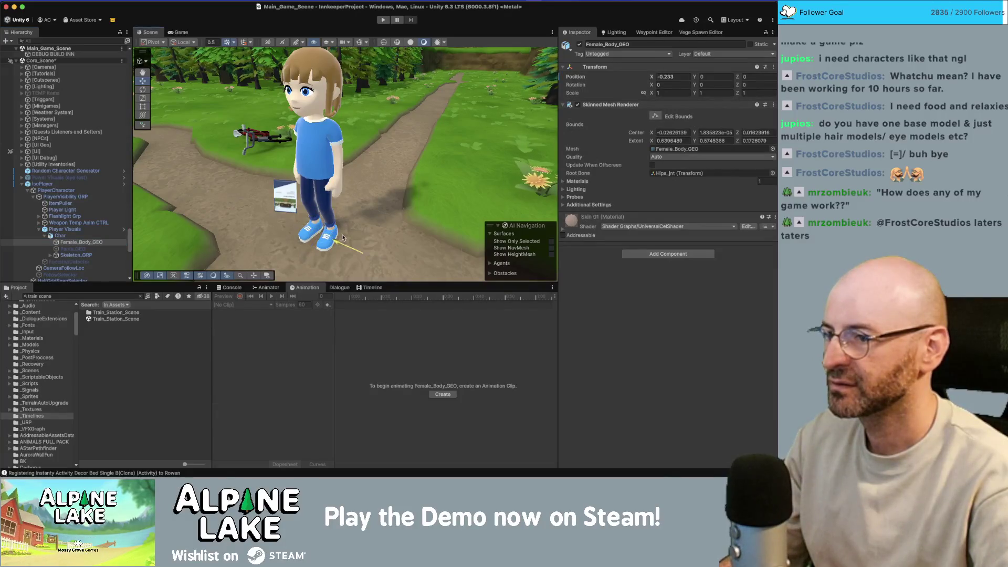
{"action": "left_click", "coordinate": [78, 256]}
{"action": "left_click", "coordinate": [67, 243]}
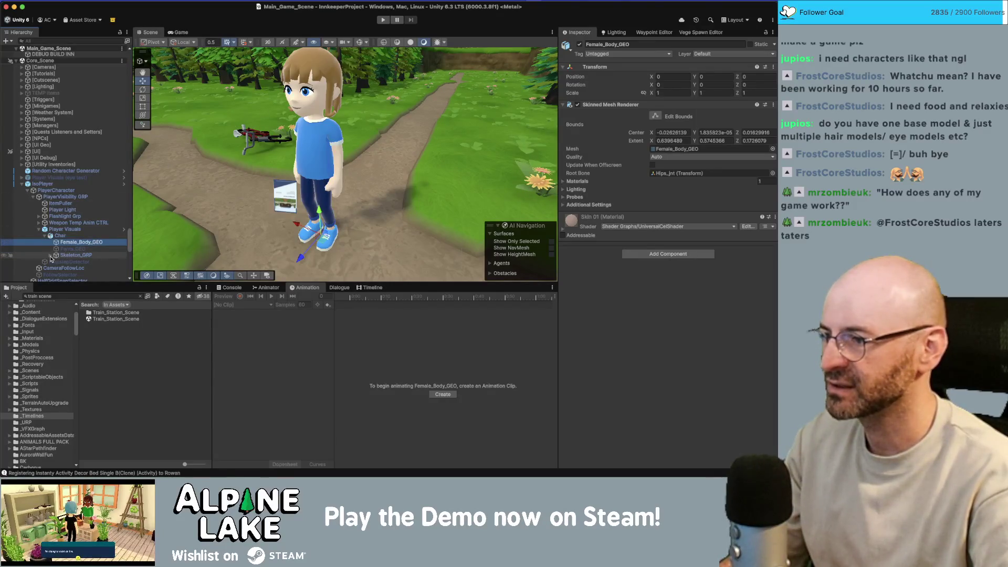
{"action": "left_click", "coordinate": [331, 134]}
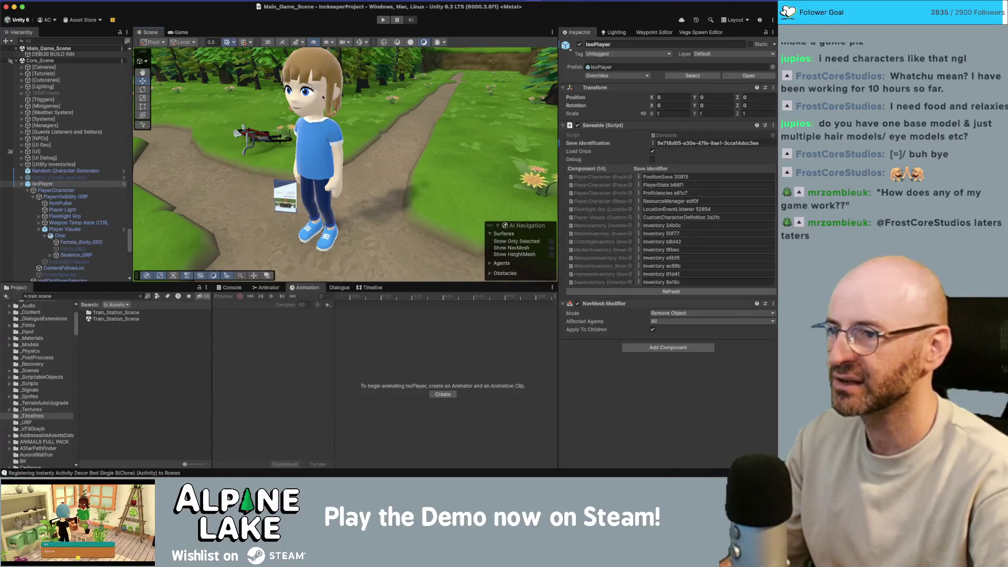
{"action": "left_click", "coordinate": [320, 64]}
{"action": "key", "text": "Return"}
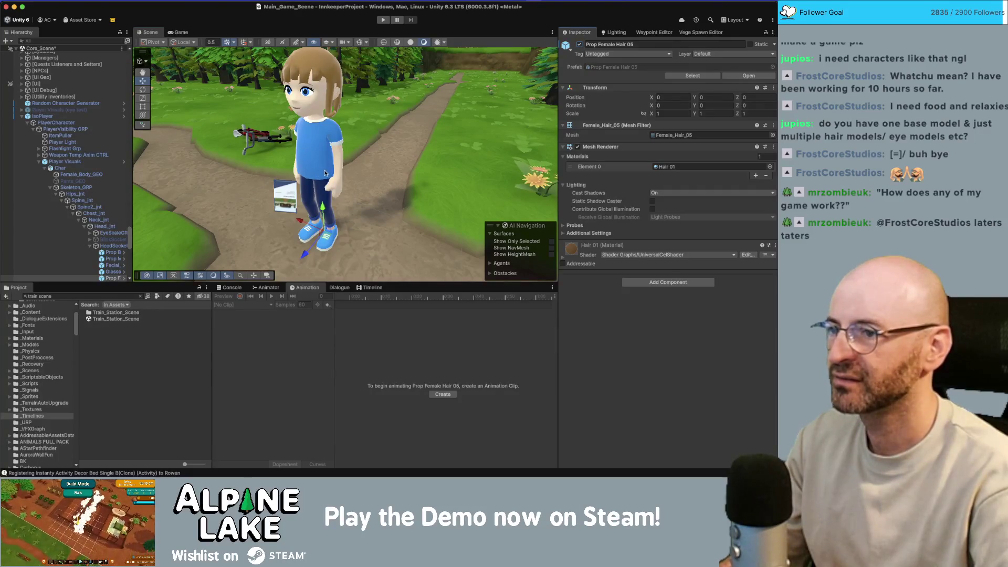
{"action": "left_click", "coordinate": [325, 195]}
{"action": "left_click", "coordinate": [328, 236]}
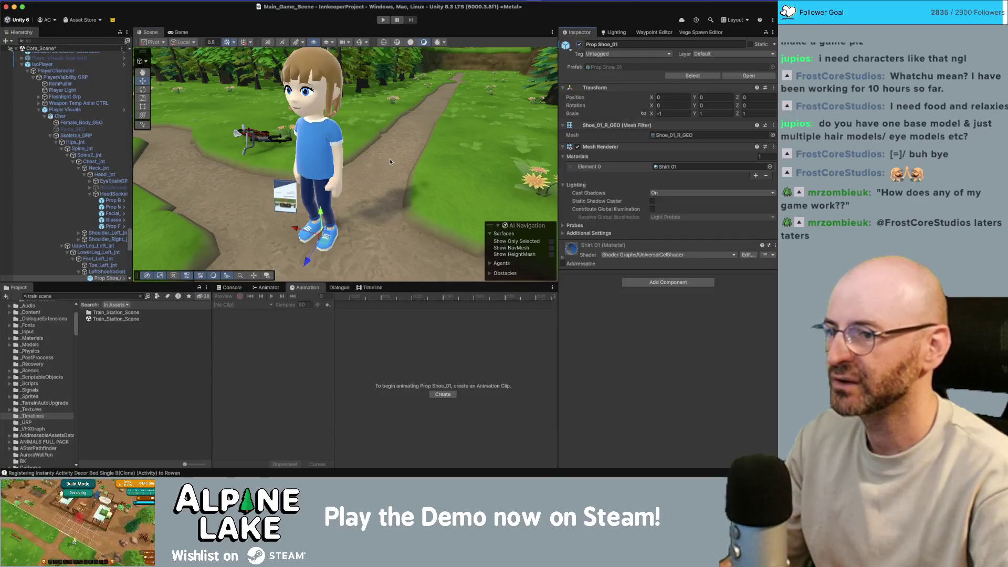
{"action": "scroll", "coordinate": [390, 162], "scroll_direction": "down", "scroll_amount": 10}
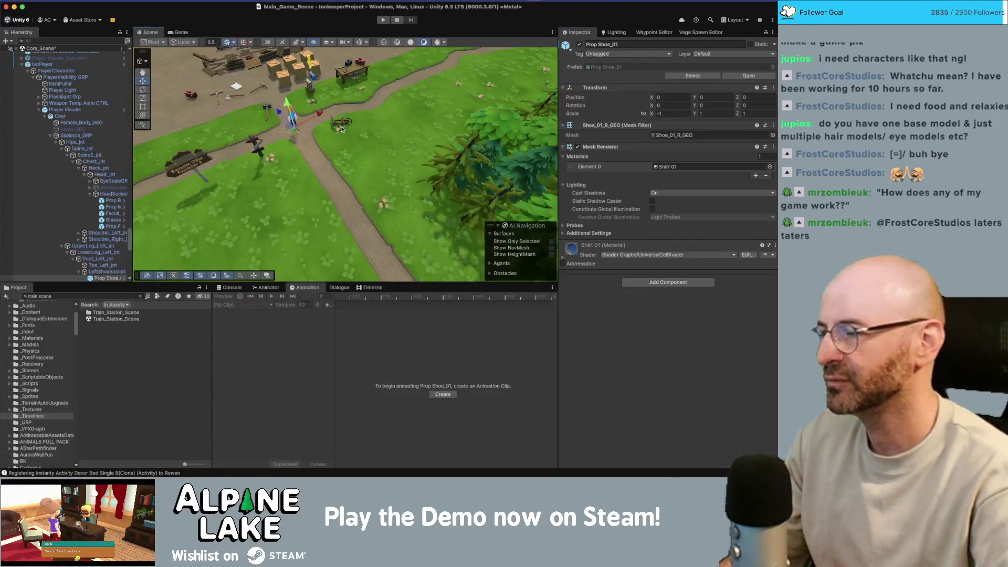
Collapse the Core_Scene branch and confirm the group name Train Station GRP.
{"action": "left_click_drag", "start_coordinate": [375, 131], "coordinate": [326, 107]}
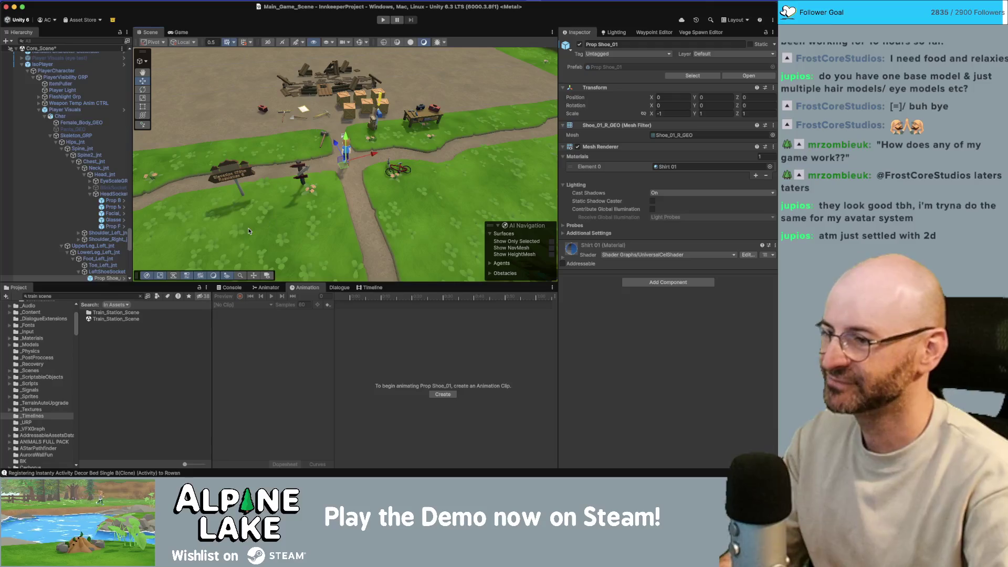
{"action": "key", "text": "Left"}
{"action": "key", "text": "Left"}
{"action": "key", "text": "Left"}
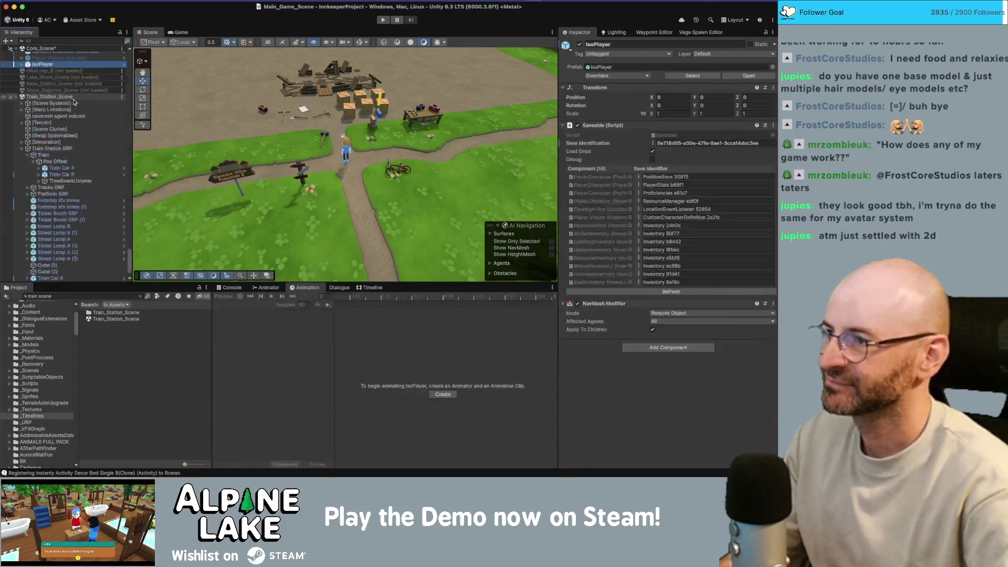
{"action": "key", "text": "Left"}
{"action": "key", "text": "Left"}
{"action": "key", "text": "Left"}
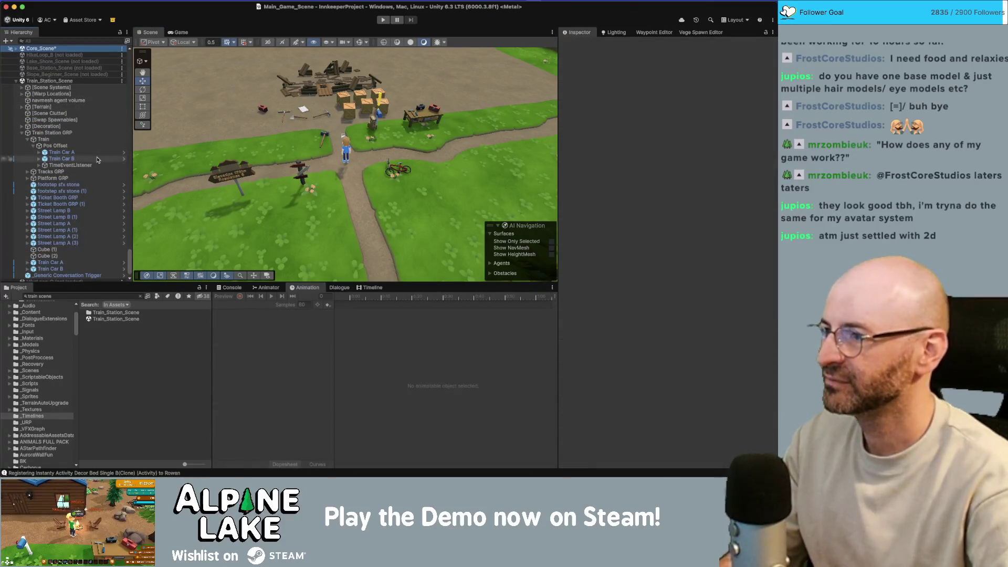
{"action": "left_click", "coordinate": [73, 132]}
{"action": "scroll", "coordinate": [94, 179], "scroll_direction": "down", "scroll_amount": 1}
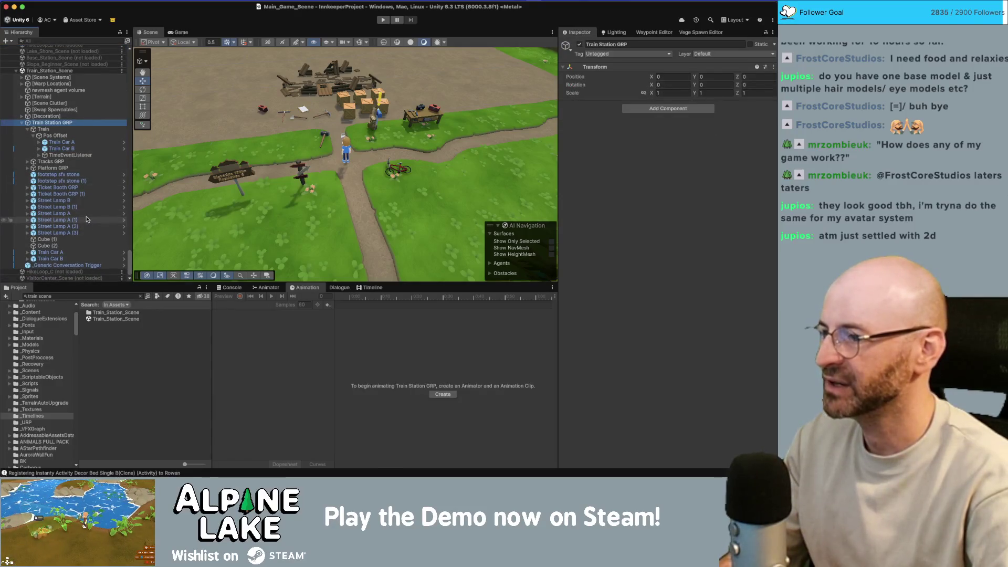
{"action": "left_click", "coordinate": [92, 124]}
{"action": "left_click", "coordinate": [112, 151]}
{"action": "key", "text": "Up"}
{"action": "key", "text": "Up"}
{"action": "key", "text": "Up"}
{"action": "key", "text": "Left"}
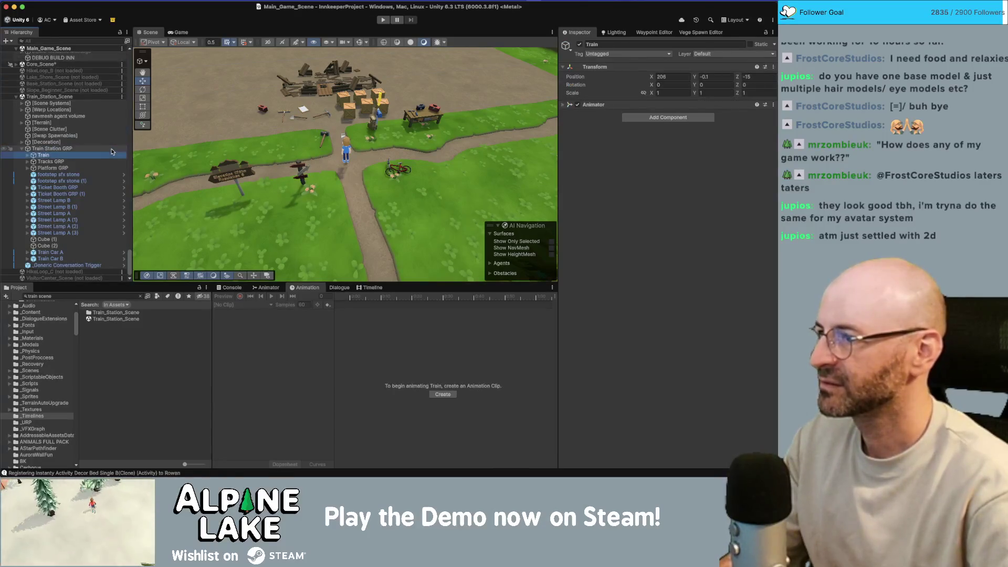
{"action": "key", "text": "Up"}
Review the [Warp Locations], [Swap Spawnables] and [Decoration] objects in the station scene.
{"action": "scroll", "coordinate": [105, 168], "scroll_direction": "up", "scroll_amount": 5}
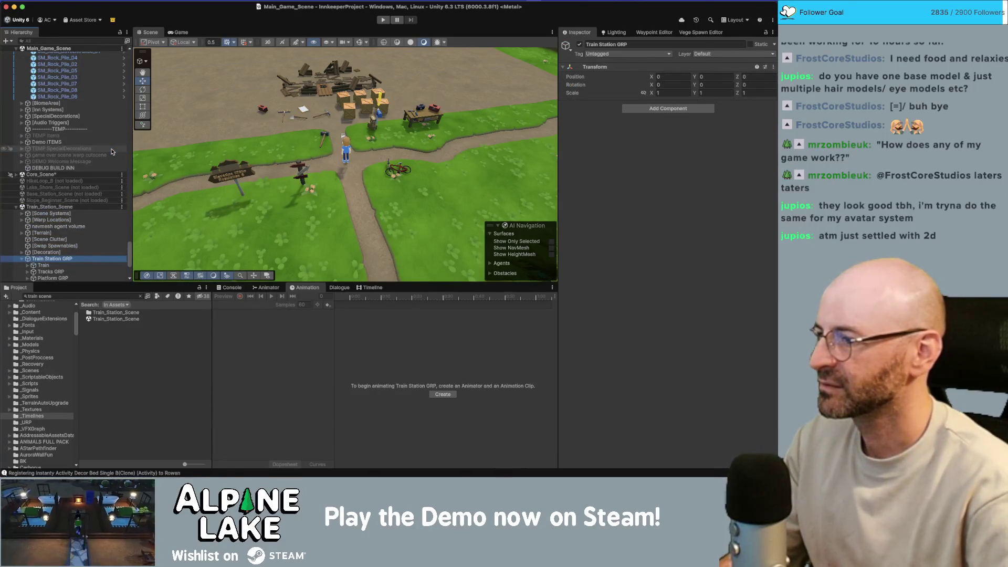
{"action": "scroll", "coordinate": [103, 179], "scroll_direction": "down", "scroll_amount": 5}
{"action": "left_click", "coordinate": [104, 142]}
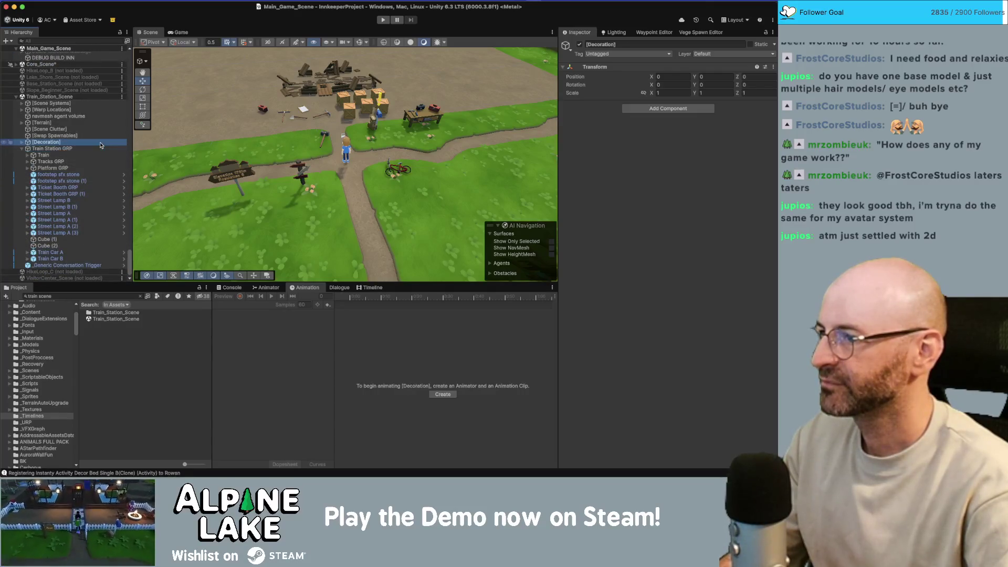
{"action": "key", "text": "Up"}
{"action": "key", "text": "Up"}
{"action": "key", "text": "Up"}
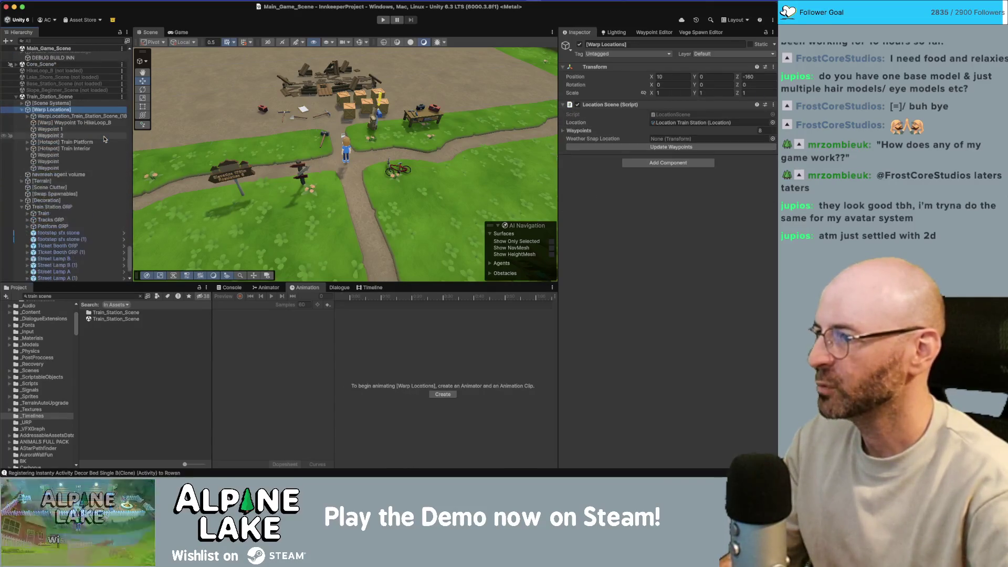
{"action": "key", "text": "Down"}
{"action": "key", "text": "Down"}
{"action": "key", "text": "Down"}
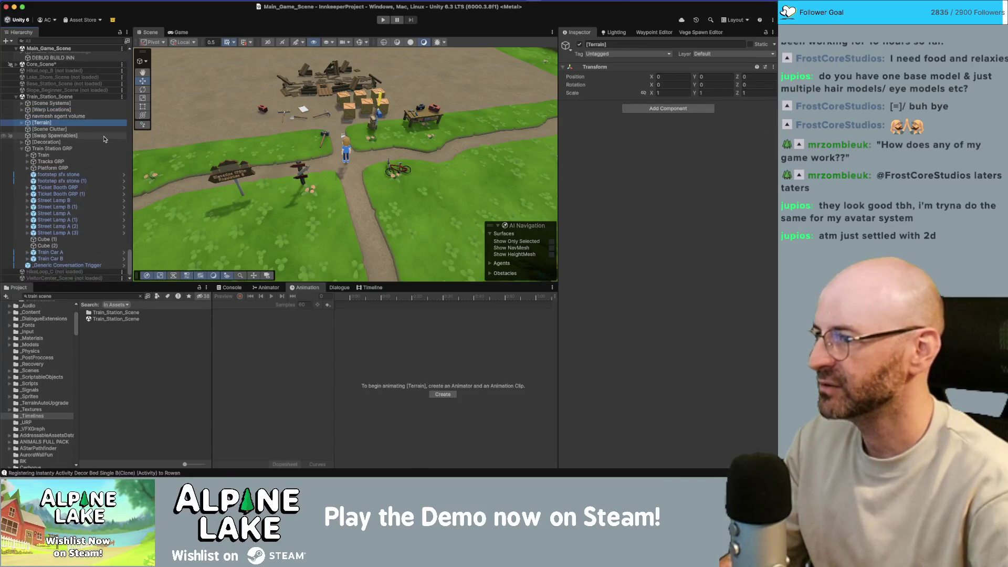
{"action": "key", "text": "Down"}
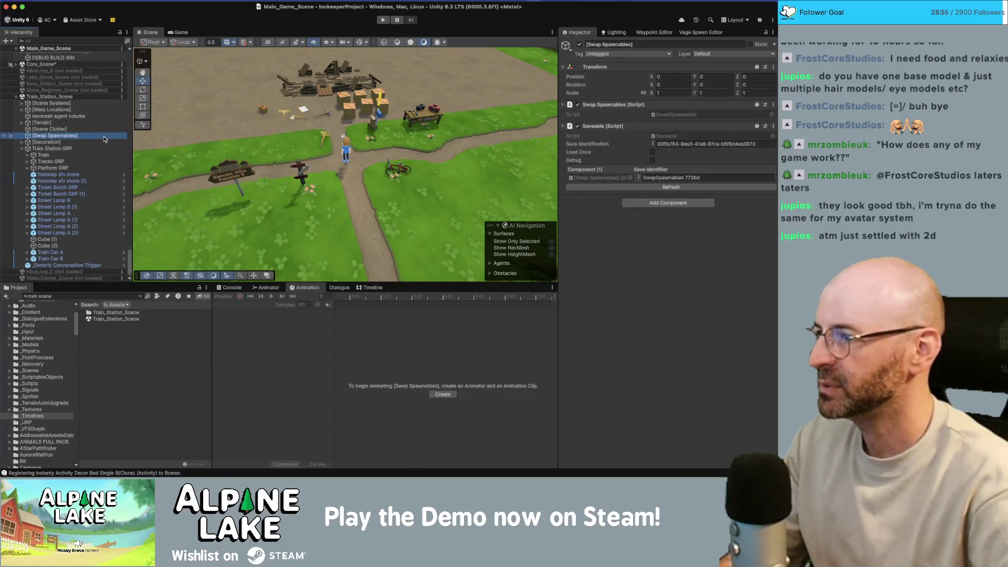
{"action": "key", "text": "Down"}
{"action": "key", "text": "Right"}
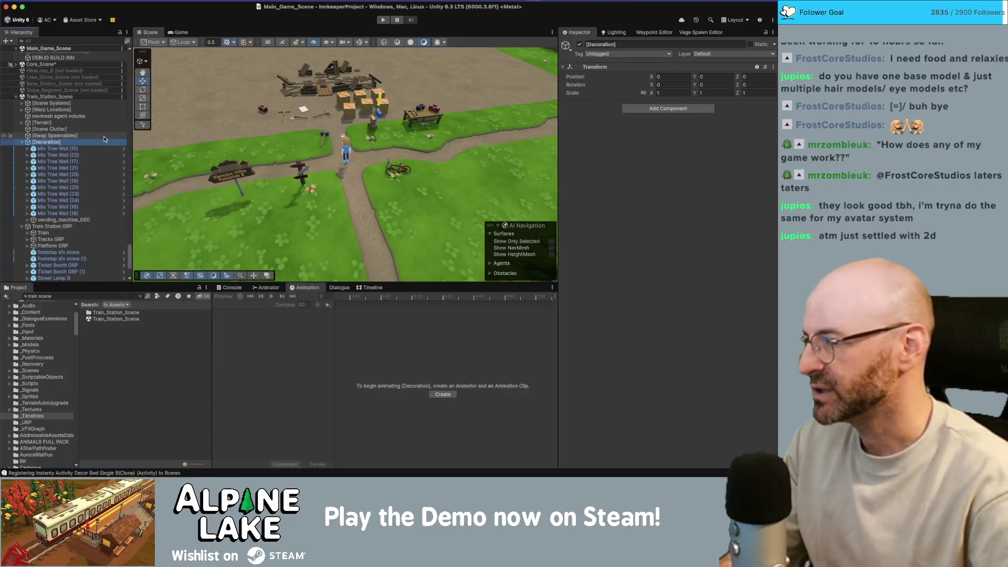
{"action": "key", "text": "Left"}
Step through Train, footstep sfx stone, Cube (1) and Train Car A down to Train Car B.
{"action": "key", "text": "Down"}
{"action": "key", "text": "Down"}
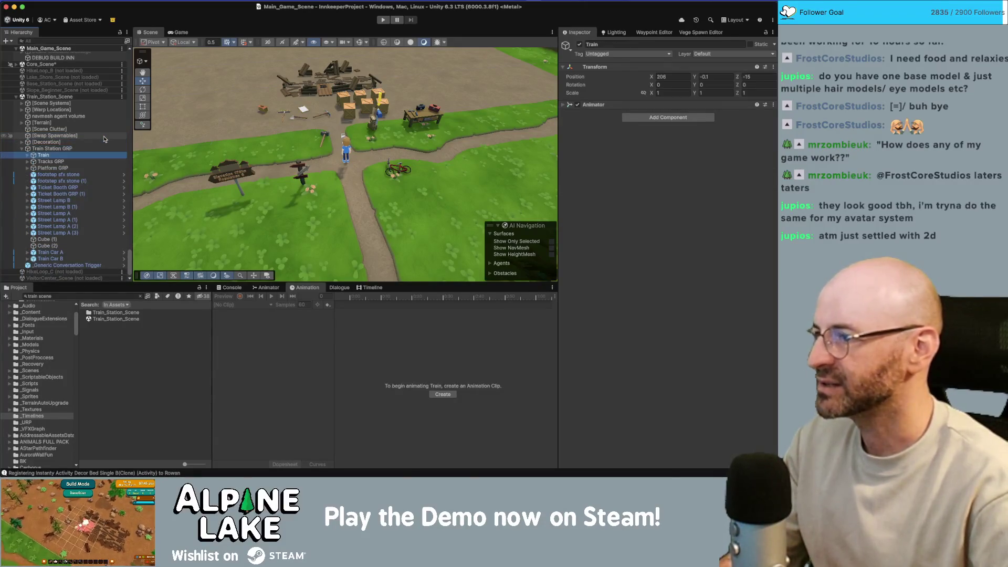
{"action": "key", "text": "Right"}
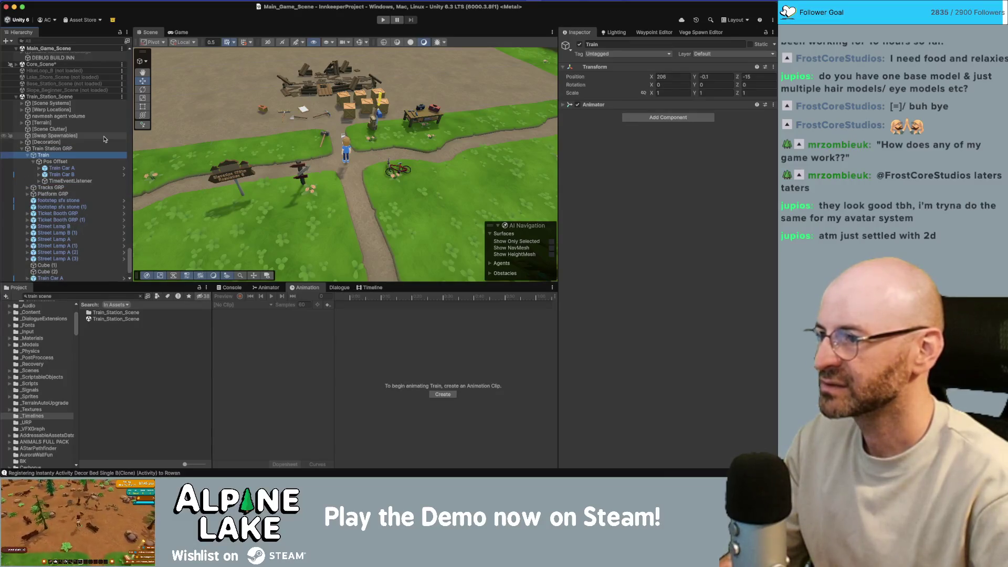
{"action": "key", "text": "Left"}
{"action": "key", "text": "Down"}
{"action": "key", "text": "Down"}
{"action": "key", "text": "Down"}
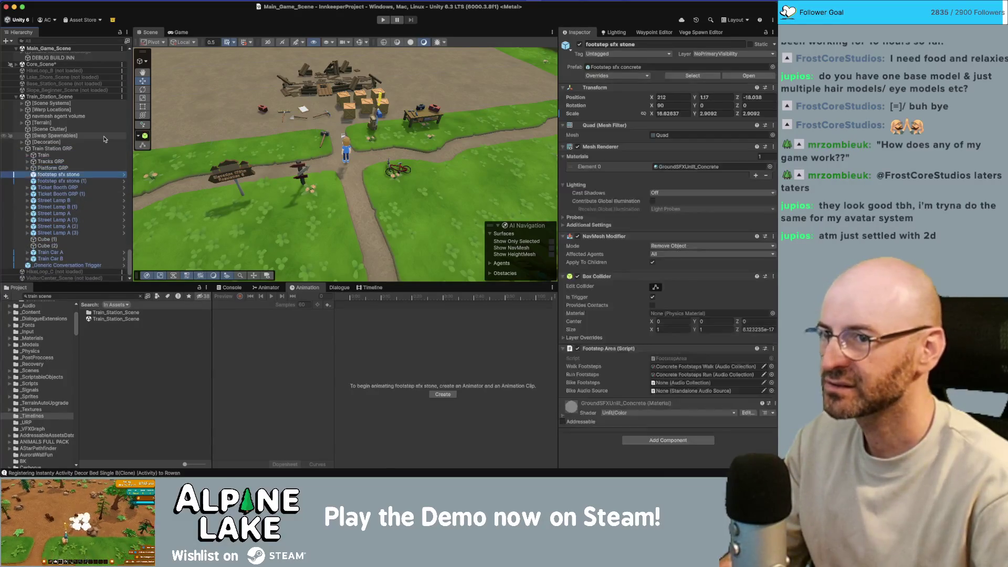
{"action": "left_click", "coordinate": [78, 240]}
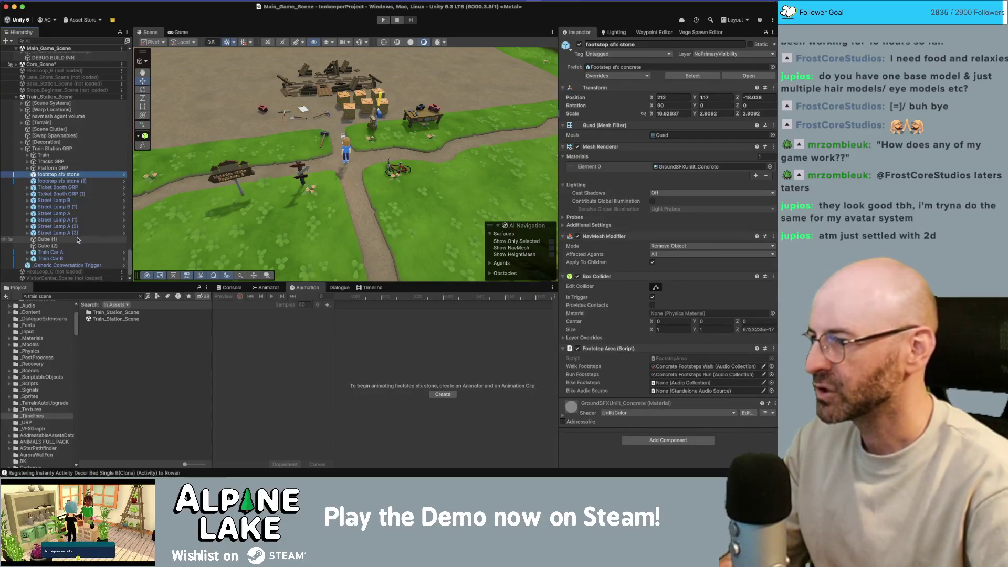
{"action": "key", "text": "Down"}
{"action": "key", "text": "Down"}
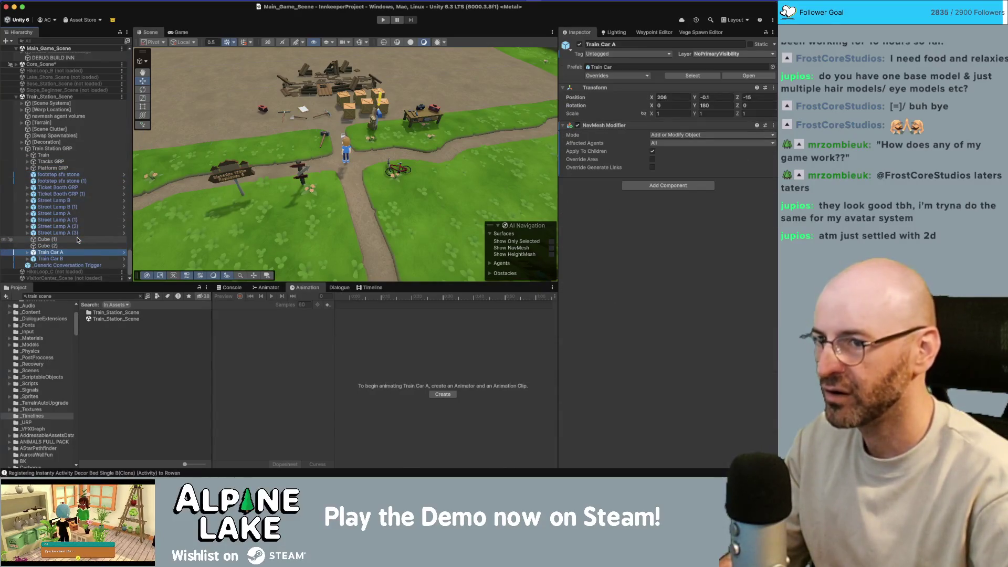
{"action": "key", "text": "Down"}
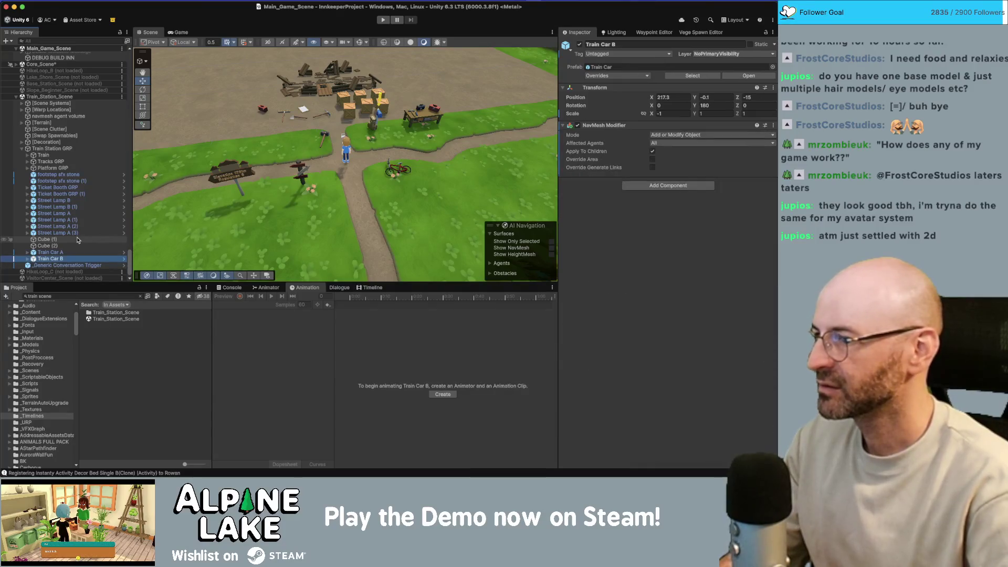
Frame Train Car B in the Scene view and look around the train.
{"action": "key", "text": "f"}
{"action": "left_click_drag", "start_coordinate": [293, 179], "coordinate": [120, 152]}
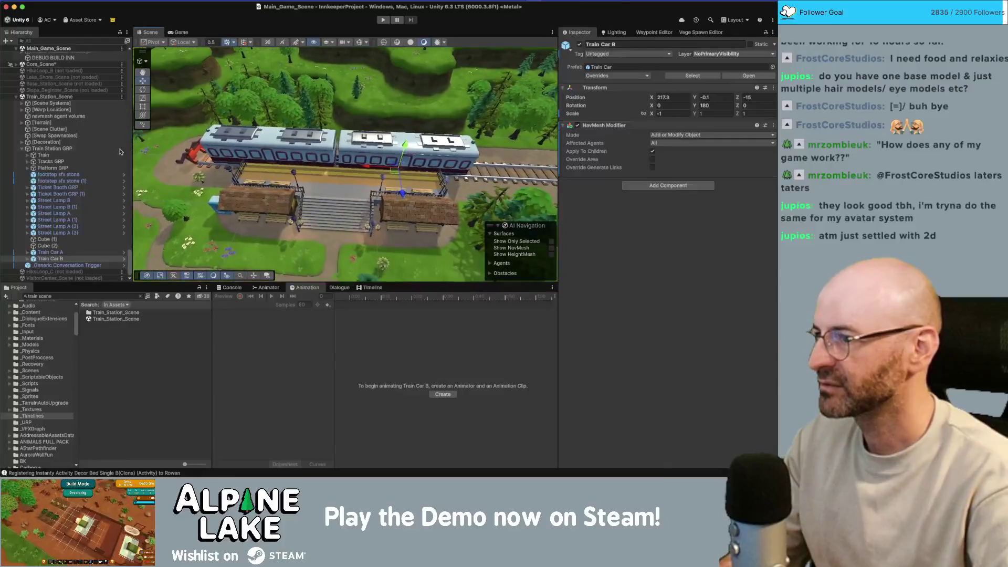
{"action": "left_click", "coordinate": [93, 136]}
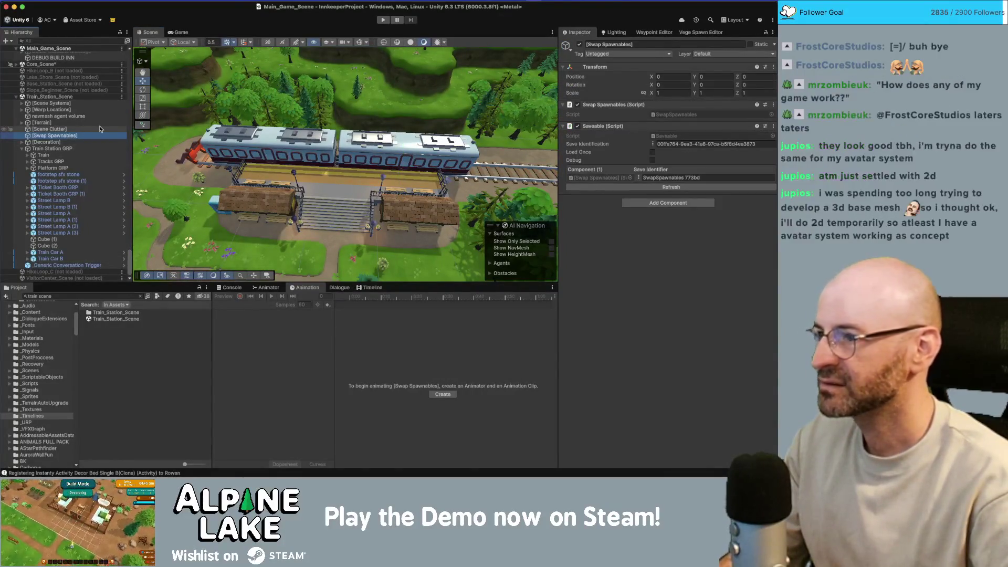
{"action": "key", "text": "Up"}
{"action": "key", "text": "Up"}
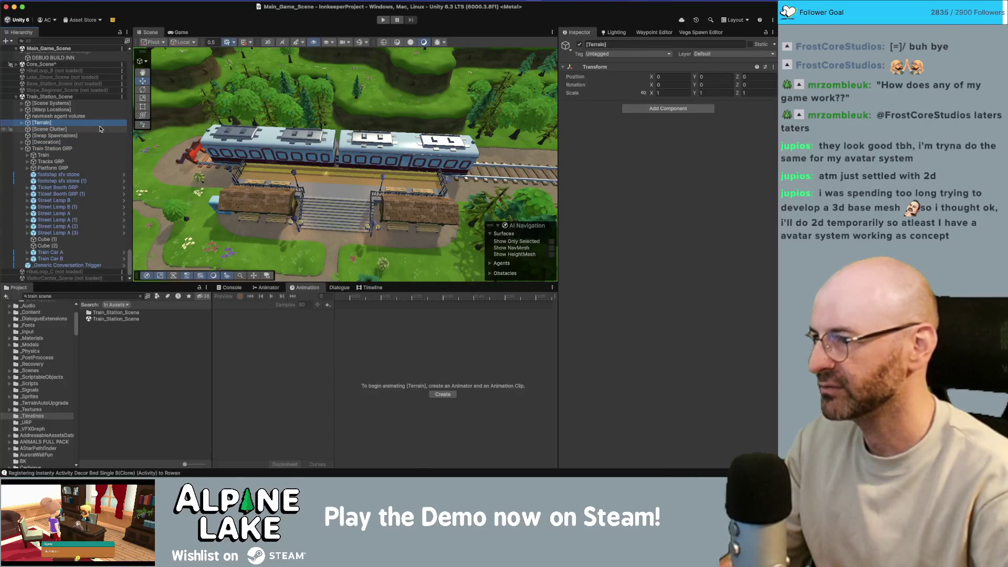
Rename Generic Conversation Trigger to 'Vending Machine Conversation Trigger'.
{"action": "left_click", "coordinate": [99, 267]}
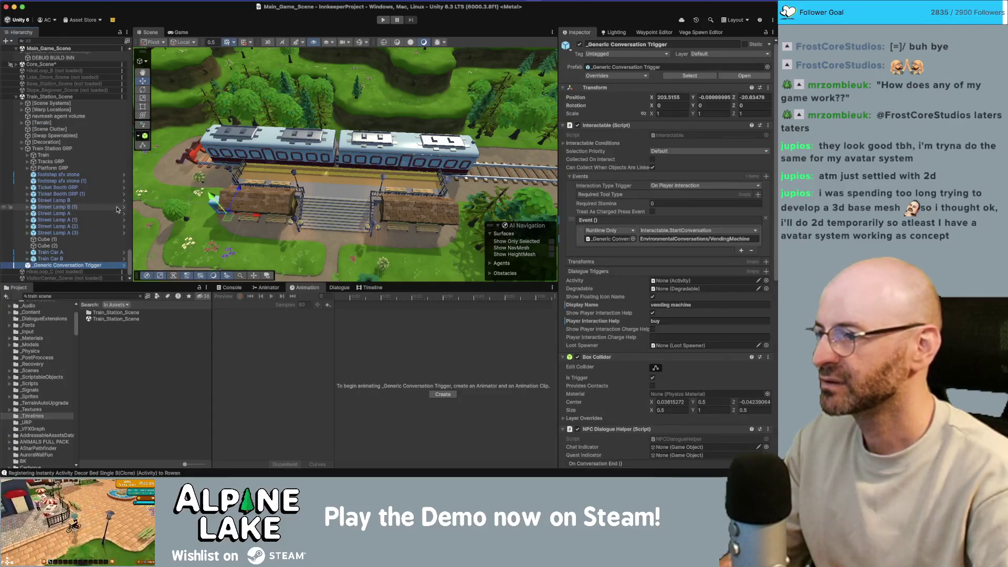
{"action": "key", "text": "Return"}
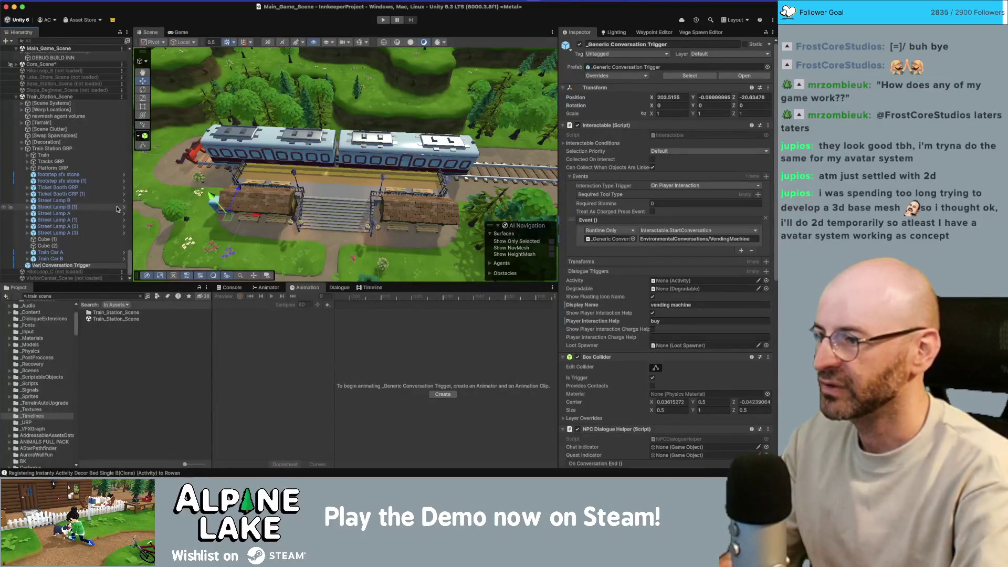
{"action": "type", "text": "ding Machine"}
{"action": "key", "text": "Return"}
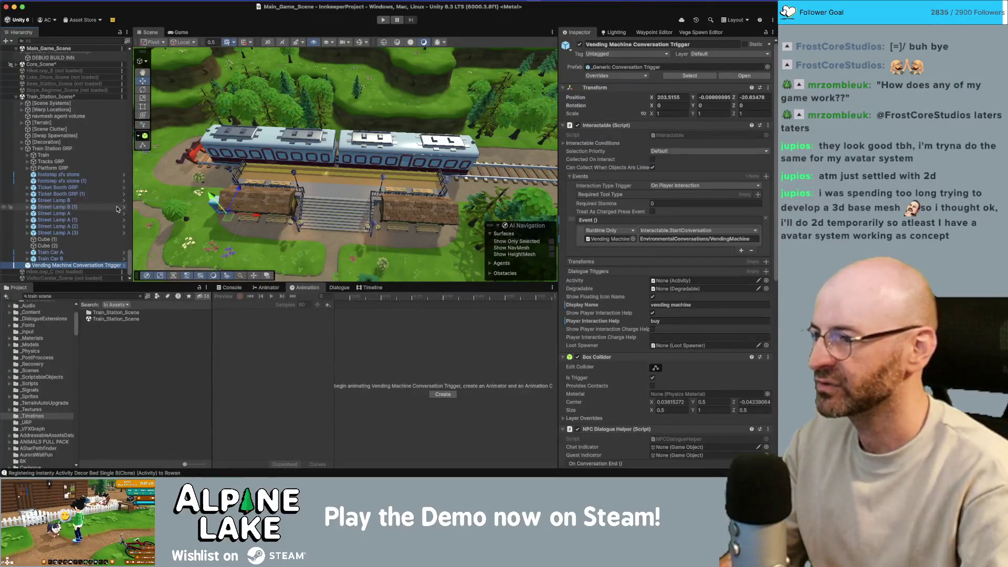
Move up through [Decoration] and [Warp Locations] and expand Core_Scene.
{"action": "left_click", "coordinate": [79, 143]}
{"action": "key", "text": "Up"}
{"action": "key", "text": "Up"}
{"action": "key", "text": "Up"}
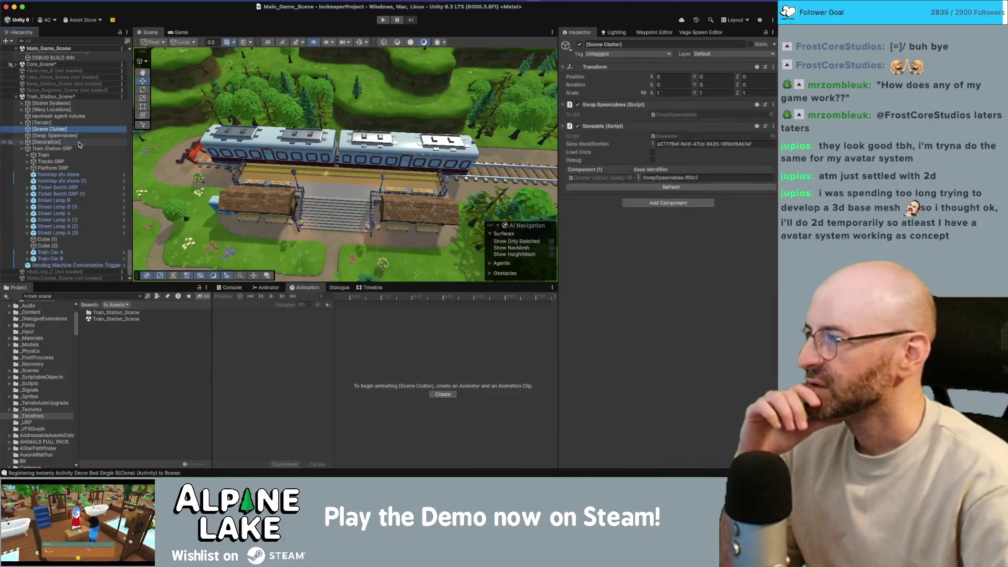
{"action": "key", "text": "Up"}
{"action": "key", "text": "Up"}
{"action": "key", "text": "Up"}
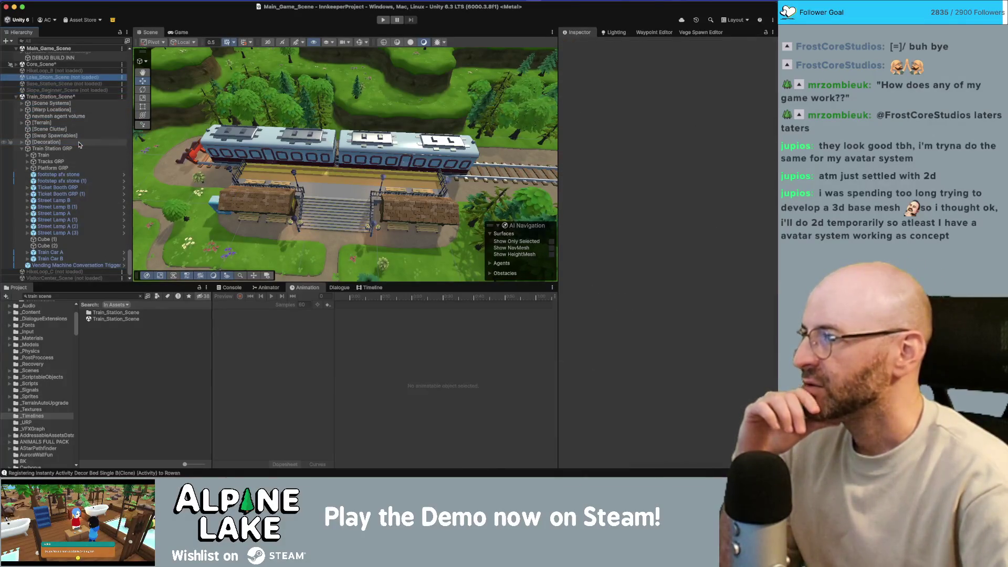
{"action": "key", "text": "Right"}
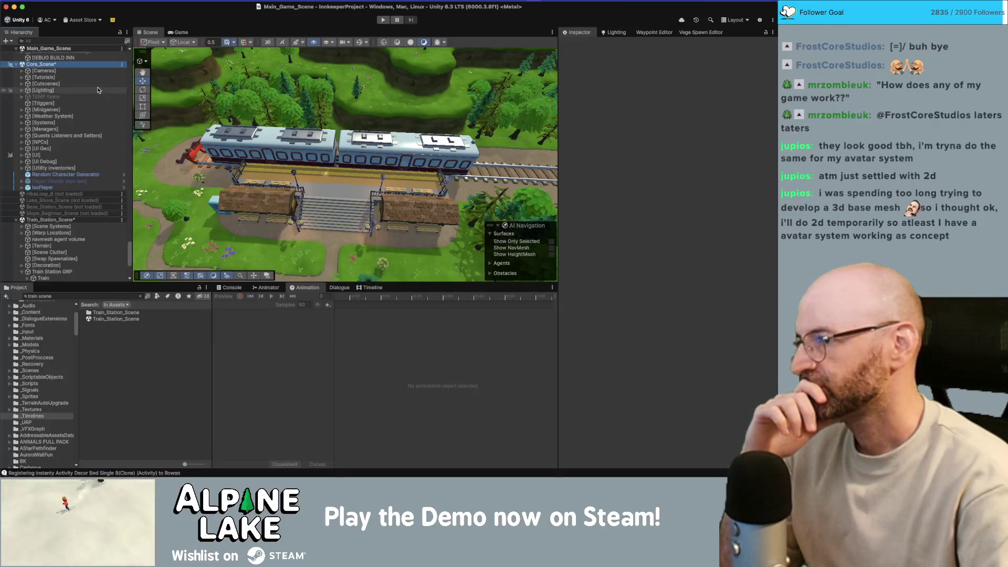
Filter the Hierarchy for 'train', select Train Timeline, clear the filter, and show its tracks.
{"action": "left_click", "coordinate": [86, 42]}
{"action": "type", "text": "train"}
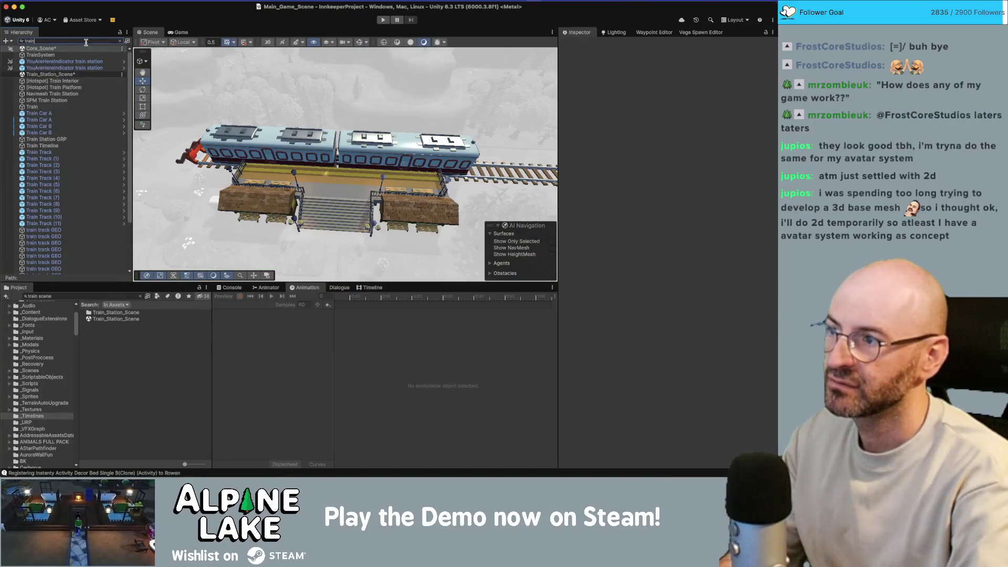
{"action": "left_click", "coordinate": [88, 56]}
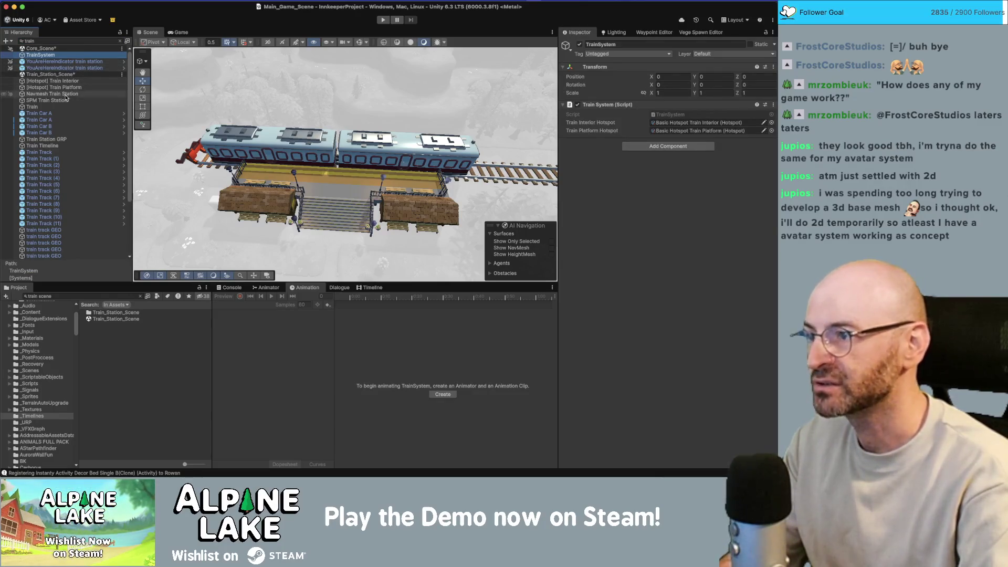
{"action": "scroll", "coordinate": [71, 116], "scroll_direction": "down", "scroll_amount": 1}
{"action": "left_click", "coordinate": [72, 133]}
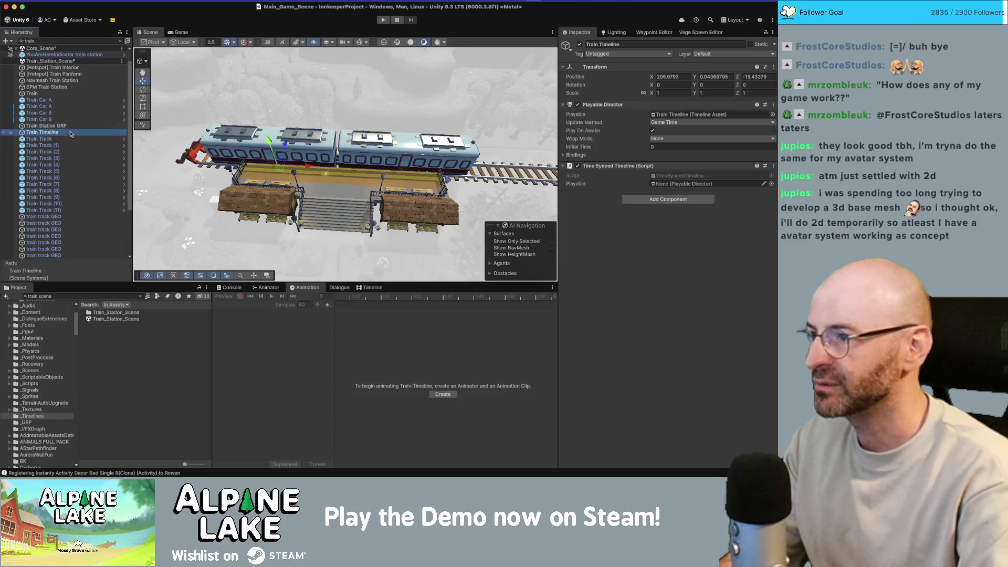
{"action": "left_click", "coordinate": [120, 40]}
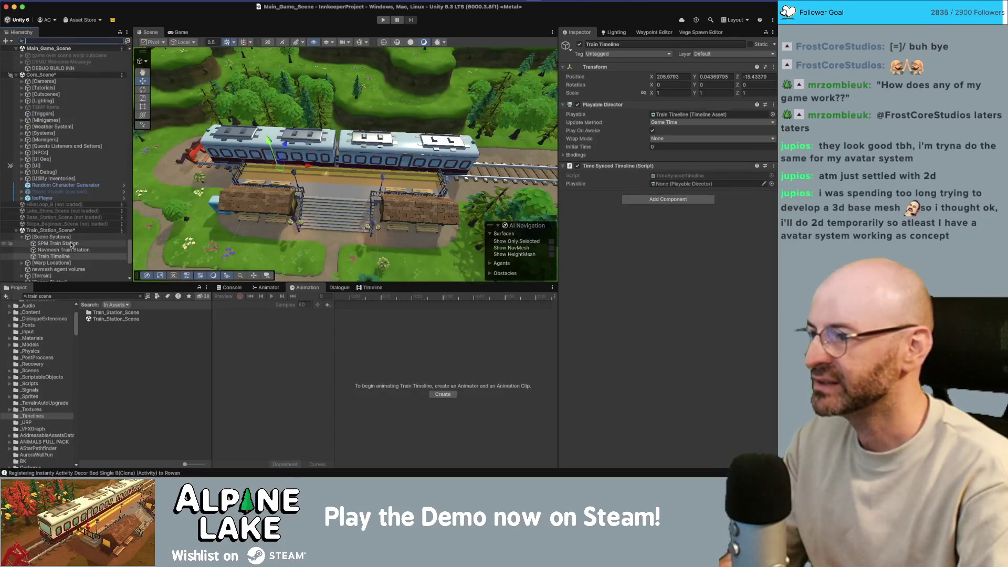
{"action": "scroll", "coordinate": [67, 244], "scroll_direction": "down", "scroll_amount": 1}
{"action": "left_click", "coordinate": [66, 250]}
{"action": "left_click", "coordinate": [67, 255]}
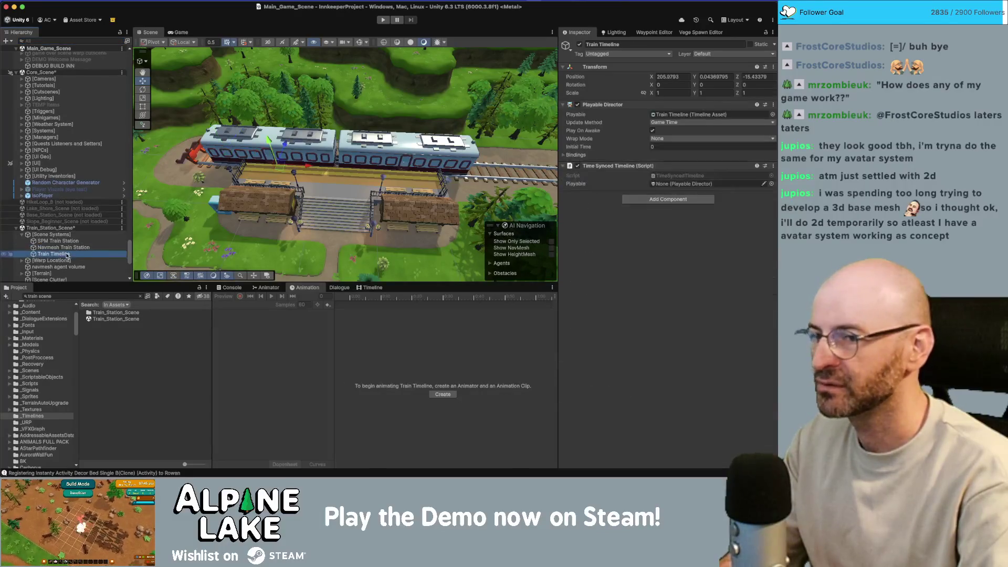
{"action": "scroll", "coordinate": [67, 254], "scroll_direction": "down", "scroll_amount": 10}
{"action": "scroll", "coordinate": [67, 253], "scroll_direction": "down", "scroll_amount": 2}
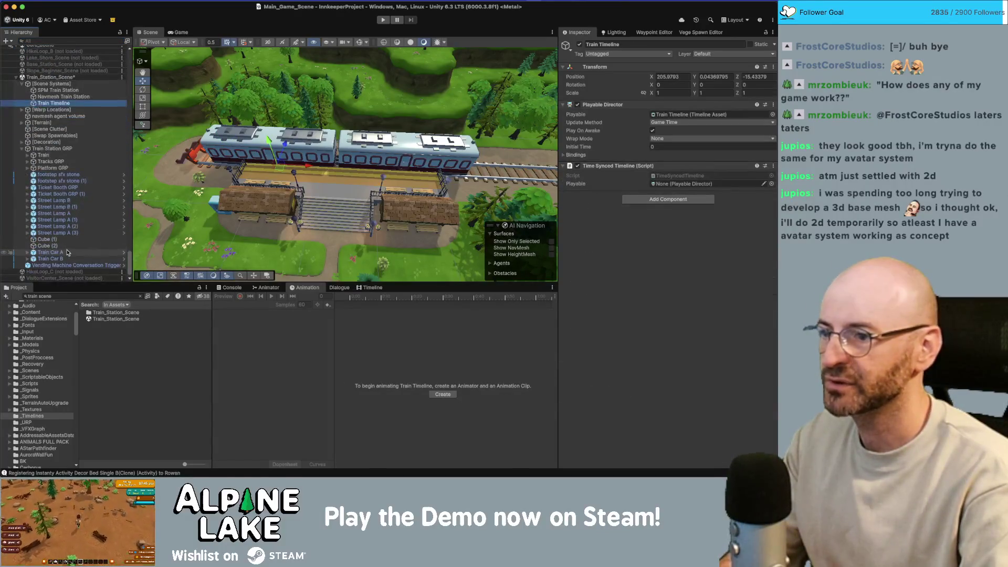
{"action": "left_click", "coordinate": [381, 290]}
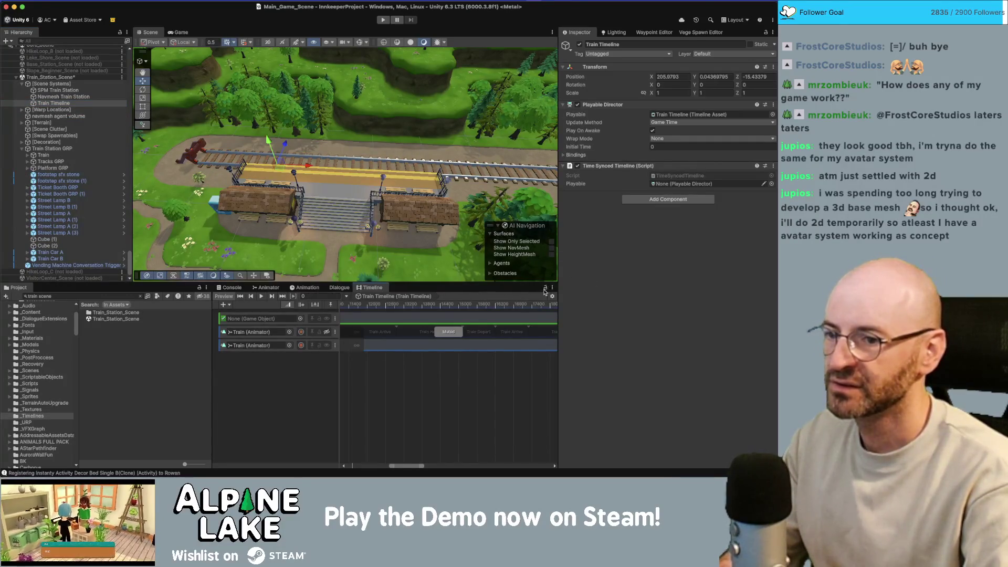
Scrub the Timeline so the train pulls into the station.
{"action": "mouse_move", "coordinate": [388, 308]}
{"action": "left_mouse_down"}
{"action": "mouse_move", "coordinate": [371, 310]}
{"action": "mouse_move", "coordinate": [493, 310]}
{"action": "mouse_move", "coordinate": [363, 304]}
{"action": "mouse_move", "coordinate": [428, 305]}
{"action": "mouse_move", "coordinate": [367, 306]}
{"action": "mouse_move", "coordinate": [389, 315]}
{"action": "mouse_move", "coordinate": [372, 315]}
{"action": "left_mouse_up"}
{"action": "scroll", "coordinate": [388, 326], "scroll_direction": "down", "scroll_amount": 6}
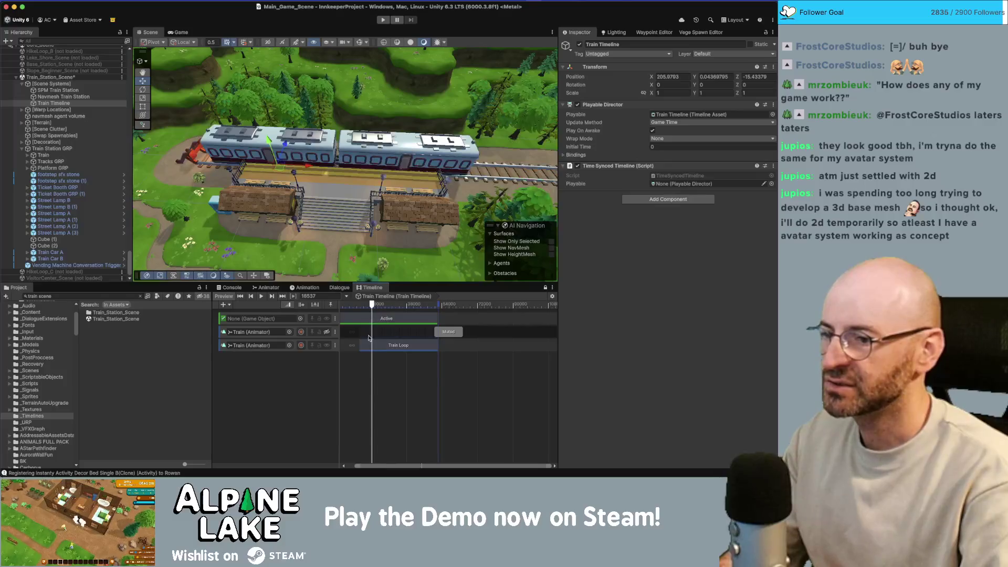
{"action": "scroll", "coordinate": [381, 374], "scroll_direction": "up", "scroll_amount": 3}
{"action": "scroll", "coordinate": [381, 374], "scroll_direction": "up", "scroll_amount": 1}
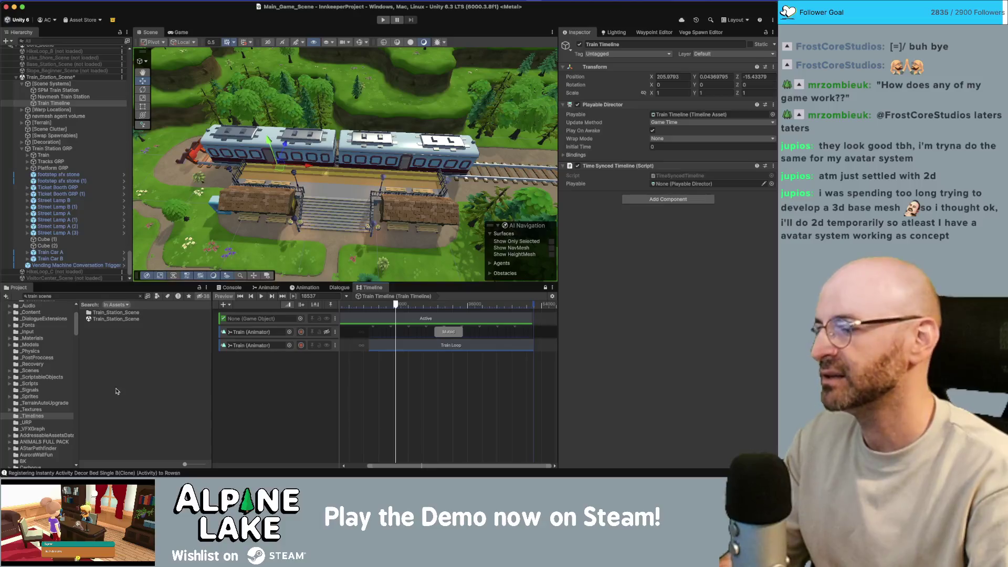
Open the _Timelines folder and select Hotspot Discovery Sequence.
{"action": "left_click", "coordinate": [43, 417]}
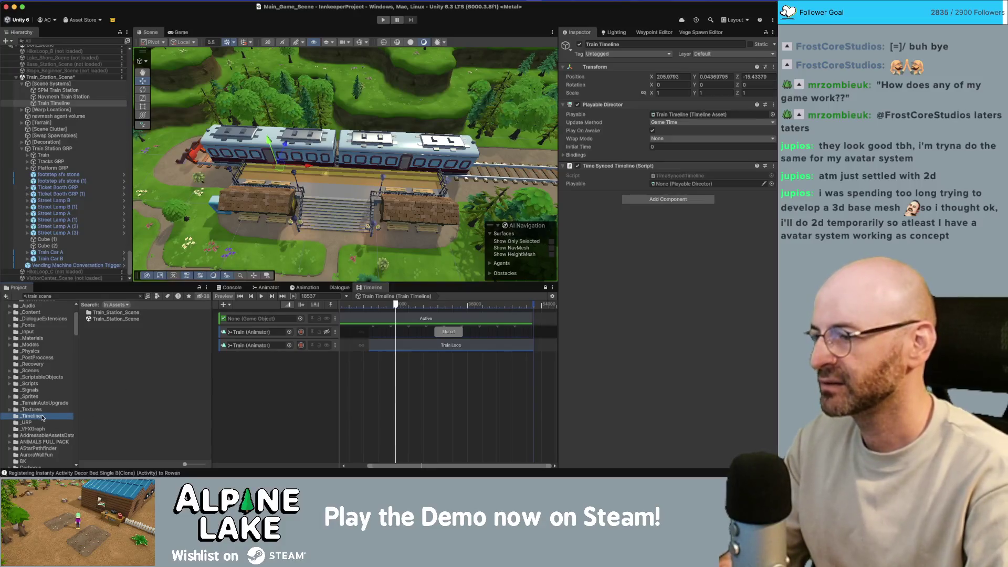
{"action": "left_click", "coordinate": [141, 297]}
{"action": "left_click", "coordinate": [179, 372]}
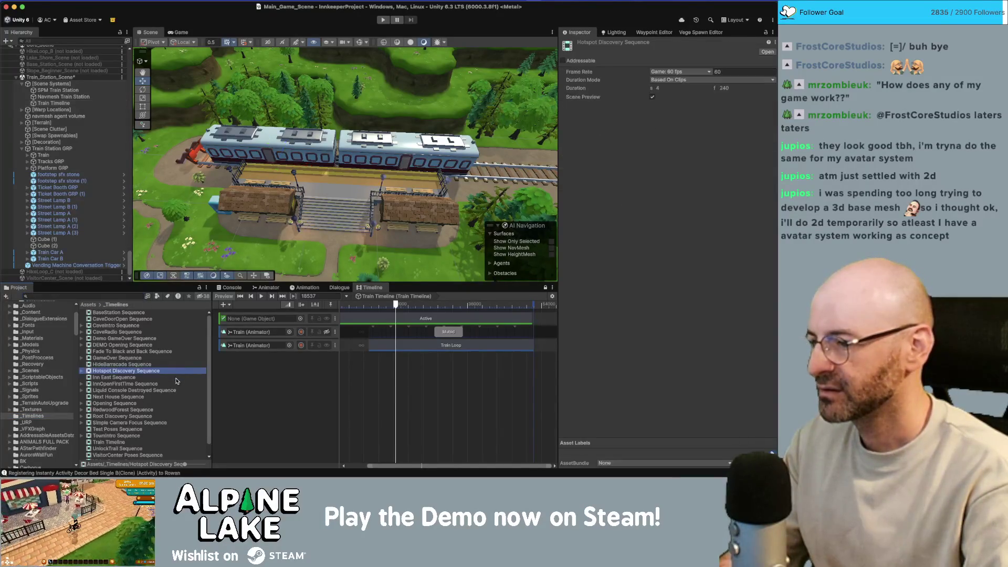
Select HideBarracade Sequence and browse the Project panel's Create menu.
{"action": "left_click", "coordinate": [175, 365]}
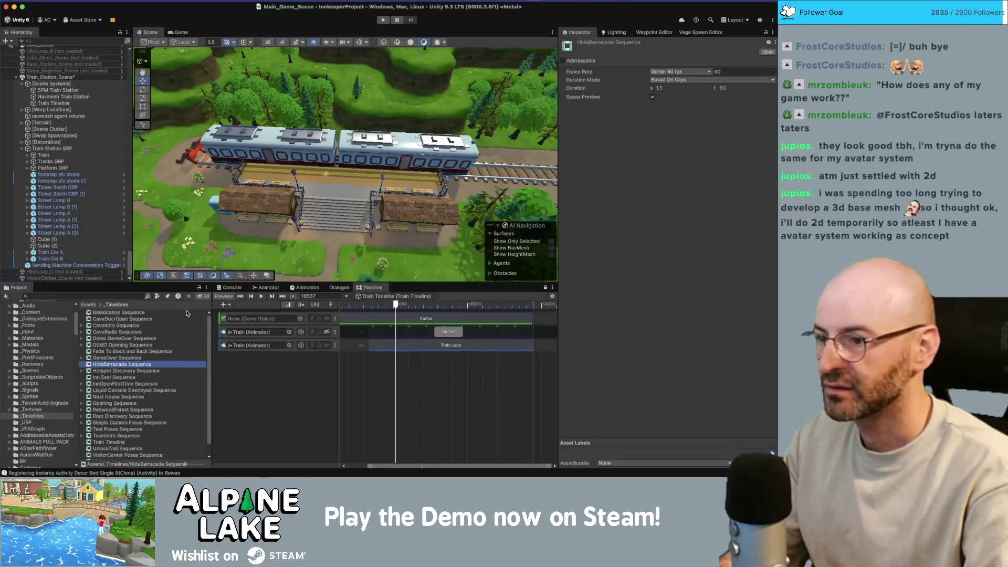
{"action": "left_click", "coordinate": [7, 298]}
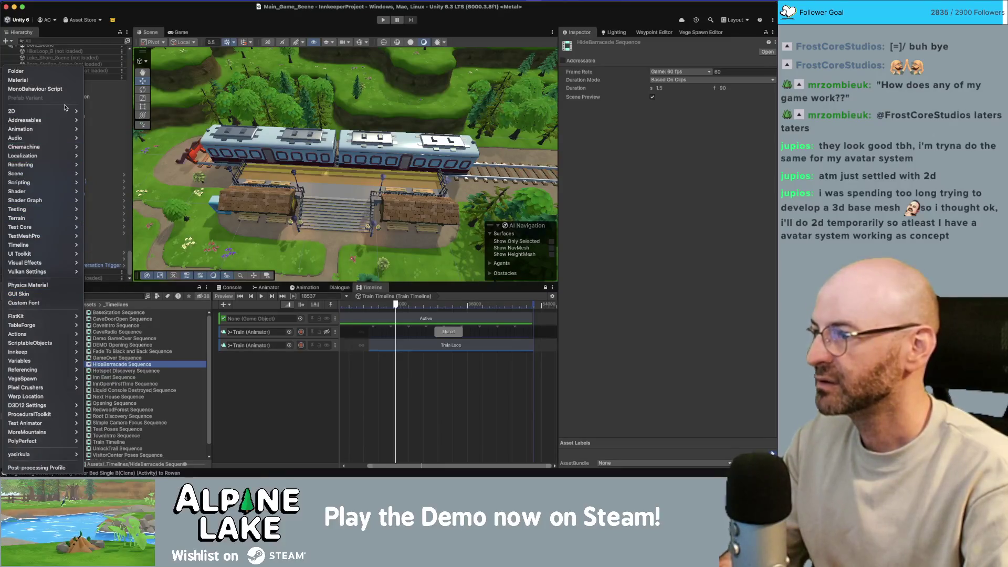
{"action": "mouse_move", "coordinate": [61, 138]}
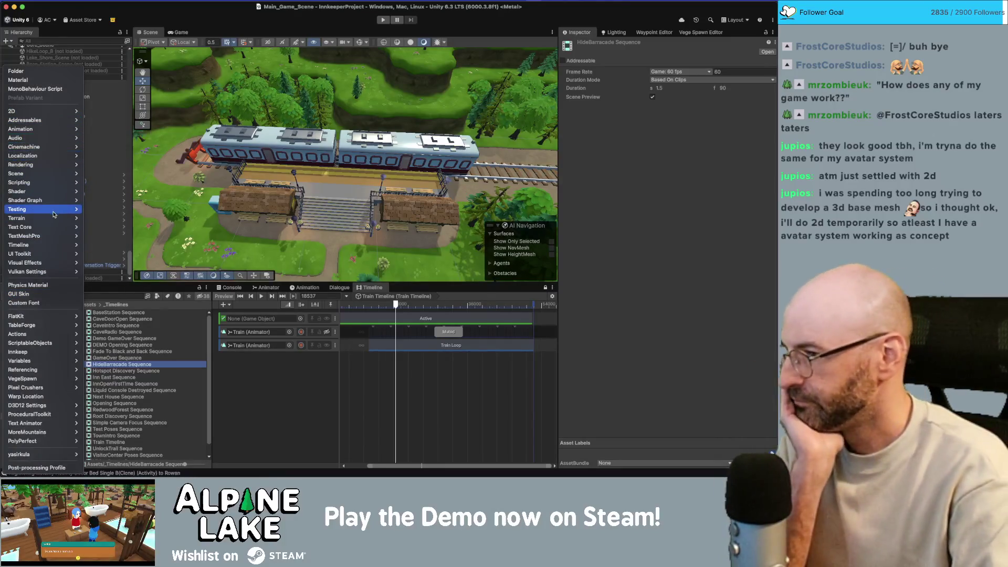
{"action": "mouse_move", "coordinate": [53, 213]}
{"action": "mouse_move", "coordinate": [69, 246]}
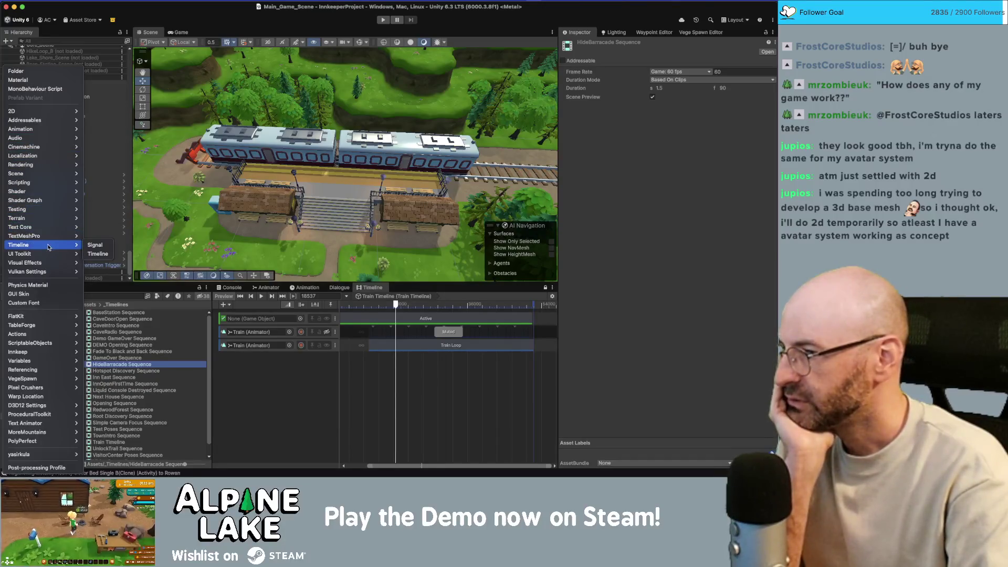
{"action": "left_click", "coordinate": [96, 253]}
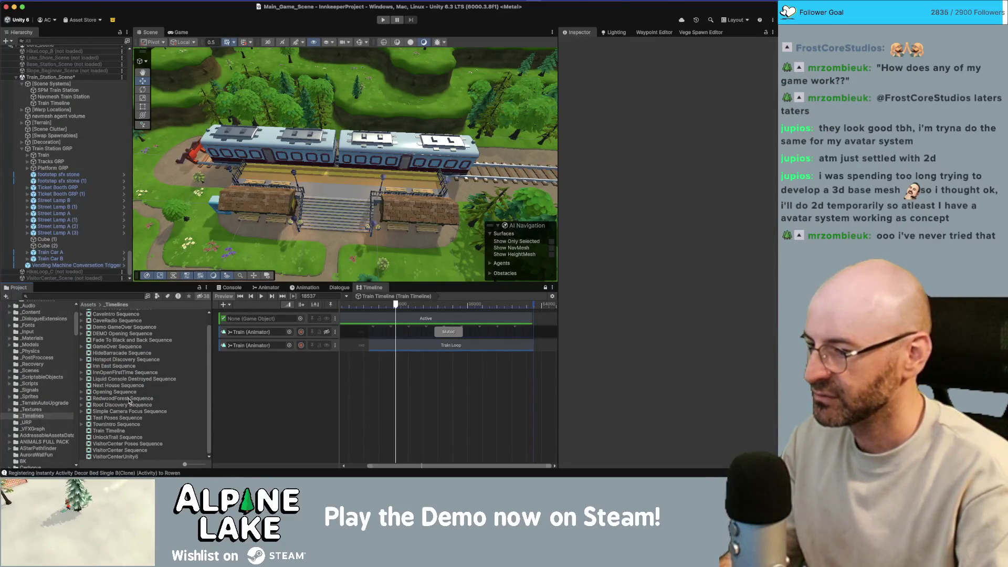
Reopen _Timelines from Assets and bring up the context menu on Fade To Black and Back Sequence.
{"action": "scroll", "coordinate": [128, 403], "scroll_direction": "up", "scroll_amount": 1}
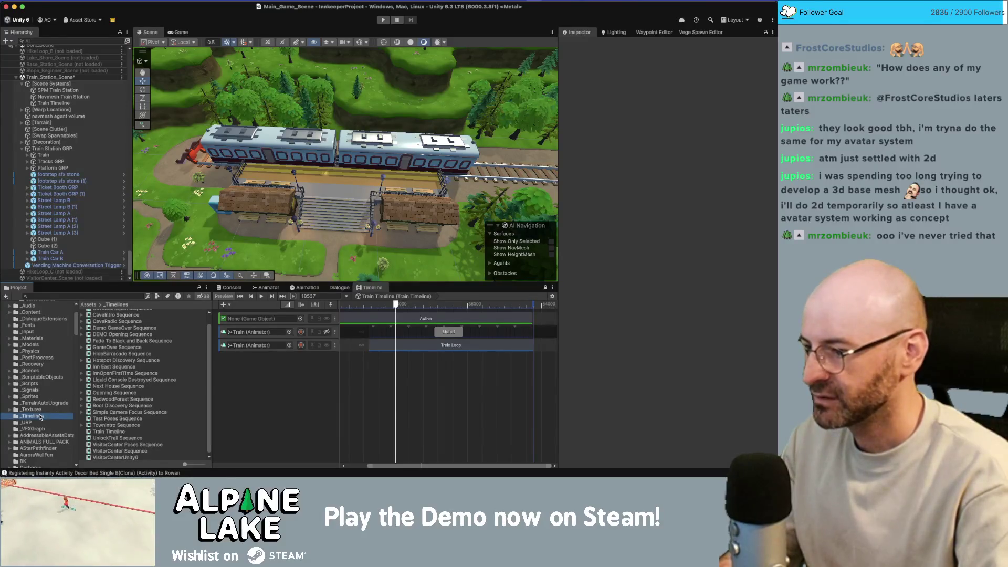
{"action": "scroll", "coordinate": [38, 413], "scroll_direction": "up", "scroll_amount": 4}
{"action": "left_click", "coordinate": [23, 316]}
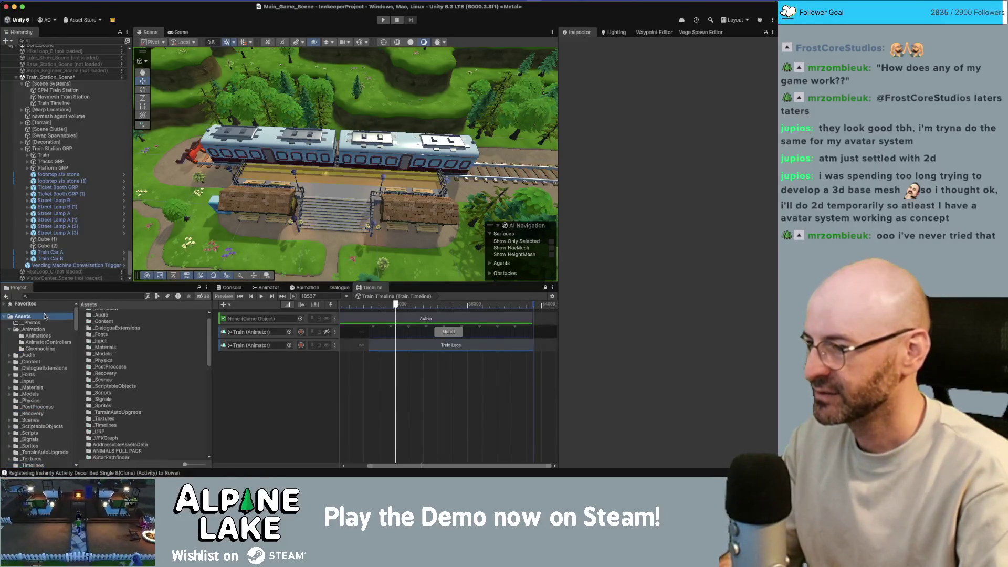
{"action": "scroll", "coordinate": [134, 377], "scroll_direction": "down", "scroll_amount": 10}
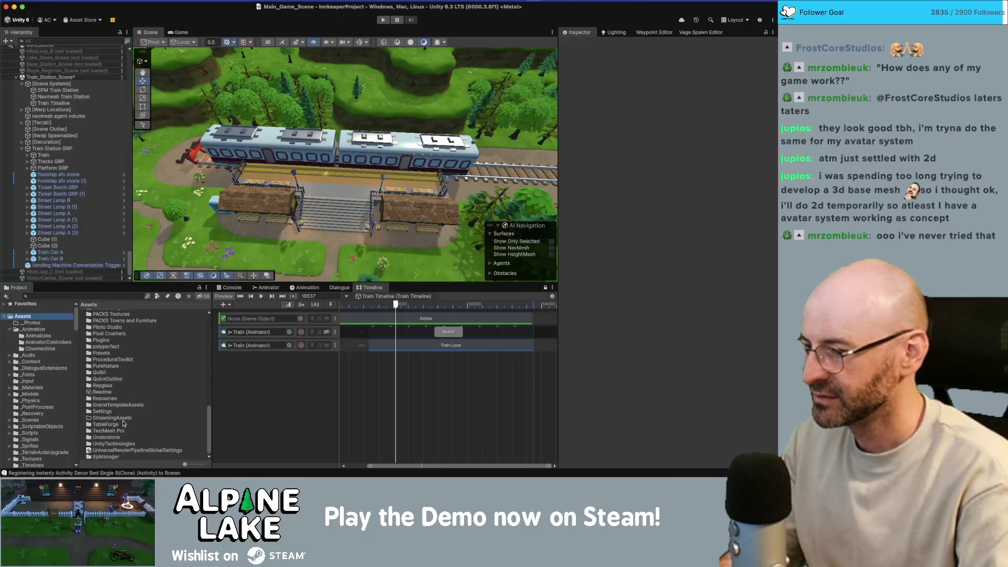
{"action": "scroll", "coordinate": [124, 423], "scroll_direction": "up", "scroll_amount": 10}
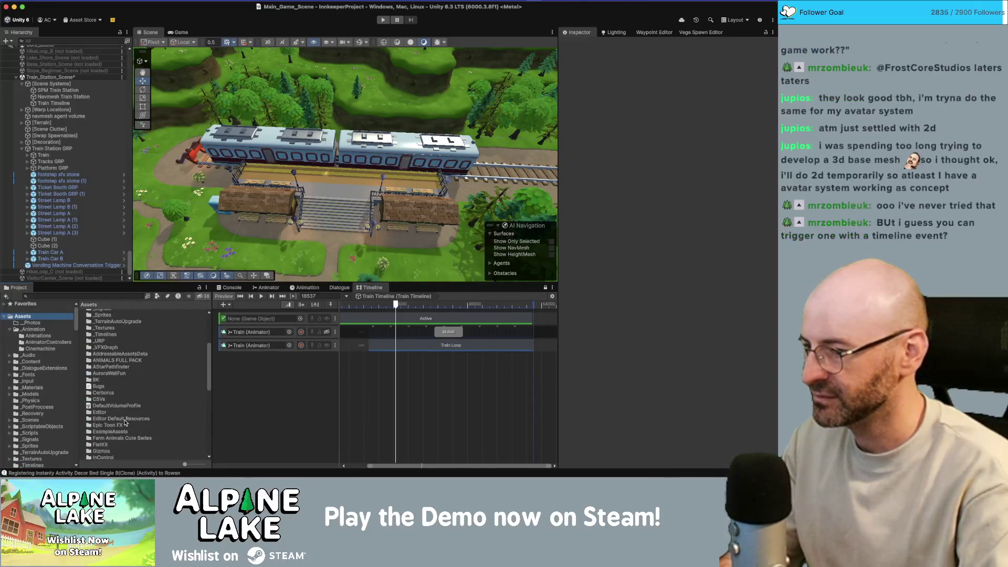
{"action": "scroll", "coordinate": [125, 422], "scroll_direction": "up", "scroll_amount": 5}
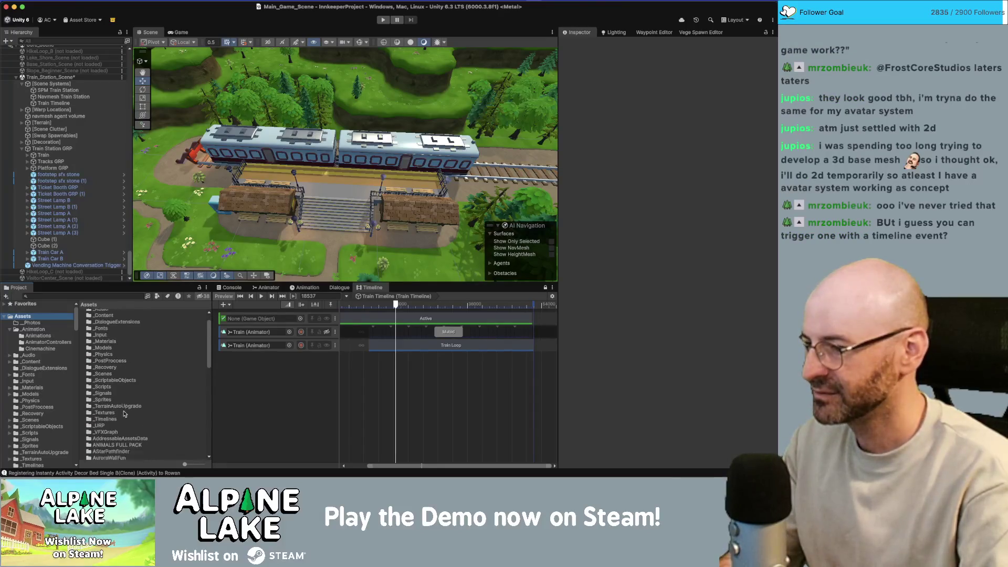
{"action": "double_click", "coordinate": [107, 386]}
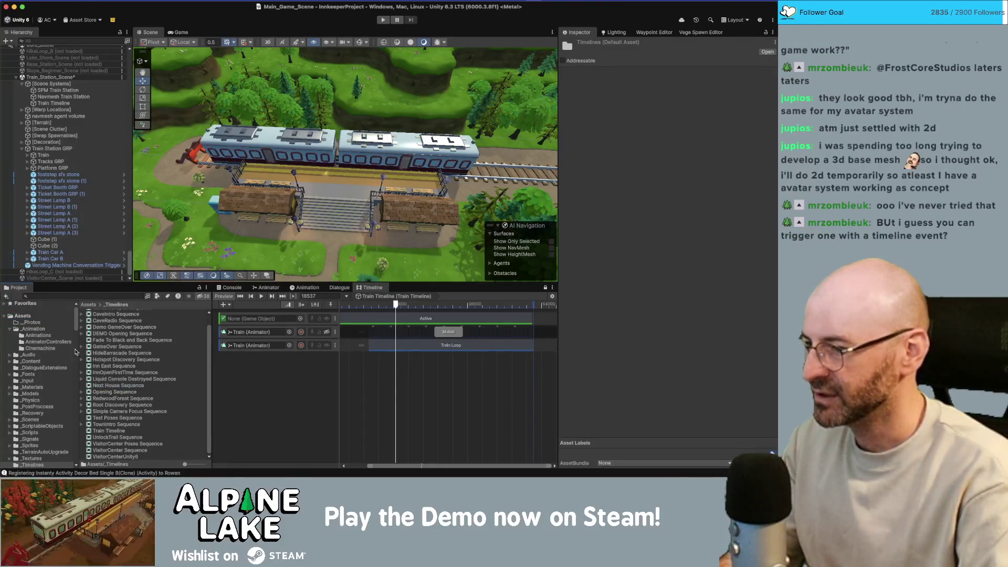
{"action": "left_click", "coordinate": [179, 349]}
{"action": "left_click", "coordinate": [180, 340]}
{"action": "right_click", "coordinate": [182, 342]}
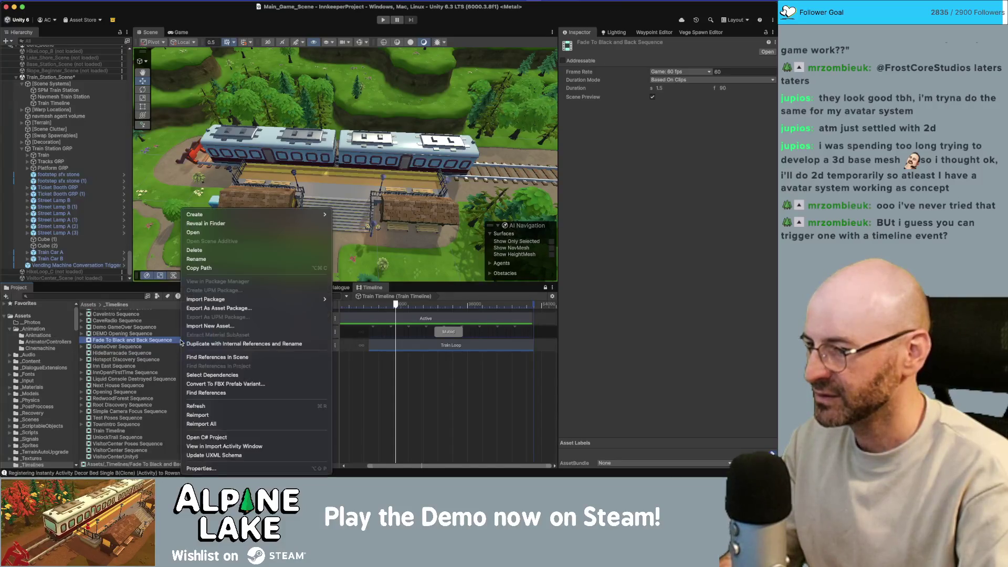
Create a Timeline asset named TrainAudio Sequence in _Timelines and load it into the Timeline editor.
{"action": "mouse_move", "coordinate": [241, 214]}
{"action": "left_click", "coordinate": [367, 202]}
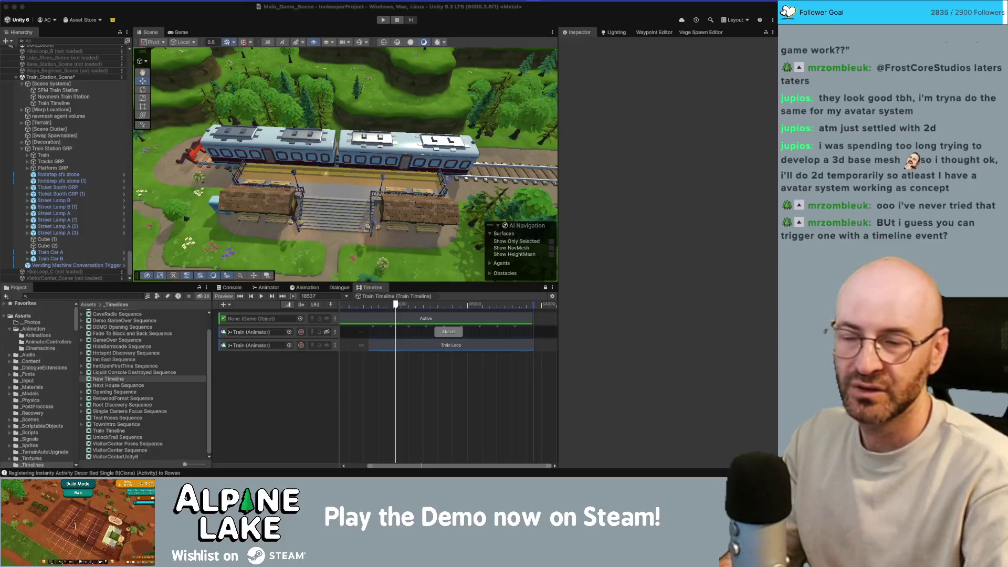
{"action": "left_click", "coordinate": [117, 380]}
{"action": "key", "text": "Return"}
{"action": "type", "text": "TrainAudio"}
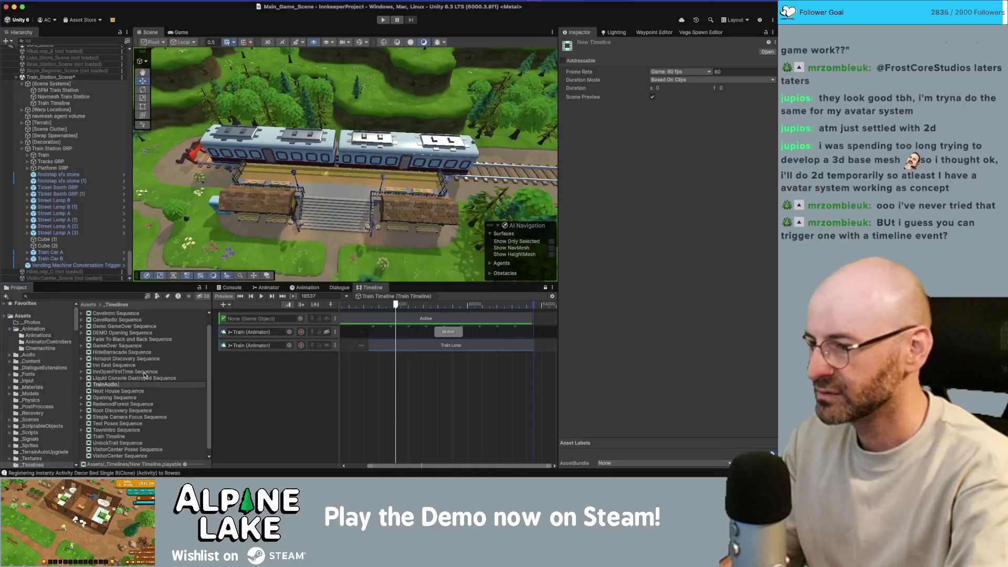
{"action": "key", "text": "Return"}
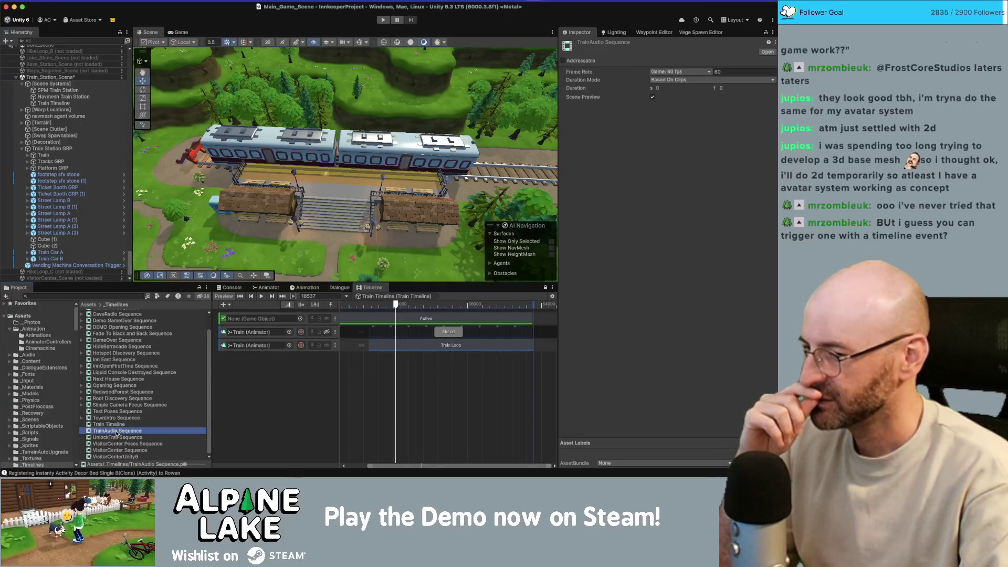
{"action": "left_click_drag", "start_coordinate": [117, 431], "coordinate": [391, 372]}
{"action": "right_click", "coordinate": [245, 379]}
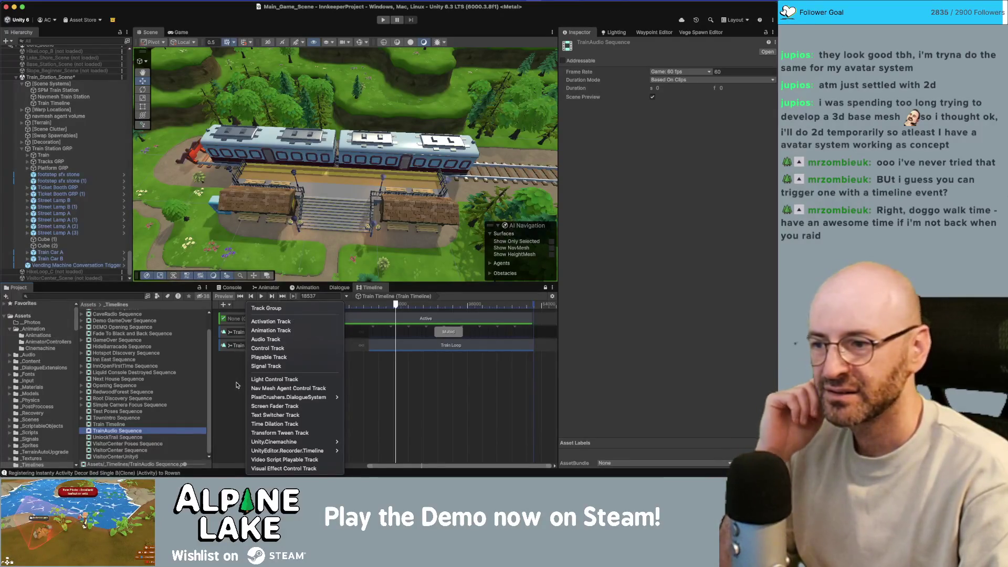
Add an Audio Track, scrub the playhead, and drag the train_sfx sound onto the track.
{"action": "left_click", "coordinate": [266, 340]}
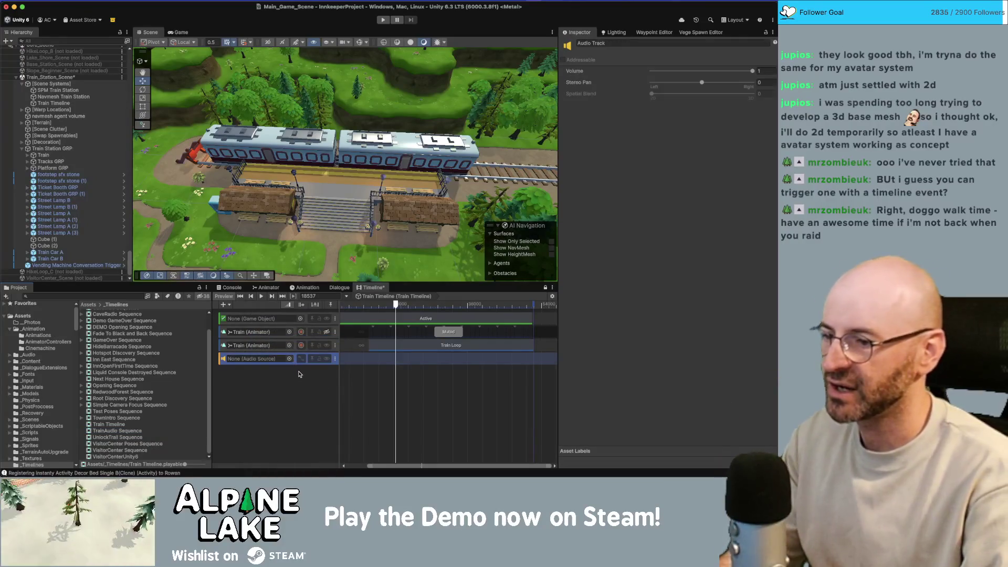
{"action": "left_click", "coordinate": [300, 374]}
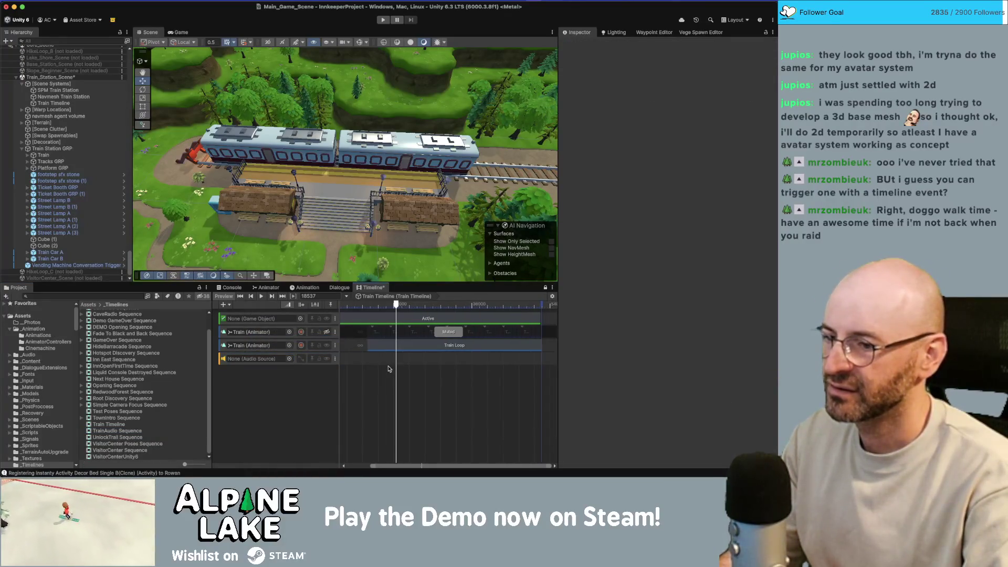
{"action": "scroll", "coordinate": [387, 369], "scroll_direction": "up", "scroll_amount": 3}
{"action": "mouse_move", "coordinate": [399, 308]}
{"action": "left_mouse_down"}
{"action": "mouse_move", "coordinate": [370, 307]}
{"action": "mouse_move", "coordinate": [451, 314]}
{"action": "mouse_move", "coordinate": [426, 314]}
{"action": "left_mouse_up"}
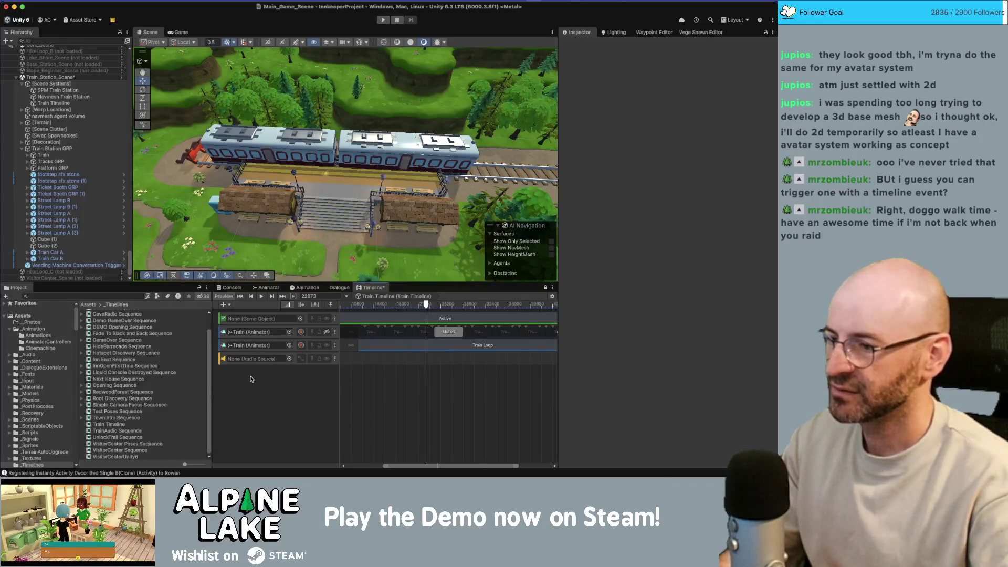
{"action": "type", "text": "train"}
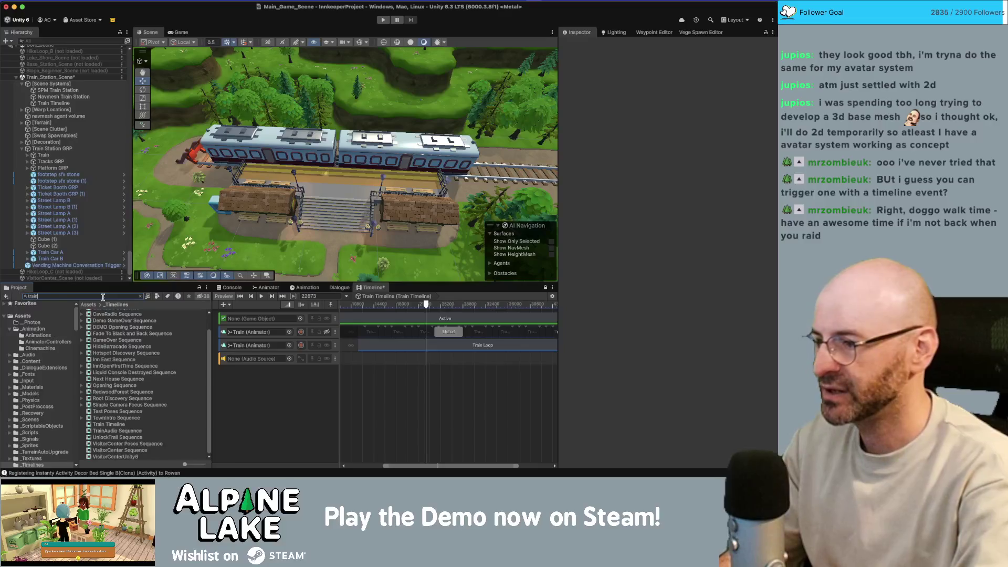
{"action": "type", "text": " sfx"}
{"action": "left_click_drag", "start_coordinate": [102, 312], "coordinate": [237, 359]}
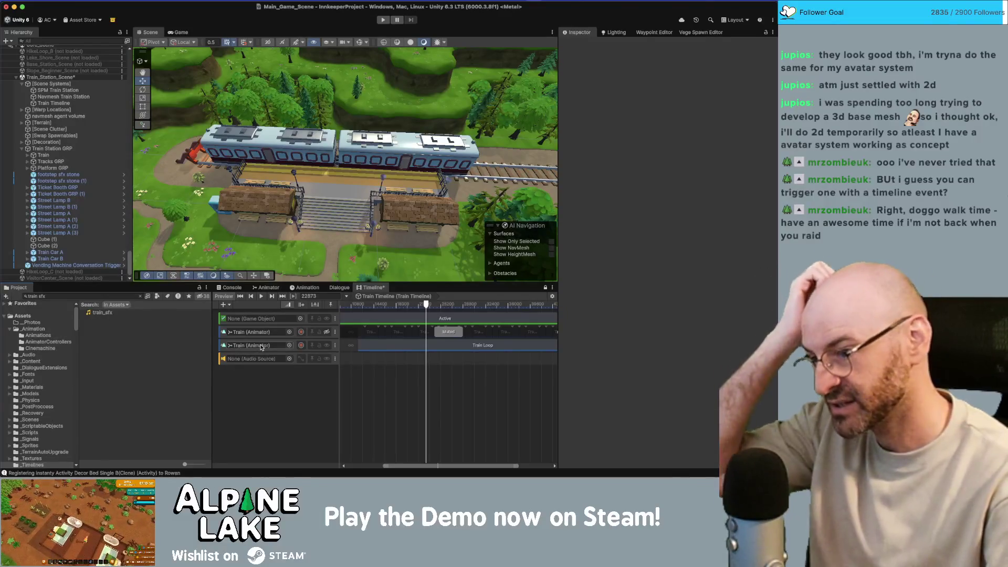
Create a new empty child object under Train Timeline named trainsfx source.
{"action": "left_click", "coordinate": [58, 103]}
{"action": "right_click", "coordinate": [63, 104]}
{"action": "key", "text": "Escape"}
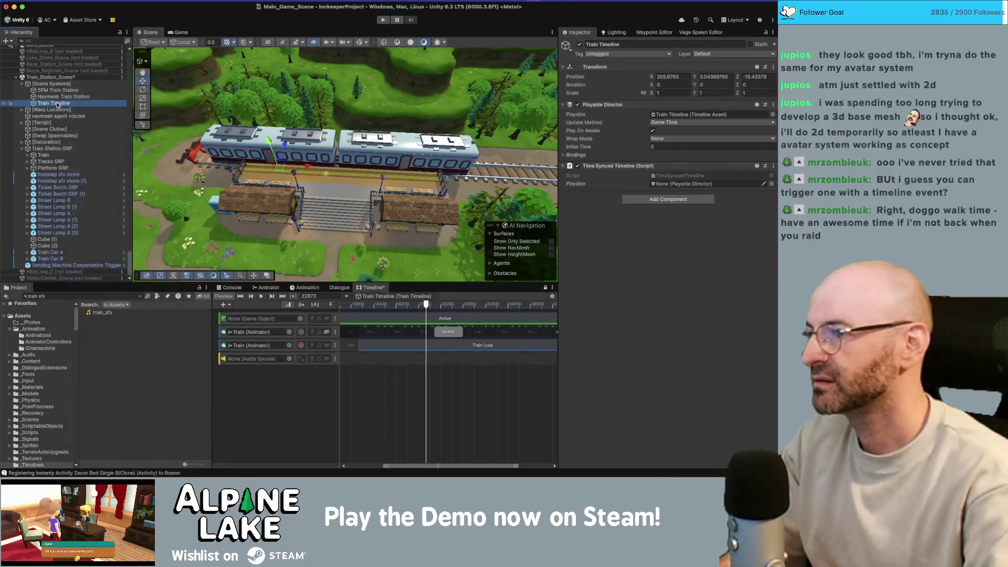
{"action": "key", "text": "super+shift+n"}
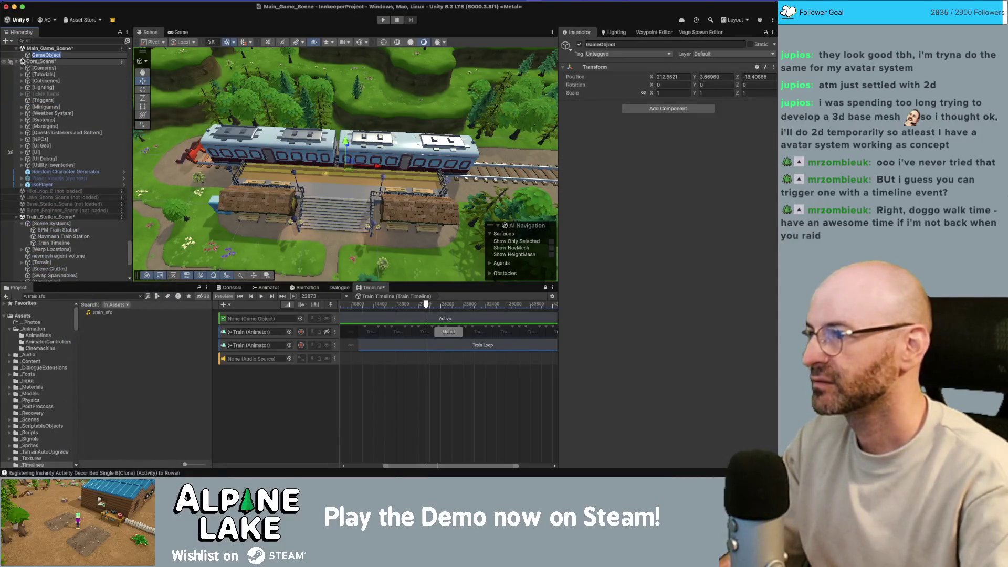
{"action": "left_click_drag", "start_coordinate": [46, 55], "coordinate": [54, 243]}
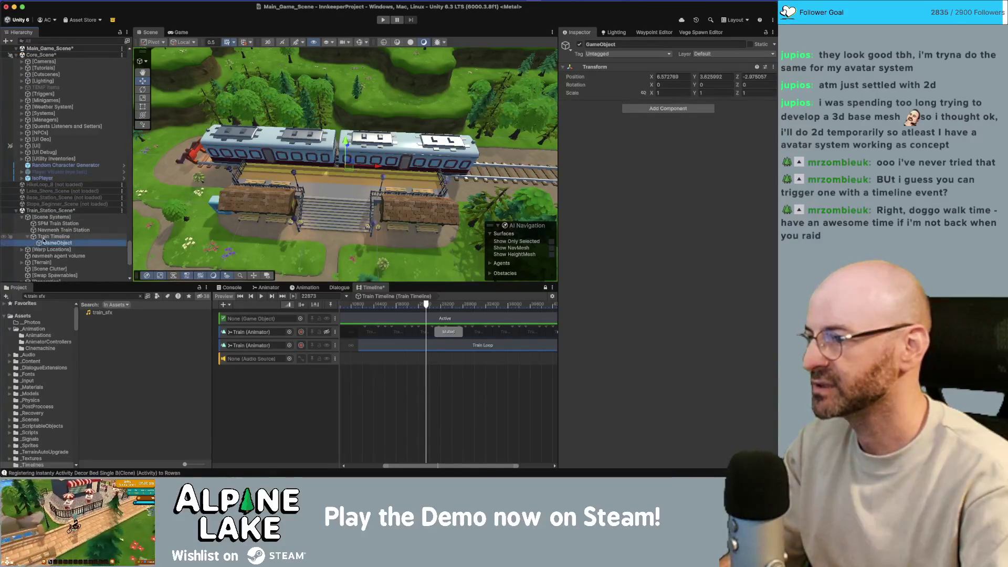
{"action": "key", "text": "Return"}
{"action": "type", "text": "trainsfx"}
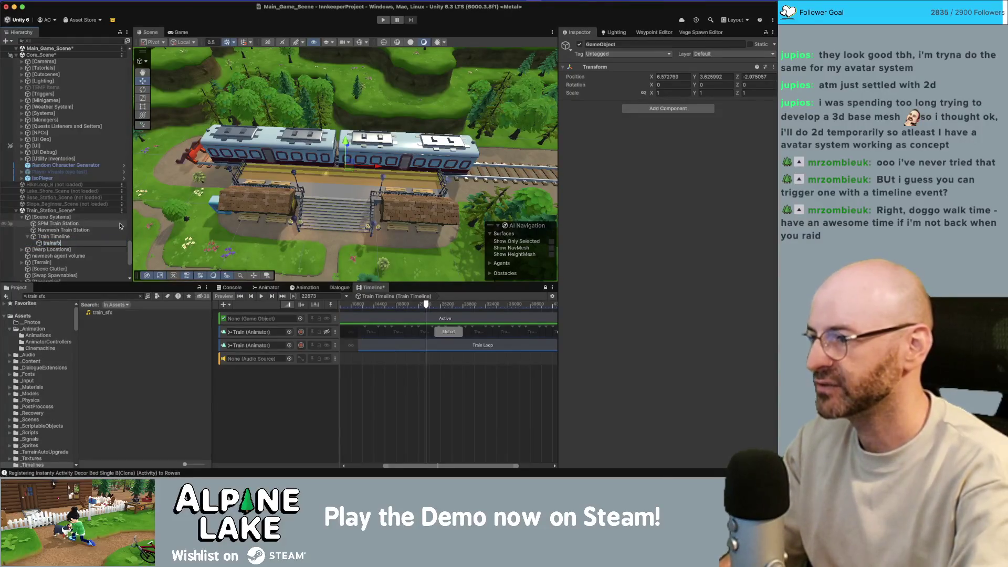
{"action": "type", "text": " source"}
{"action": "key", "text": "Return"}
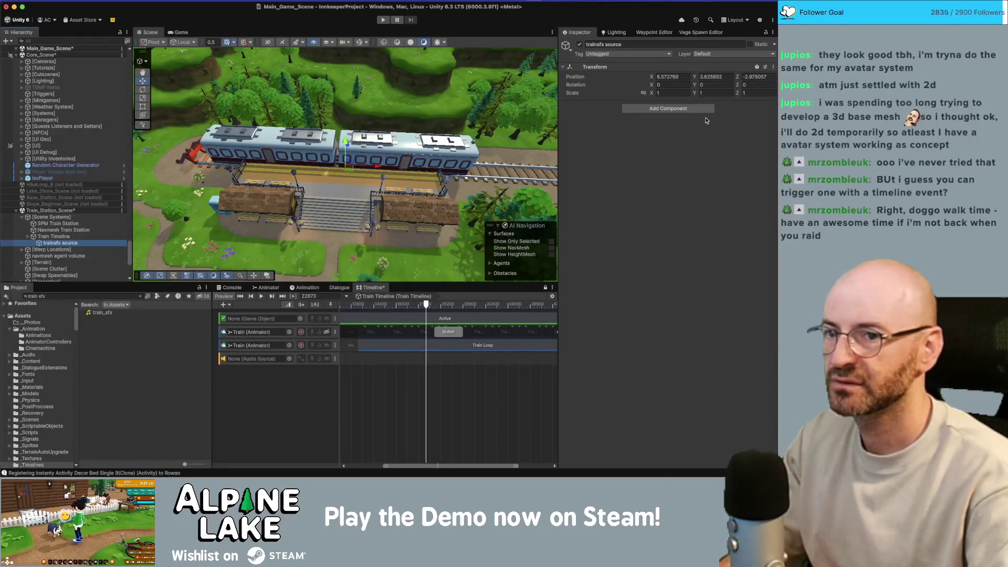
Find StandaloneAudioSource in the project assets and add it under Train Timeline.
{"action": "left_click", "coordinate": [702, 110]}
{"action": "type", "text": "st"}
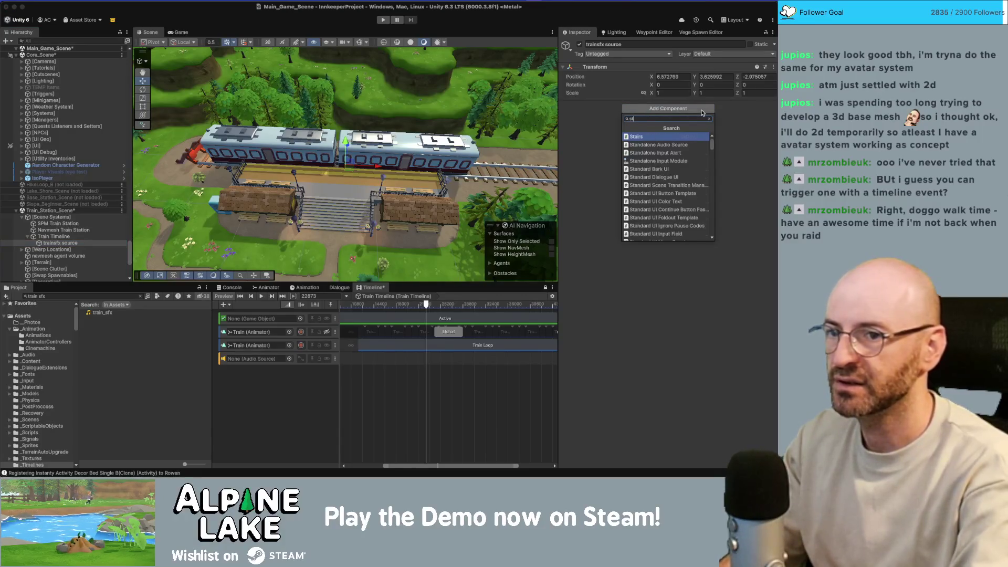
{"action": "left_click", "coordinate": [88, 296]}
{"action": "type", "text": "star"}
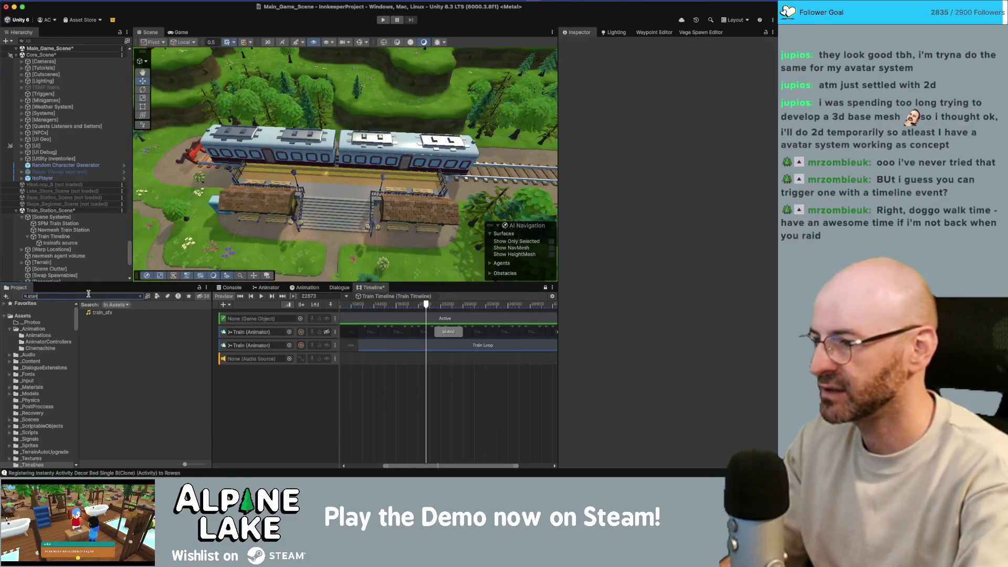
{"action": "type", "text": "lone audio"}
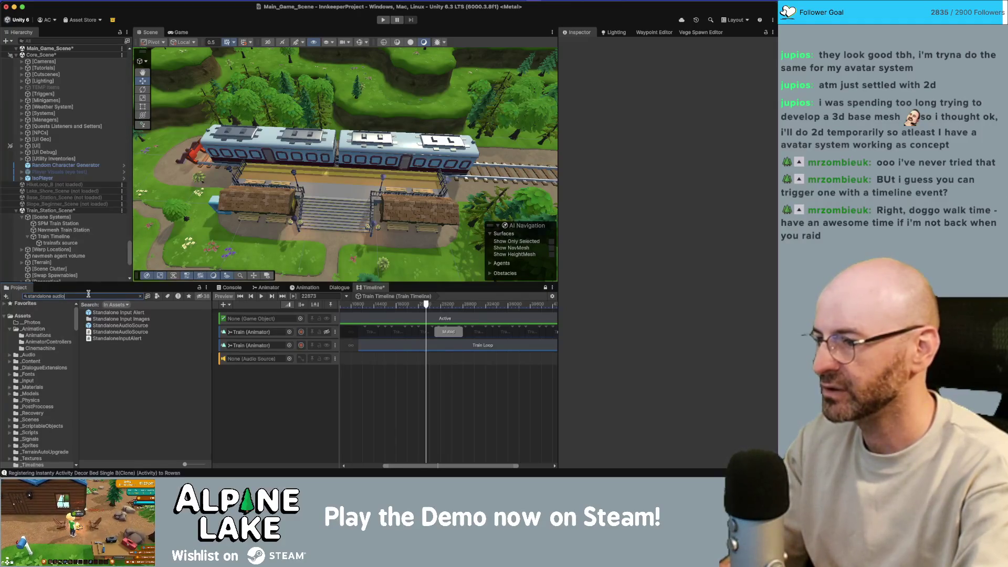
{"action": "key", "text": "Down"}
{"action": "left_click_drag", "start_coordinate": [77, 270], "coordinate": [63, 245]}
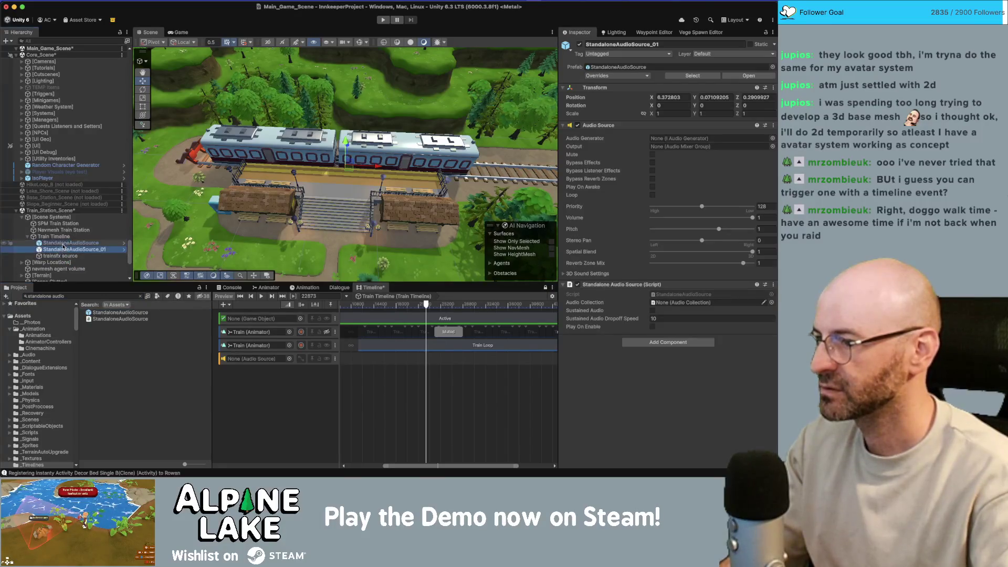
Delete trainsfx source and inspect Train Timeline and both StandaloneAudioSource objects.
{"action": "left_click", "coordinate": [61, 256]}
{"action": "key", "text": "super+BackSpace"}
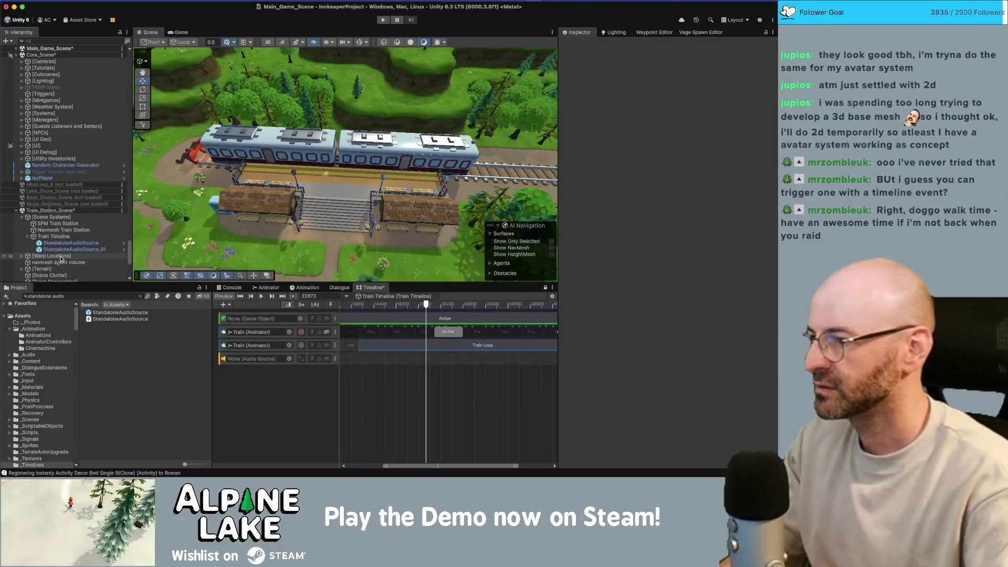
{"action": "left_click", "coordinate": [60, 238]}
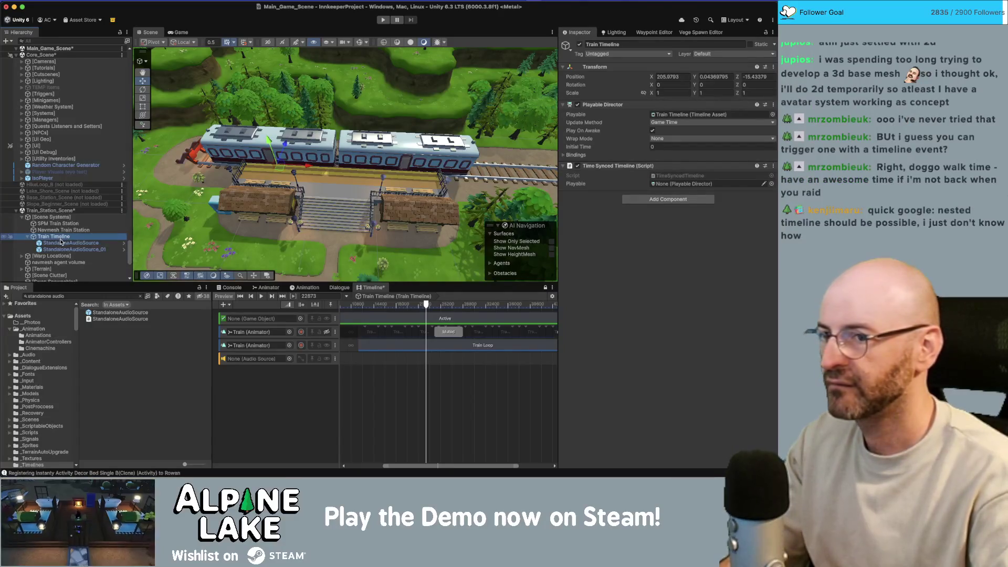
{"action": "left_click", "coordinate": [63, 244]}
{"action": "left_click", "coordinate": [65, 250]}
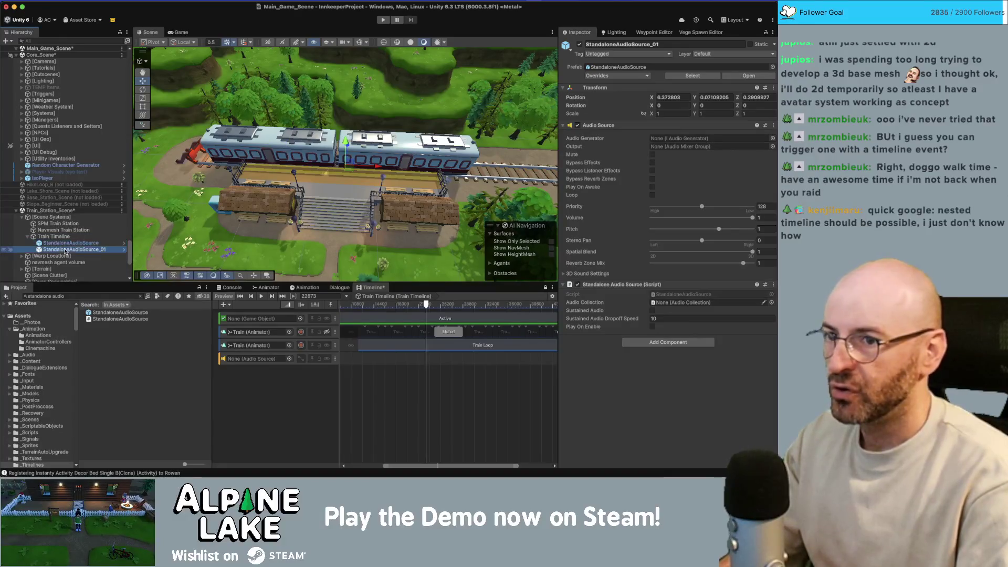
Bind the Timeline's empty audio track to the StandaloneAudioSource object.
{"action": "left_click", "coordinate": [54, 237]}
{"action": "mouse_move", "coordinate": [73, 249]}
{"action": "left_mouse_down"}
{"action": "mouse_move", "coordinate": [131, 273]}
{"action": "mouse_move", "coordinate": [242, 359]}
{"action": "left_mouse_up"}
{"action": "right_click", "coordinate": [265, 305]}
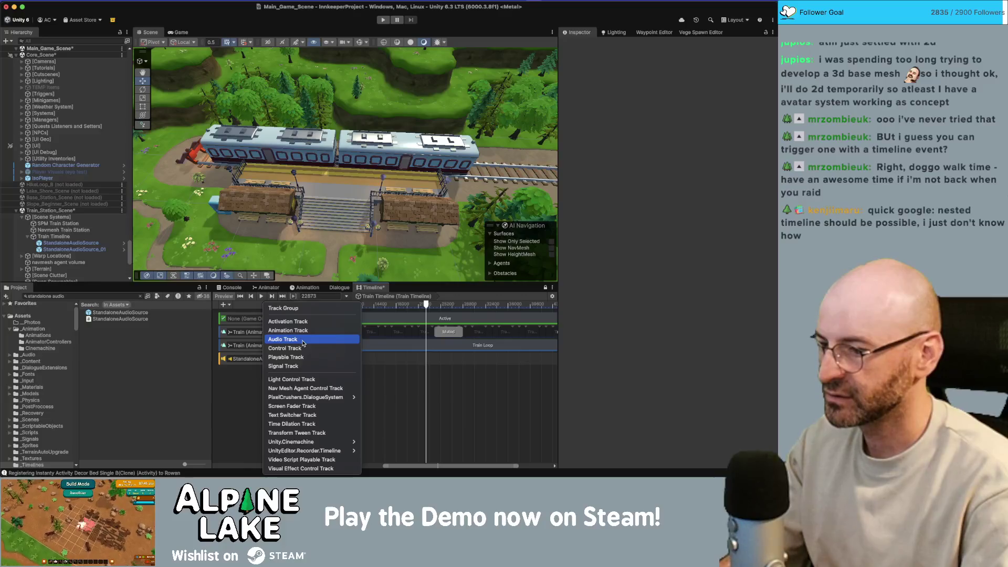
Add a second audio track bound to an audio source, and rename StandaloneAudioSource to trainsfx.
{"action": "left_click", "coordinate": [303, 339]}
{"action": "left_click_drag", "start_coordinate": [73, 250], "coordinate": [235, 370]}
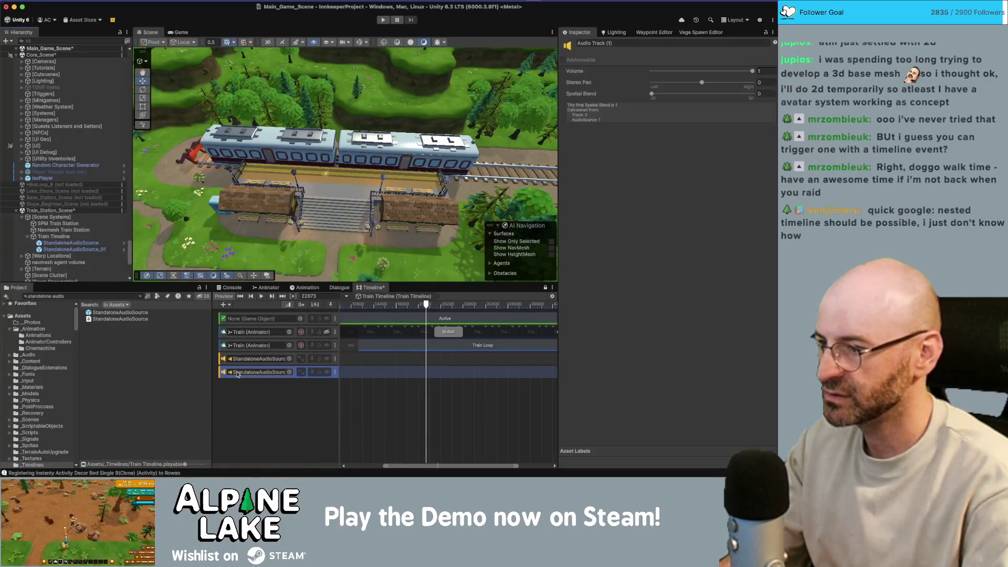
{"action": "left_click", "coordinate": [92, 242]}
{"action": "type", "text": "trainsfx"}
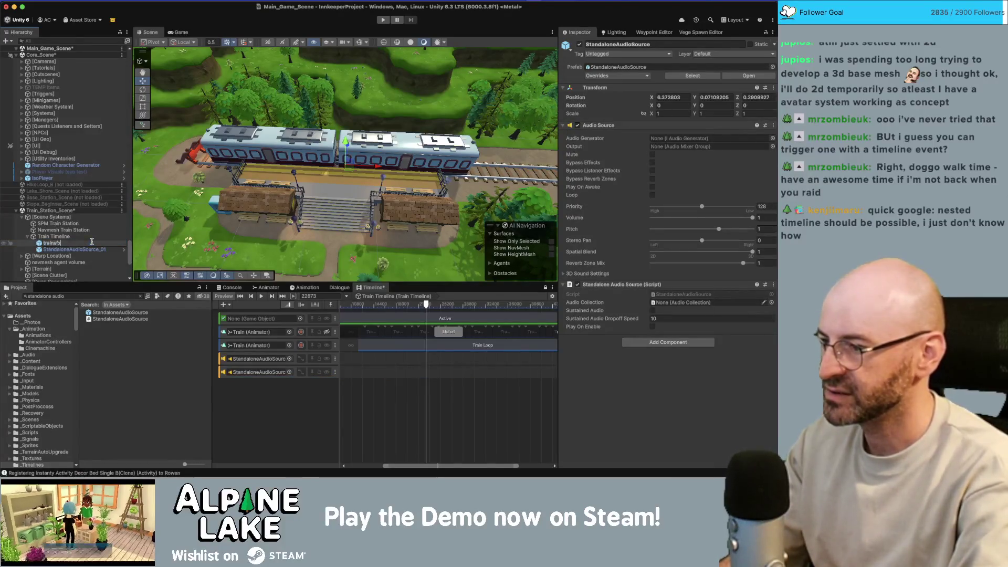
{"action": "key", "text": "Return"}
Rename the second audio source object trainstopsfx, then bring up the trainstopsfx track's options.
{"action": "key", "text": "Down"}
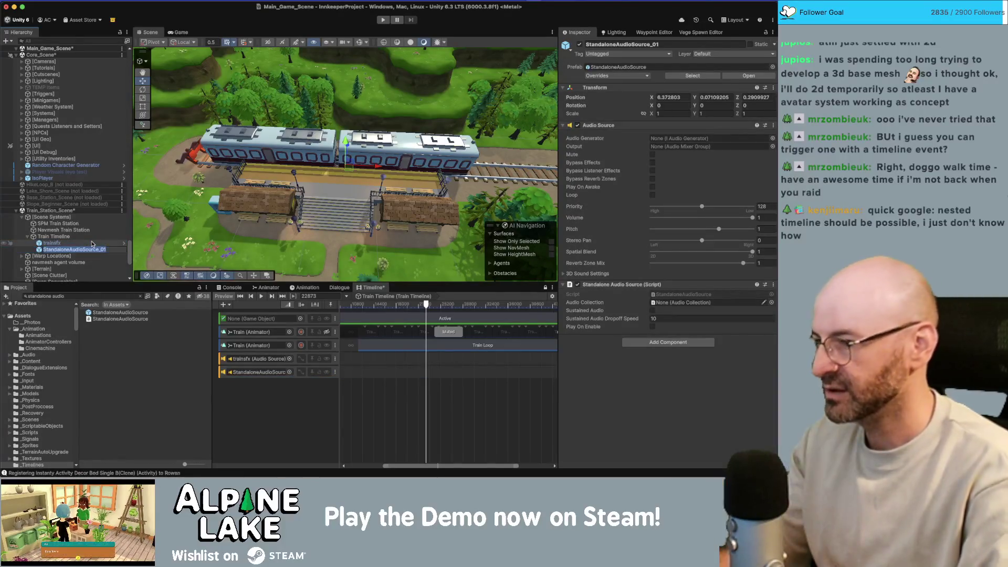
{"action": "key", "text": "Return"}
{"action": "type", "text": "trainstop"}
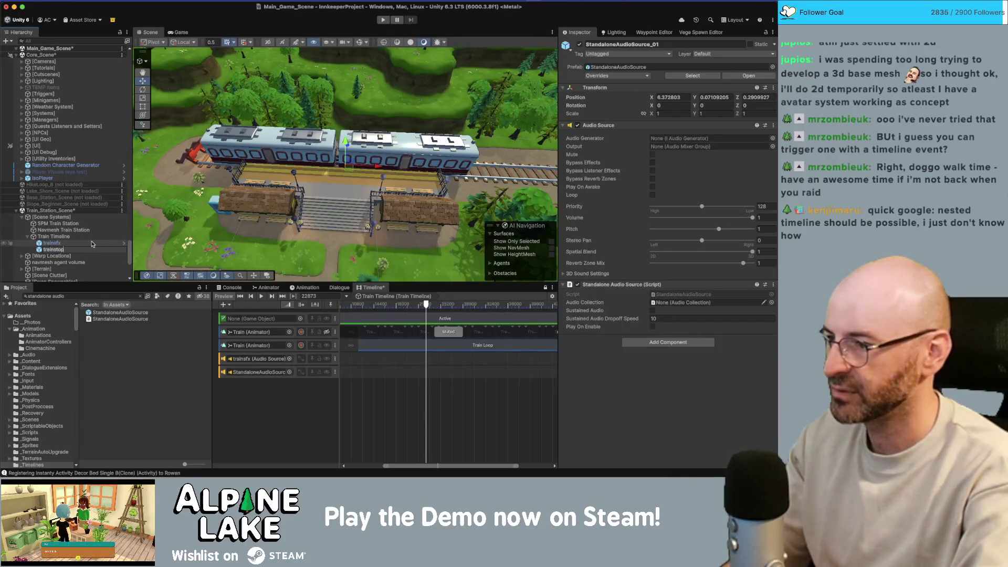
{"action": "type", "text": "sfx"}
{"action": "key", "text": "Return"}
{"action": "left_click", "coordinate": [359, 371]}
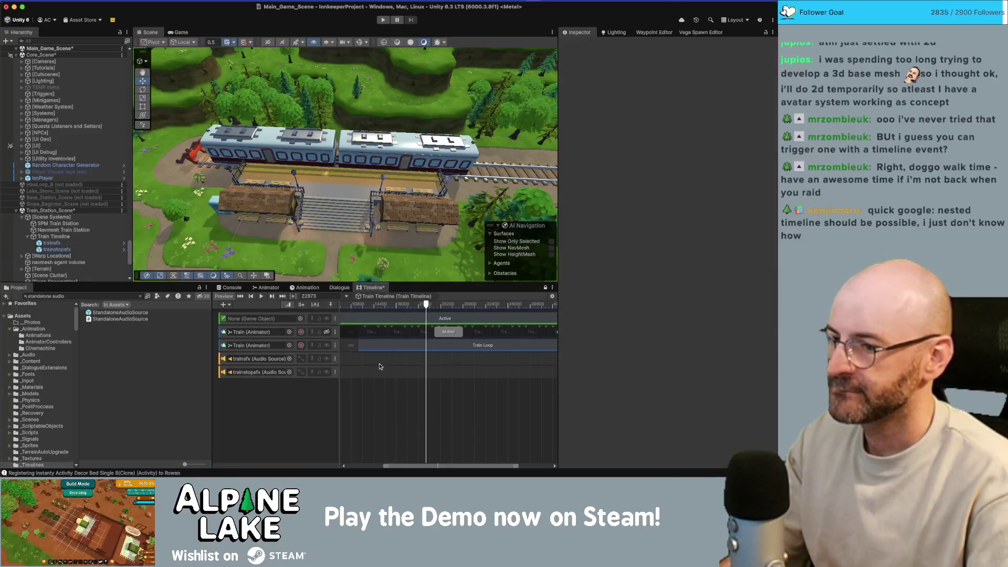
{"action": "right_click", "coordinate": [385, 373]}
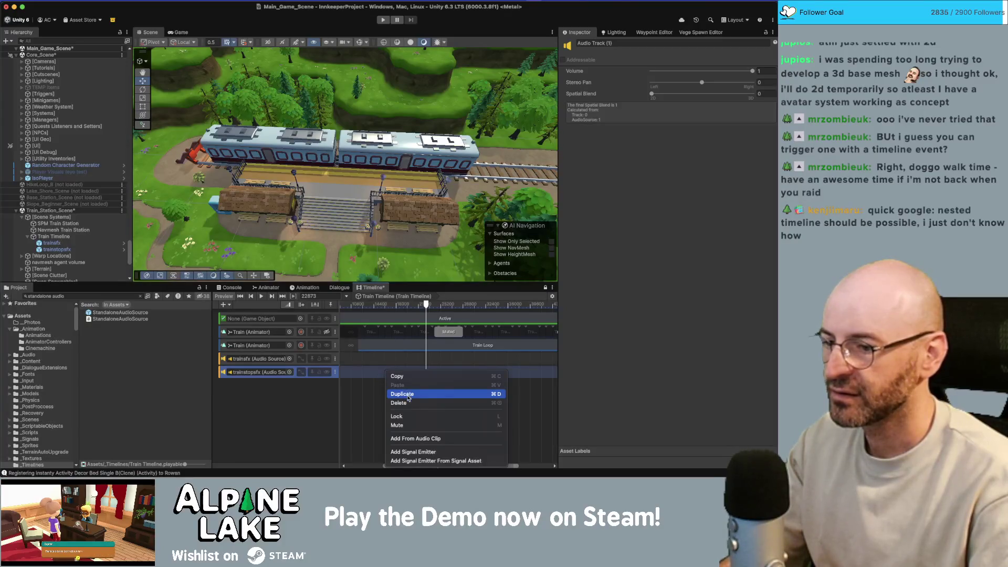
{"action": "left_click", "coordinate": [368, 388]}
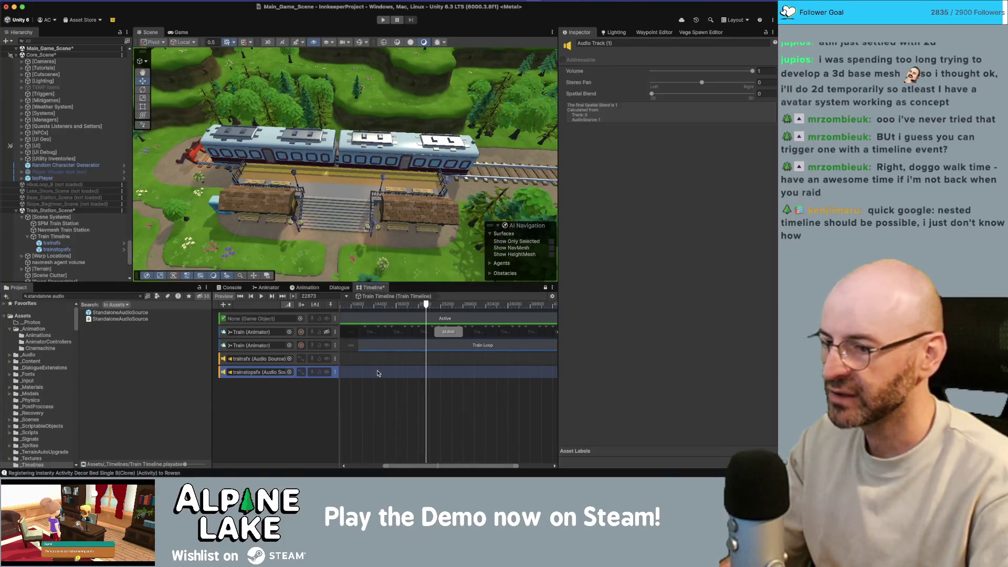
{"action": "right_click", "coordinate": [379, 373]}
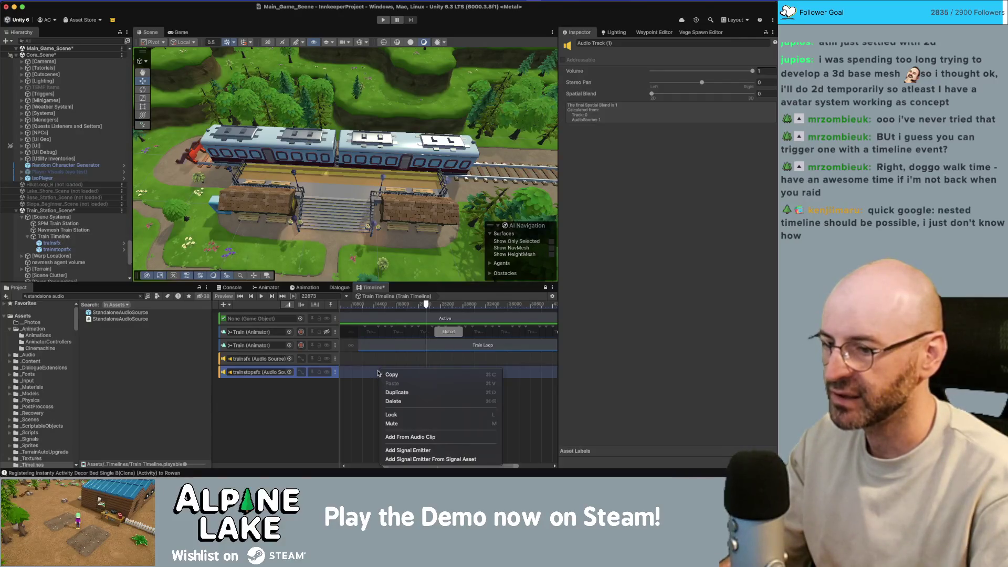
Add the train_sfx clip and place it on the trainsfx track.
{"action": "left_click", "coordinate": [411, 437]}
{"action": "type", "text": "train sf"}
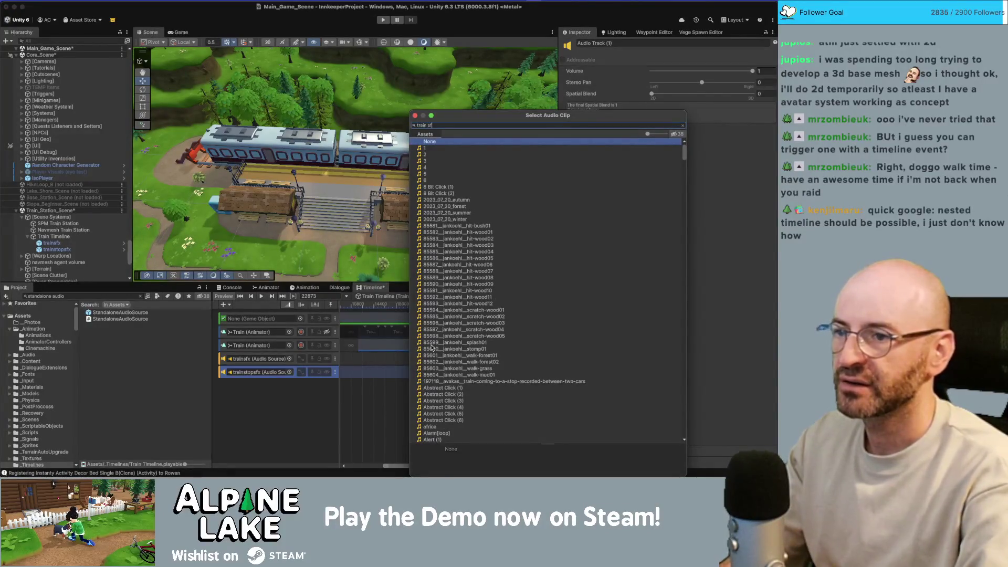
{"action": "key", "text": "Return"}
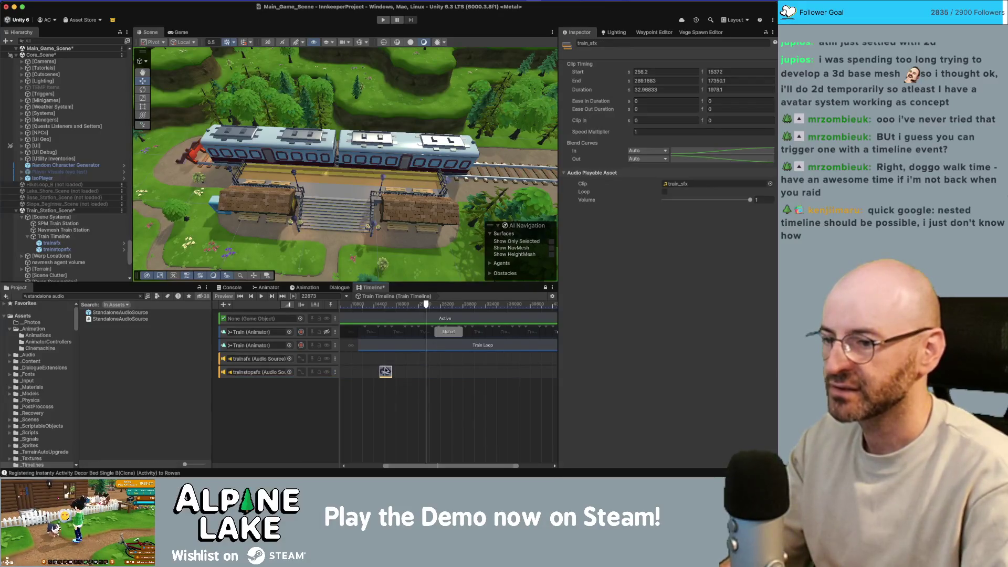
{"action": "left_click_drag", "start_coordinate": [386, 372], "coordinate": [386, 361]}
Add the train-coming-to-a-stop audio clip to the trainstopsfx track.
{"action": "right_click", "coordinate": [386, 372]}
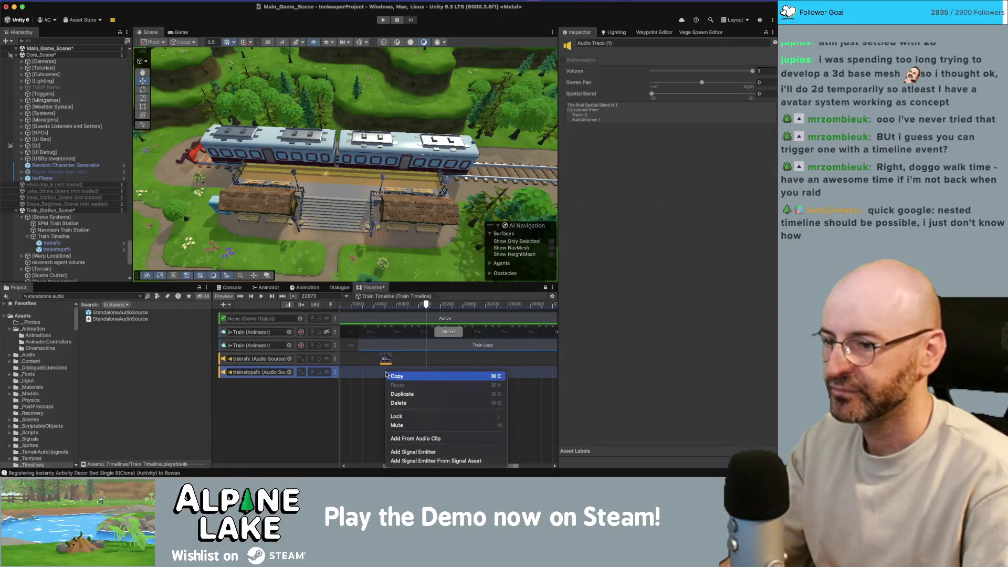
{"action": "left_click", "coordinate": [382, 374]}
{"action": "right_click", "coordinate": [384, 371]}
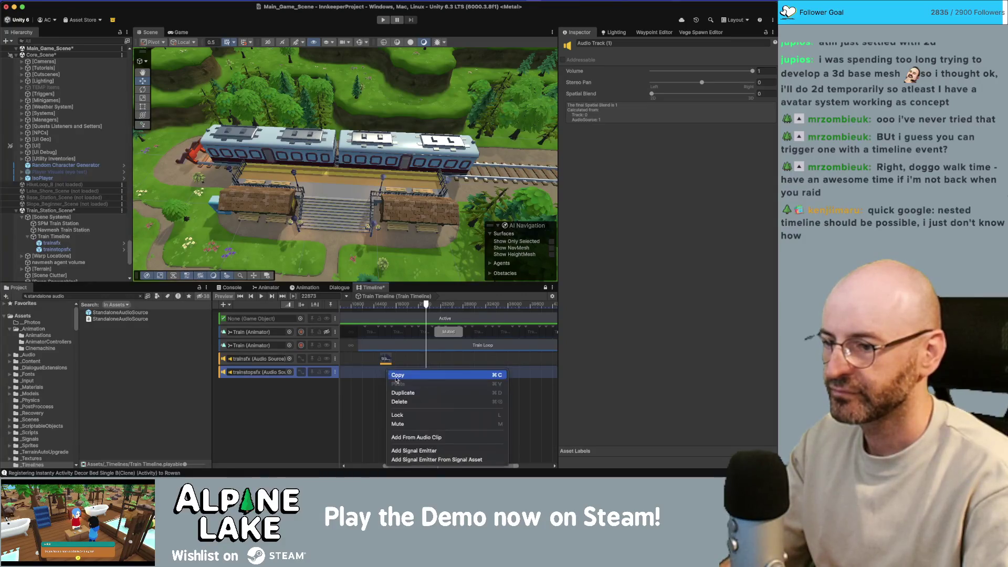
{"action": "left_click", "coordinate": [418, 437]}
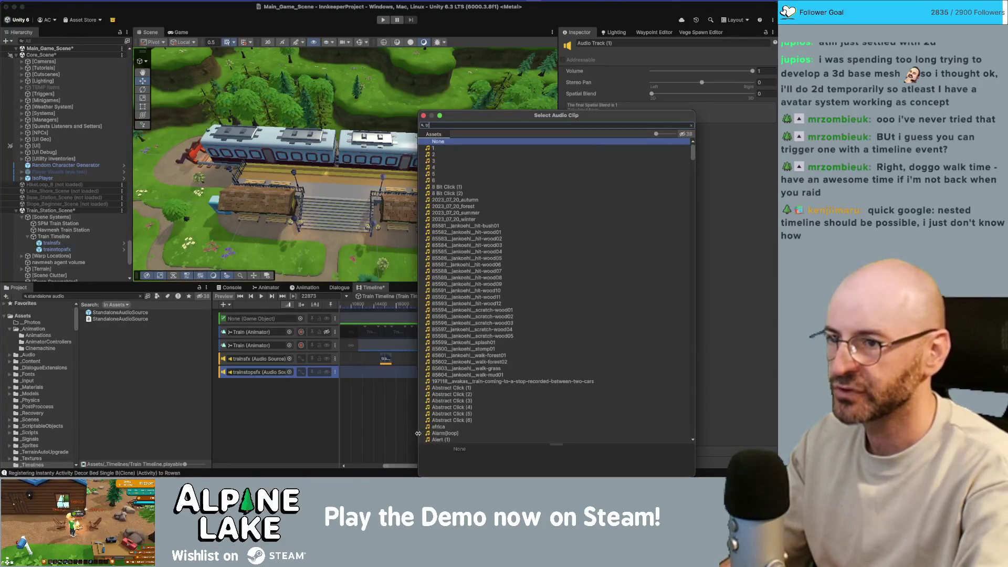
{"action": "type", "text": "train"}
{"action": "key", "text": "Return"}
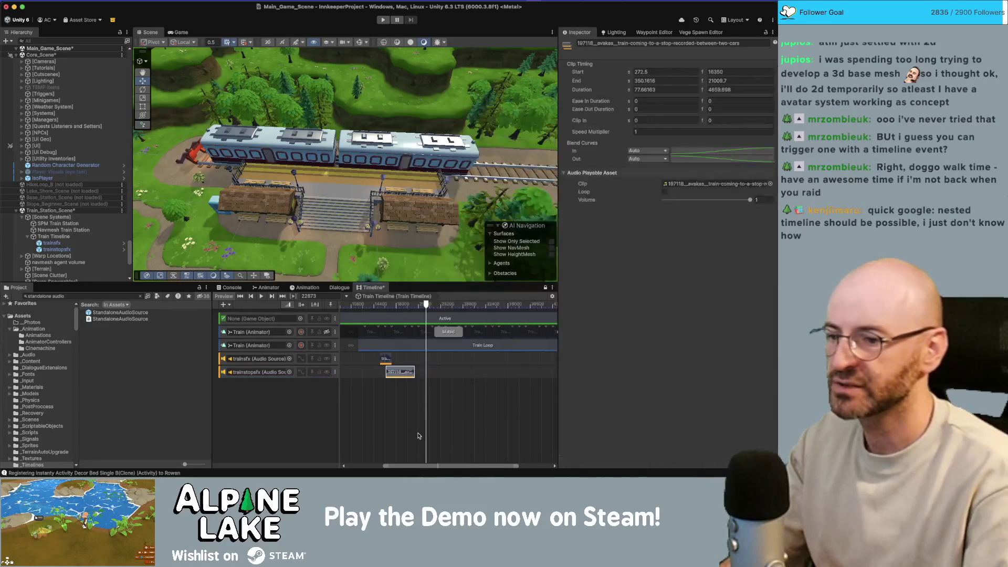
Place the playhead just before the clips and start the timeline preview.
{"action": "left_click", "coordinate": [381, 307]}
{"action": "left_click_drag", "start_coordinate": [381, 309], "coordinate": [378, 308]}
{"action": "left_click", "coordinate": [261, 296]}
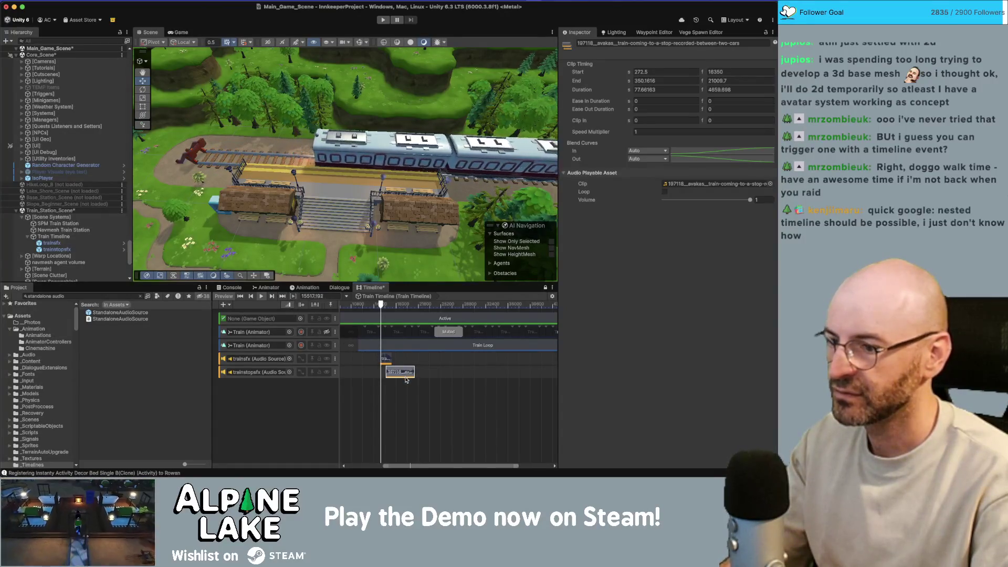
Zoom the Timeline around the train clips and stop the preview playback.
{"action": "scroll", "coordinate": [388, 369], "scroll_direction": "up", "scroll_amount": 2}
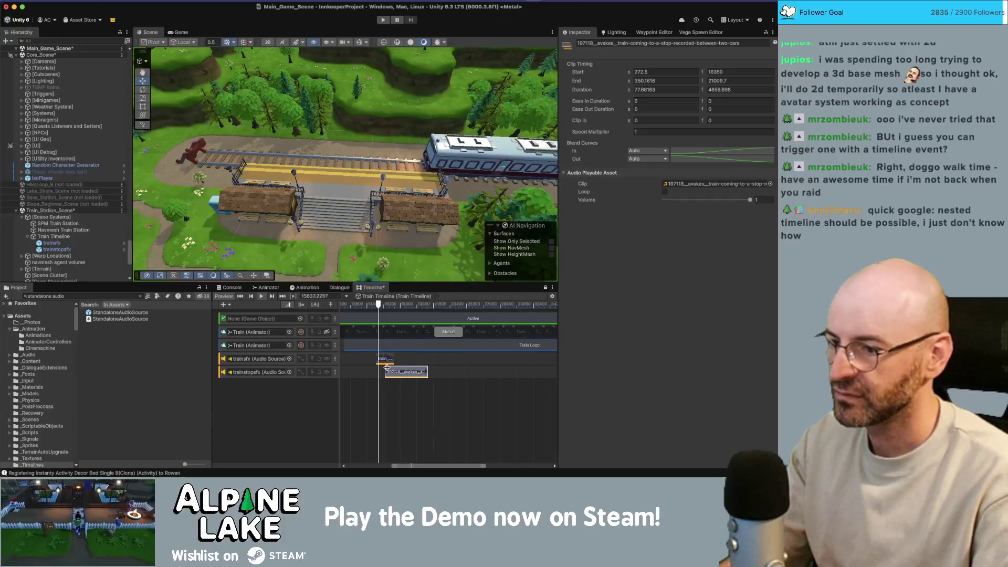
{"action": "left_click", "coordinate": [262, 296]}
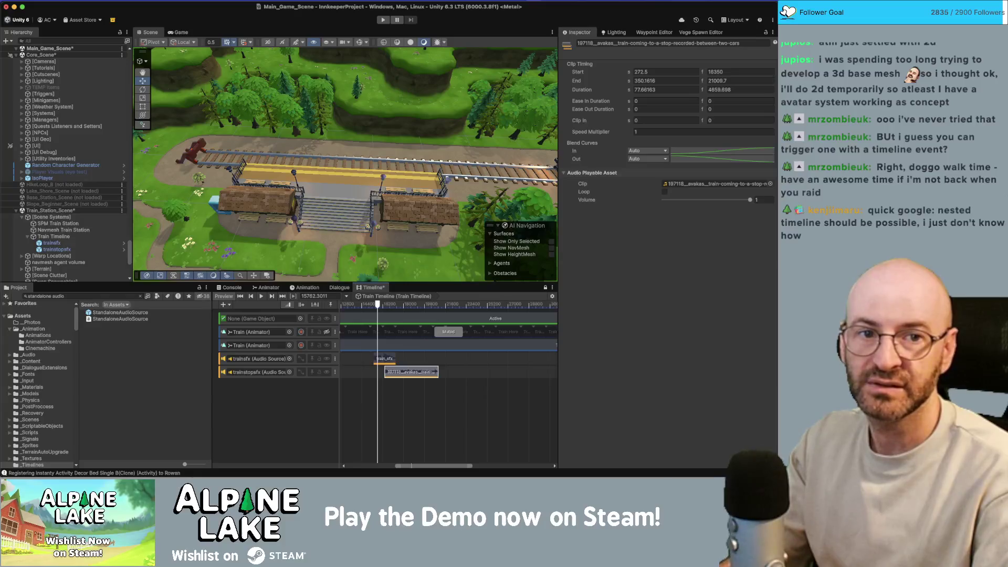
{"action": "left_click", "coordinate": [834, 328]}
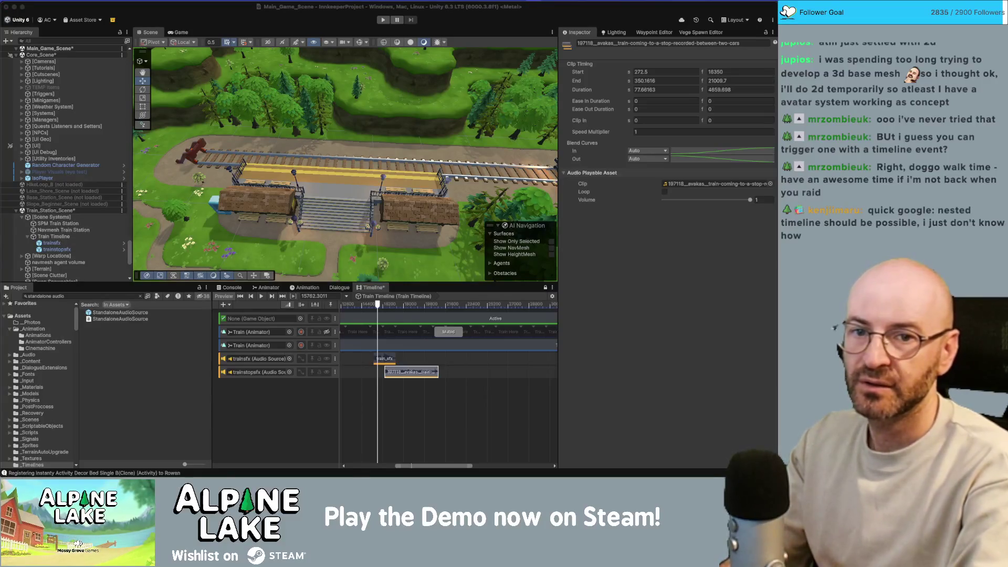
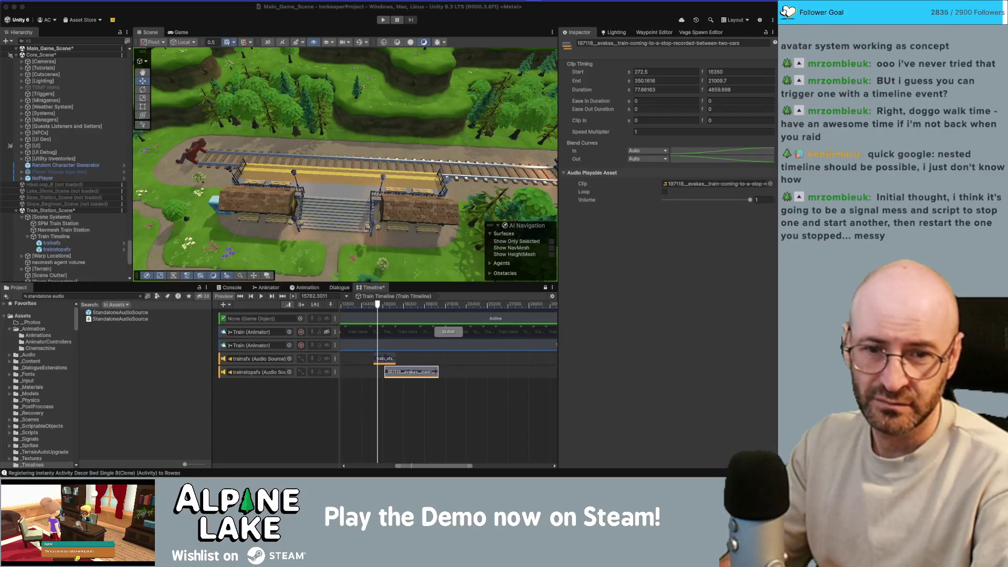
Deselect the audio clip and move the playhead to frame 22014, where the train is at the station.
{"action": "left_click", "coordinate": [304, 432]}
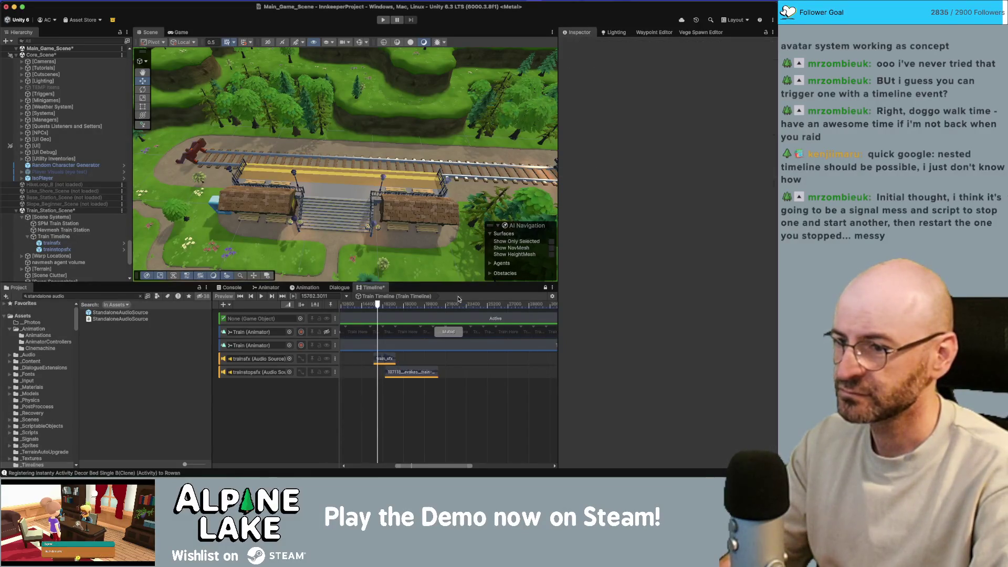
{"action": "left_click", "coordinate": [450, 304]}
{"action": "left_click", "coordinate": [370, 298]}
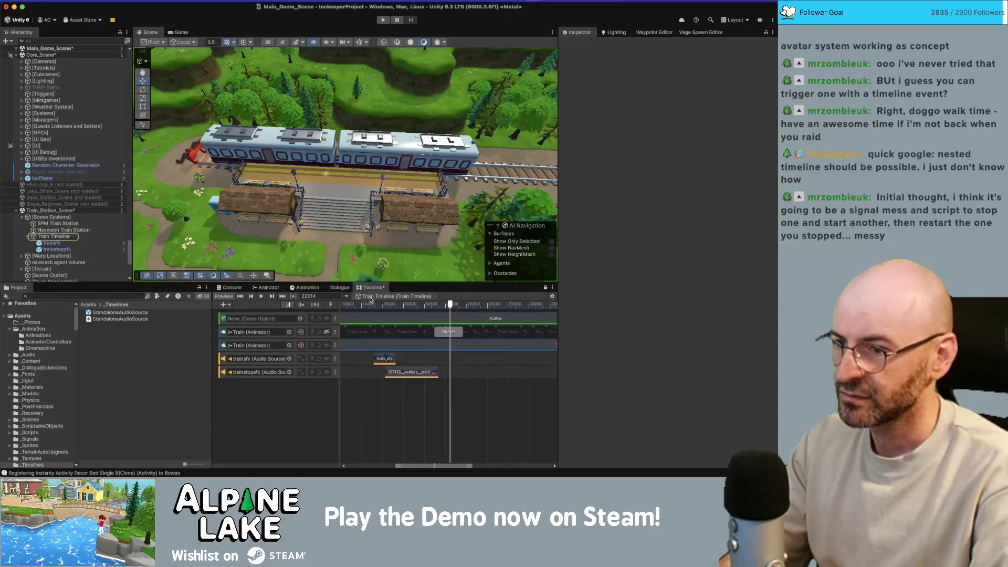
Add a Playable Track, delete it, and bring up the nesting Timeline documentation.
{"action": "right_click", "coordinate": [294, 406]}
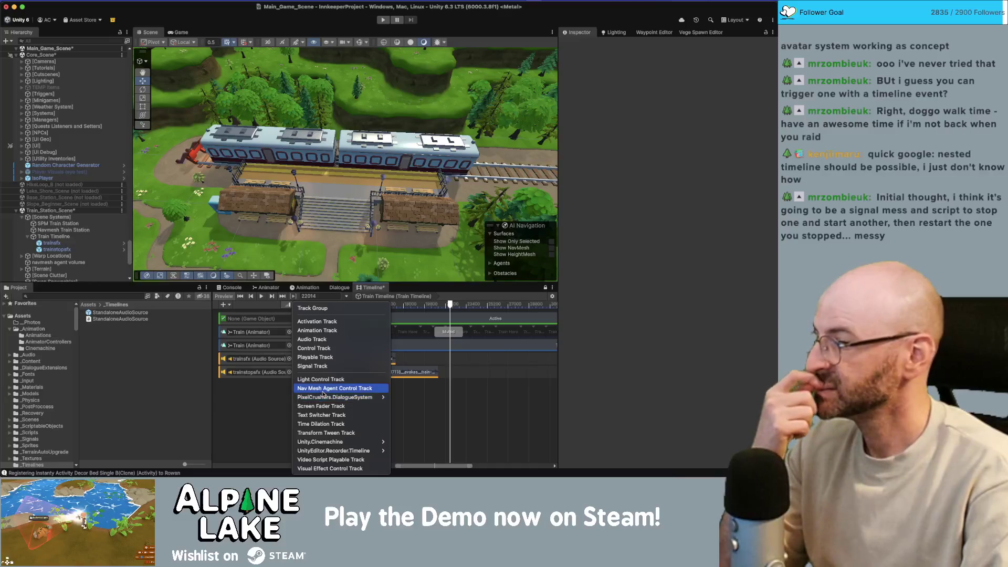
{"action": "right_click", "coordinate": [286, 399]}
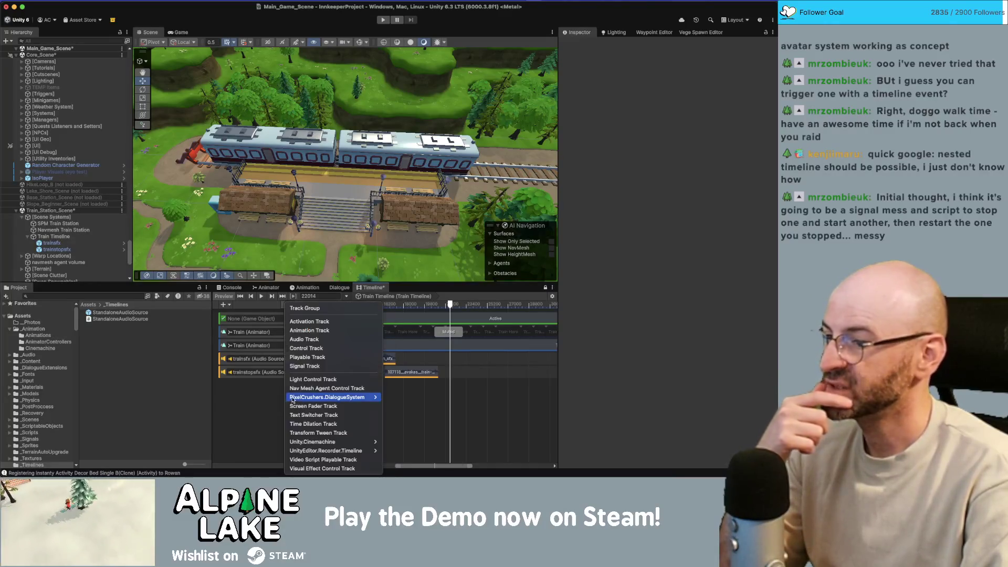
{"action": "left_click", "coordinate": [299, 358]}
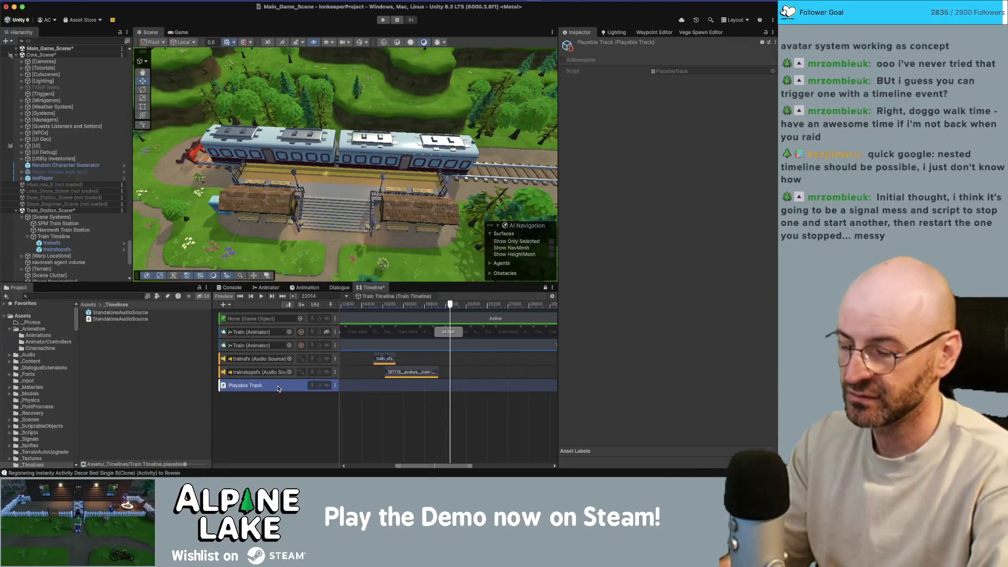
{"action": "key", "text": "BackSpace"}
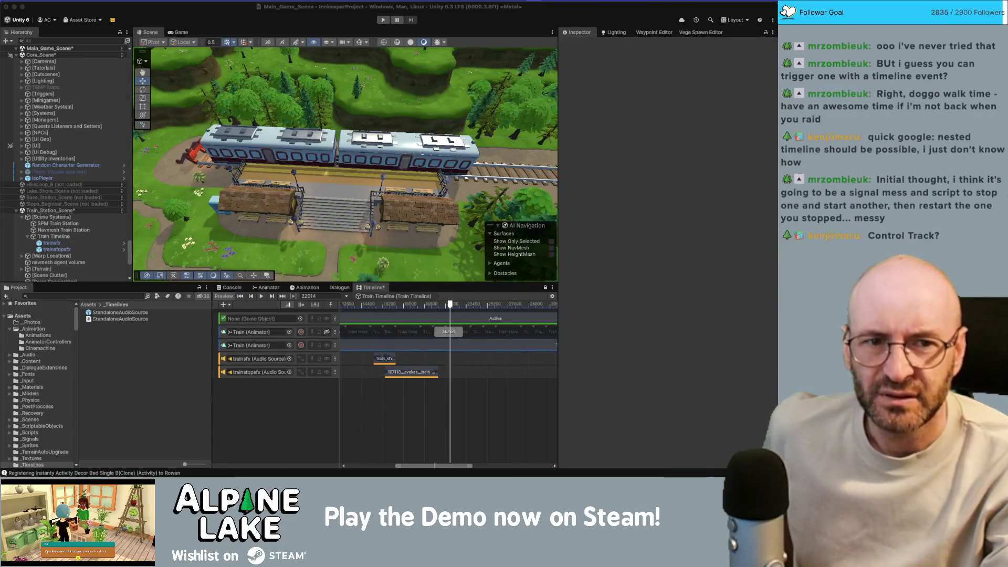
{"action": "key", "text": "super+Tab"}
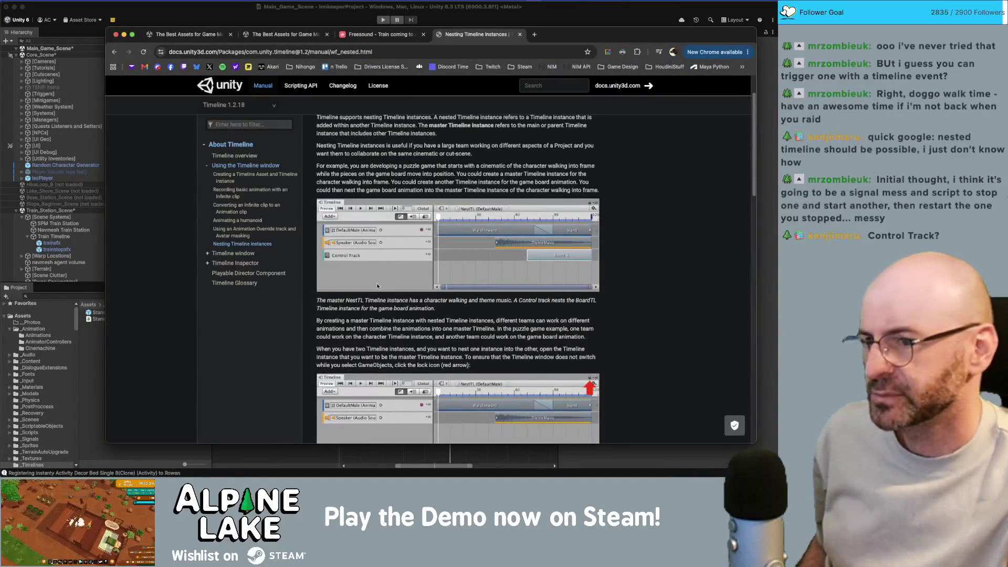
Read the Nesting Timeline instances page on Control Tracks, then bring up Unity's track-type list.
{"action": "scroll", "coordinate": [383, 288], "scroll_direction": "down", "scroll_amount": 3}
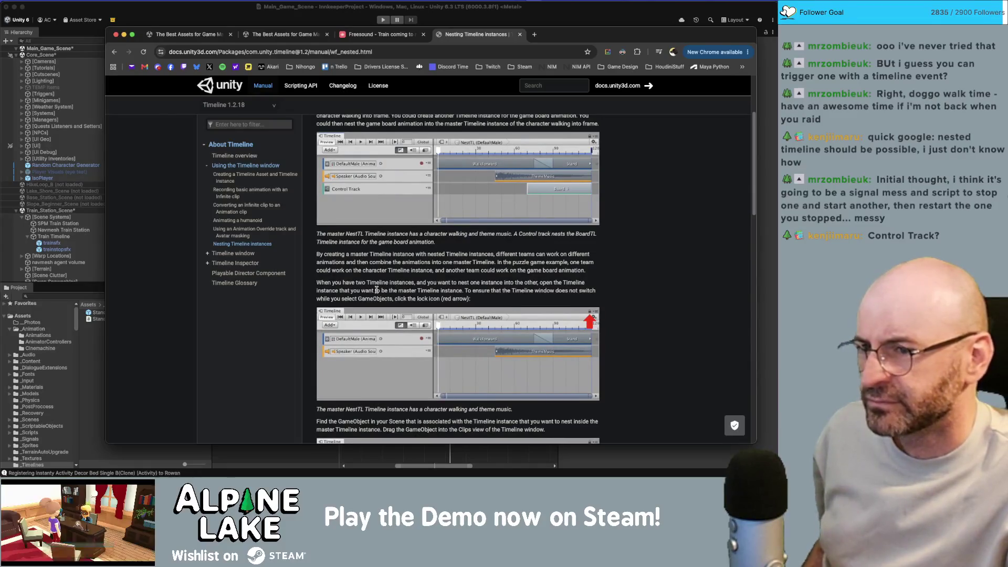
{"action": "scroll", "coordinate": [377, 289], "scroll_direction": "down", "scroll_amount": 8}
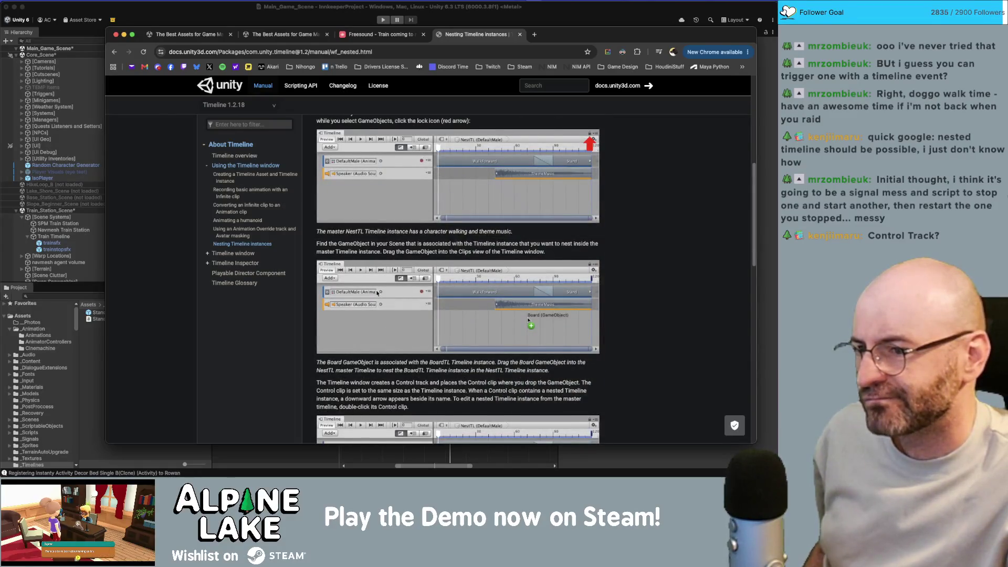
{"action": "scroll", "coordinate": [377, 293], "scroll_direction": "down", "scroll_amount": 6}
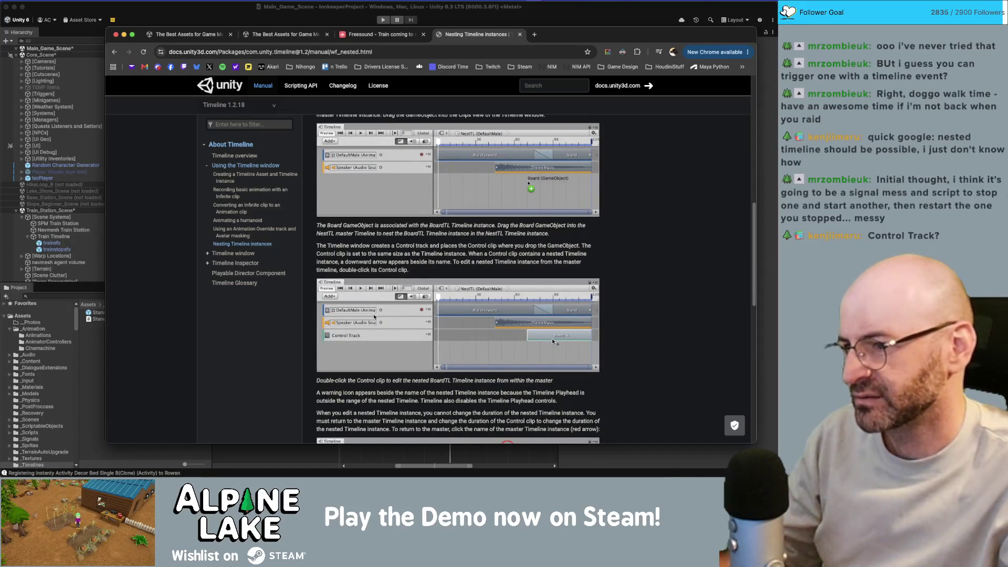
{"action": "left_click", "coordinate": [97, 374]}
{"action": "right_click", "coordinate": [268, 305]}
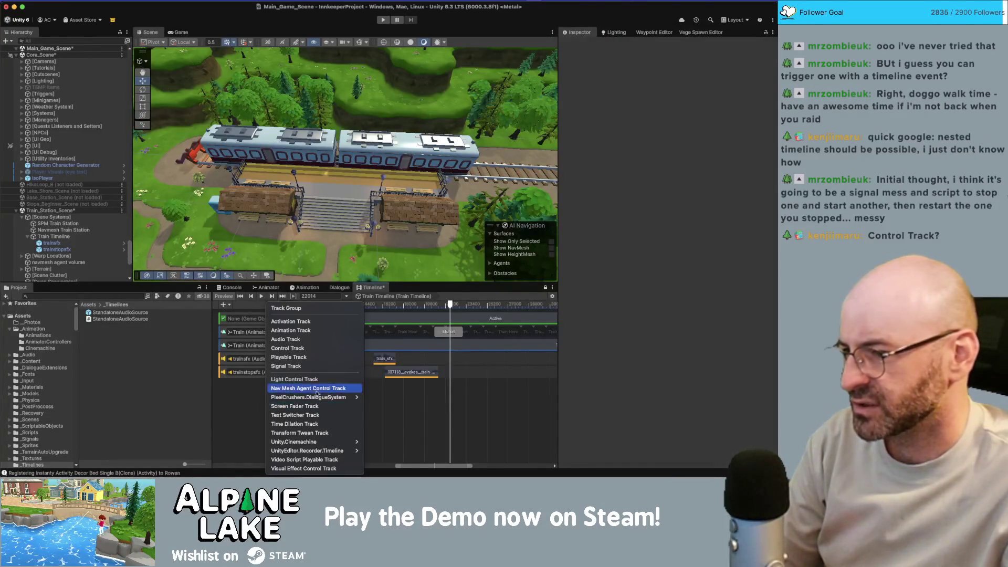
Add a Control Track to the Train Timeline and cancel the first scene-object pick.
{"action": "left_click", "coordinate": [318, 349]}
{"action": "left_click", "coordinate": [323, 416]}
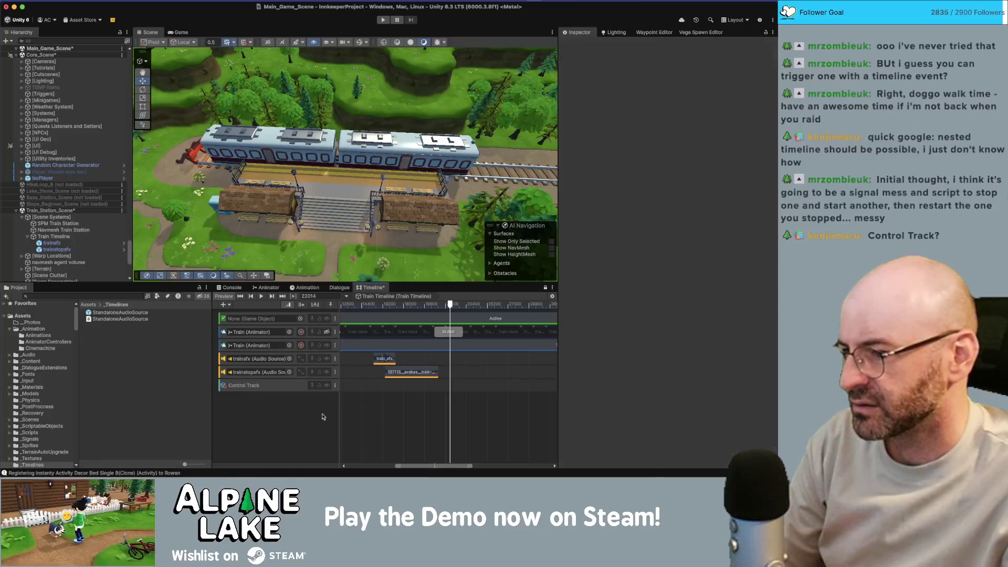
{"action": "left_click", "coordinate": [369, 387]}
{"action": "right_click", "coordinate": [371, 387]}
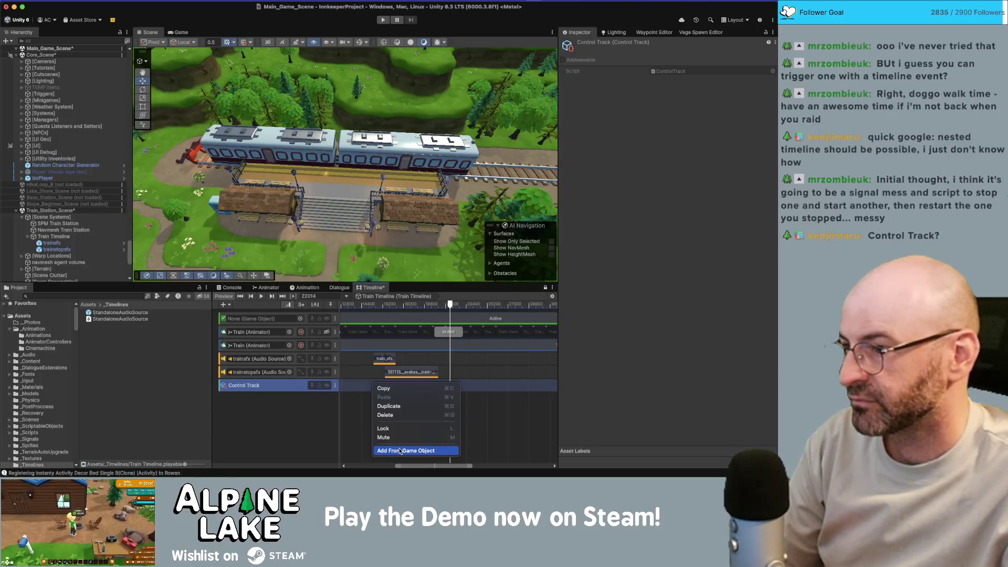
{"action": "left_click", "coordinate": [400, 451]}
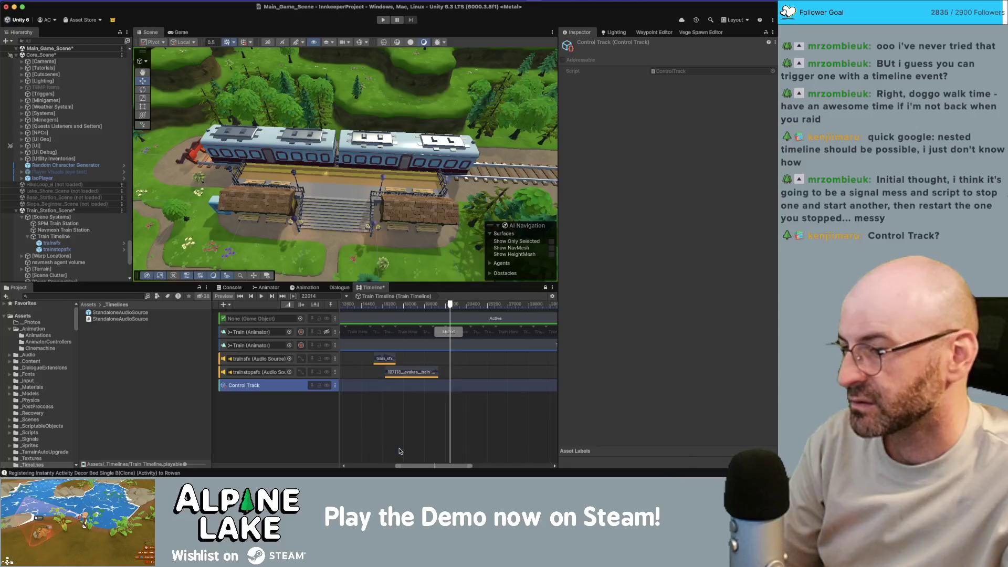
{"action": "key", "text": "Escape"}
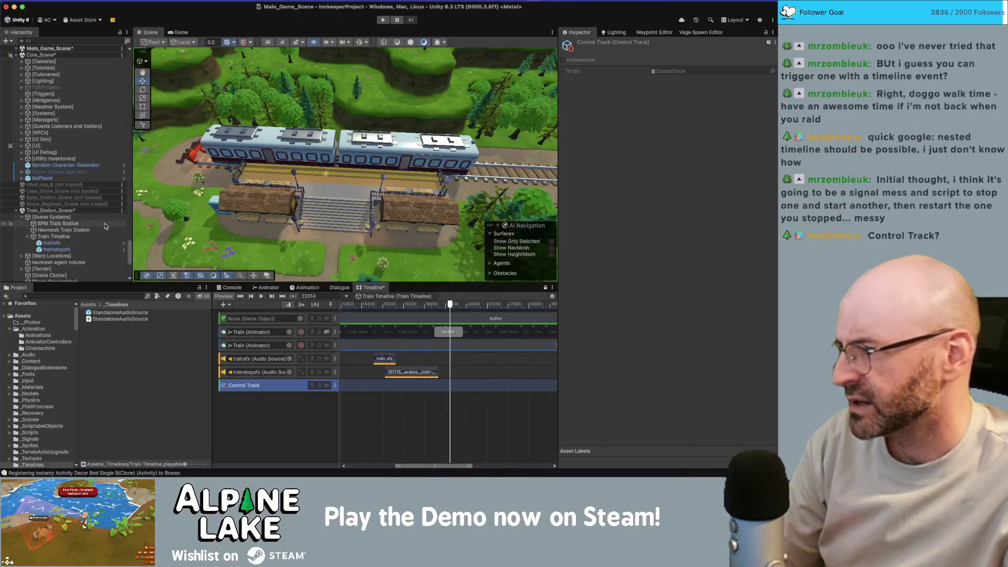
Create an empty GameObject named audiotimeline as a child of Train Timeline.
{"action": "left_click", "coordinate": [96, 236]}
{"action": "key", "text": "ctrl+shift+n"}
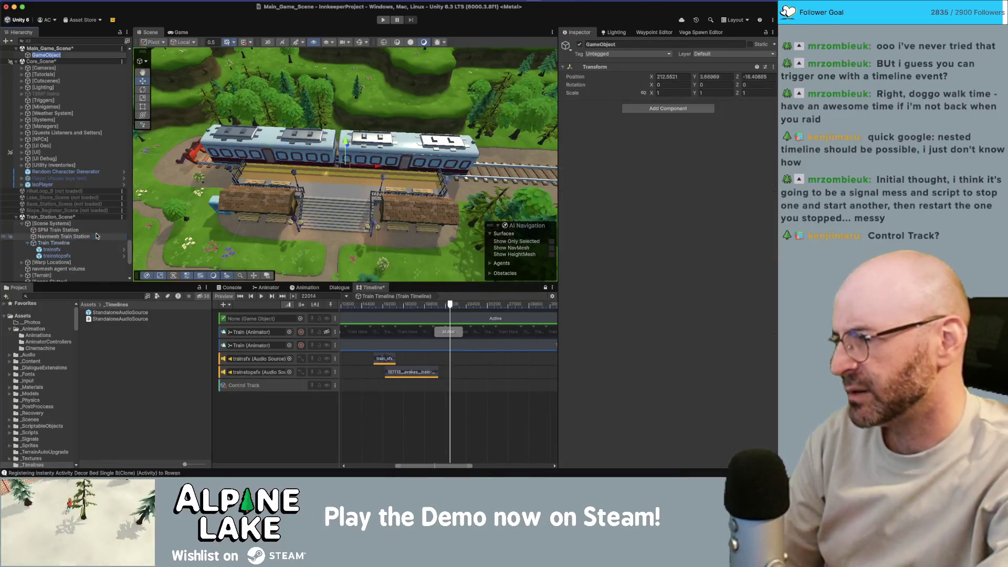
{"action": "left_click_drag", "start_coordinate": [46, 54], "coordinate": [52, 243]}
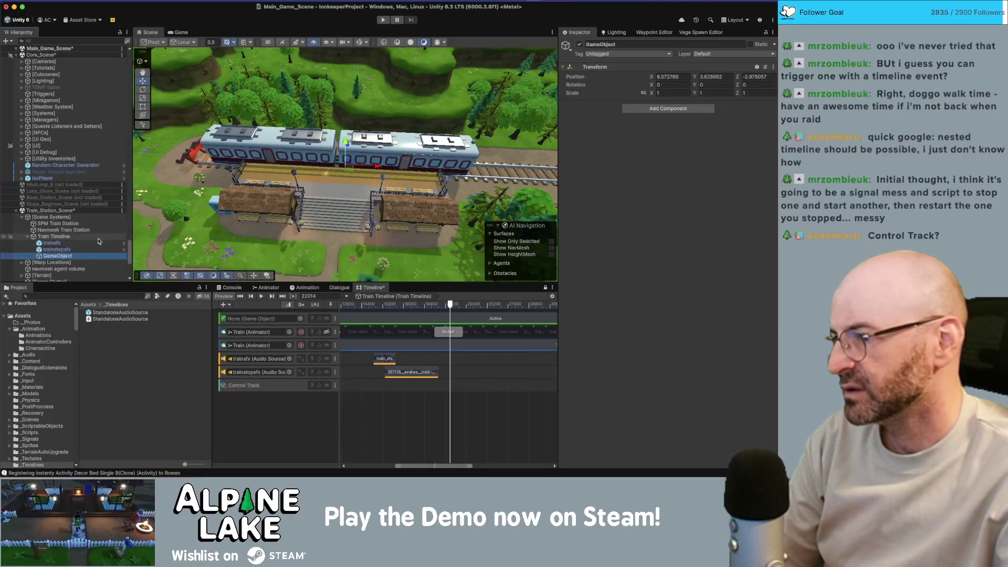
{"action": "key", "text": "Return"}
{"action": "type", "text": "audd"}
{"action": "key", "text": "BackSpace"}
{"action": "type", "text": "iotimeline"}
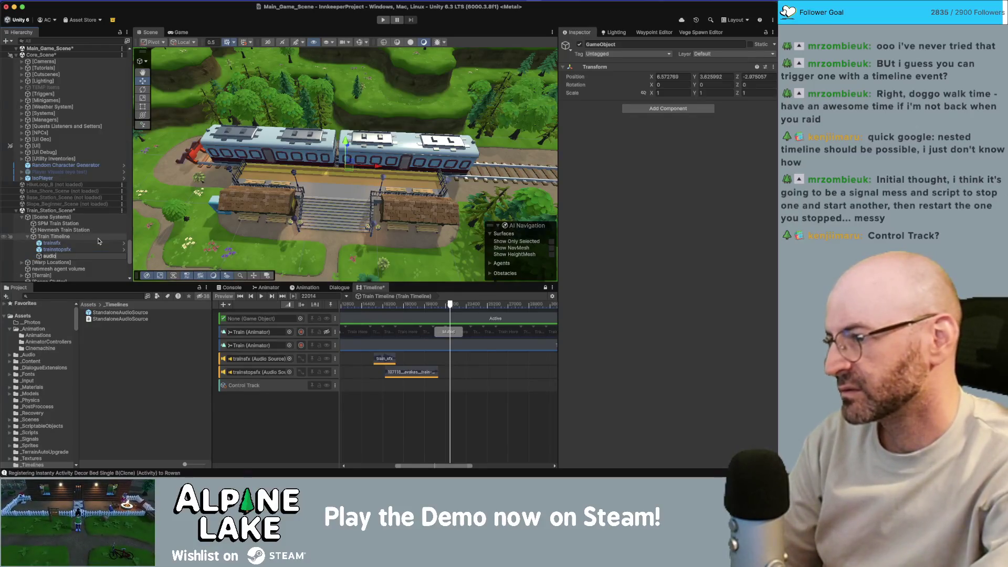
{"action": "key", "text": "Return"}
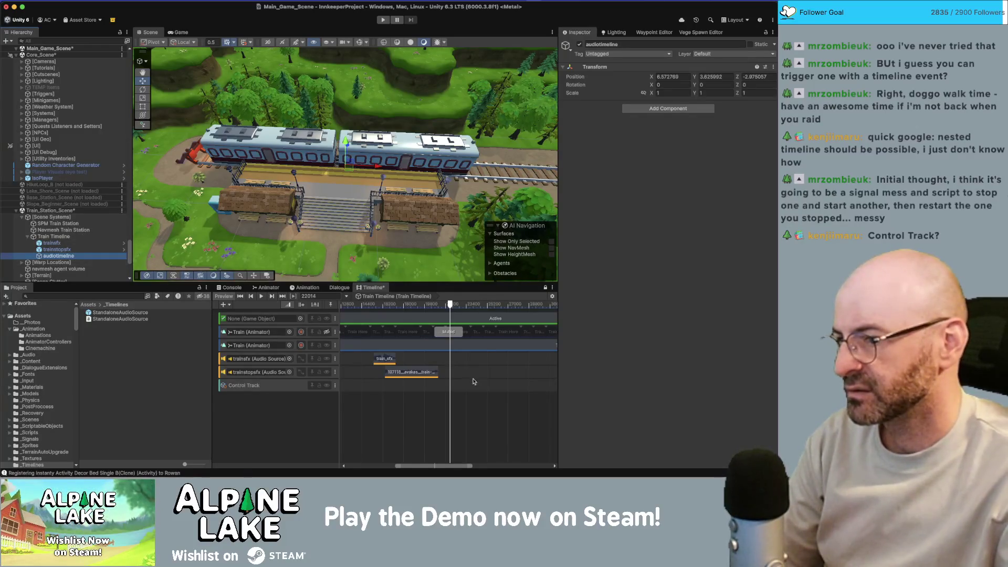
Add a Control Track clip from a game object, searching for audiotimeline.
{"action": "right_click", "coordinate": [423, 387]}
{"action": "left_click", "coordinate": [455, 454]}
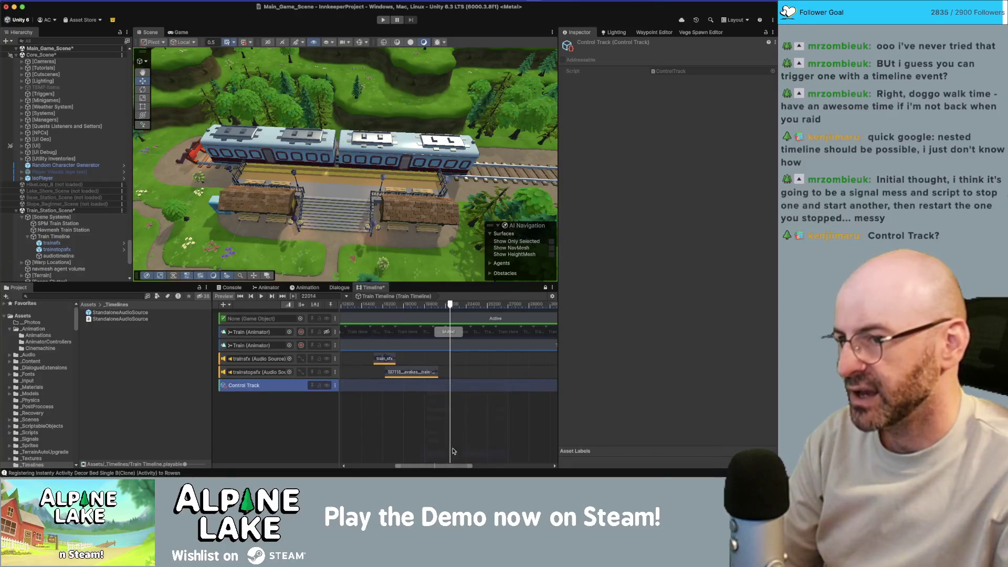
{"action": "type", "text": "aua"}
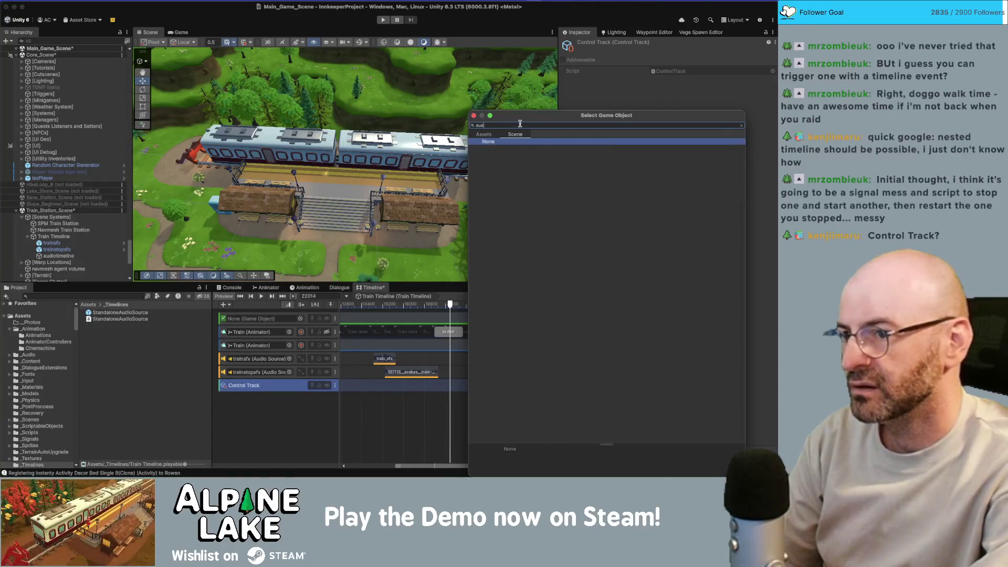
{"action": "type", "text": "udiotimeline"}
Use audiotimeline as the clip's source, extend it to 390.5, and keep Post Playback as Revert.
{"action": "key", "text": "Return"}
{"action": "left_click_drag", "start_coordinate": [424, 389], "coordinate": [467, 388]}
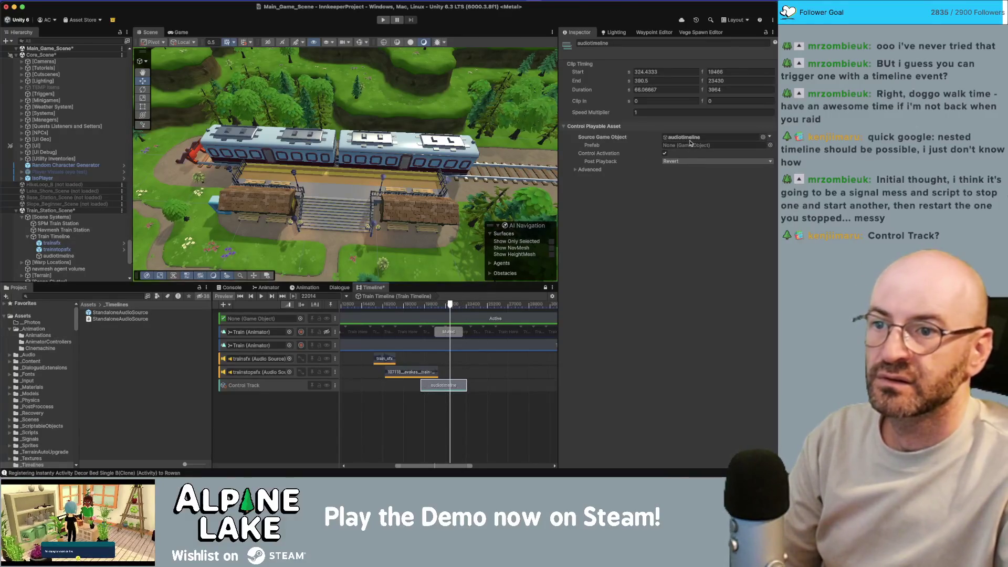
{"action": "left_click", "coordinate": [684, 163]}
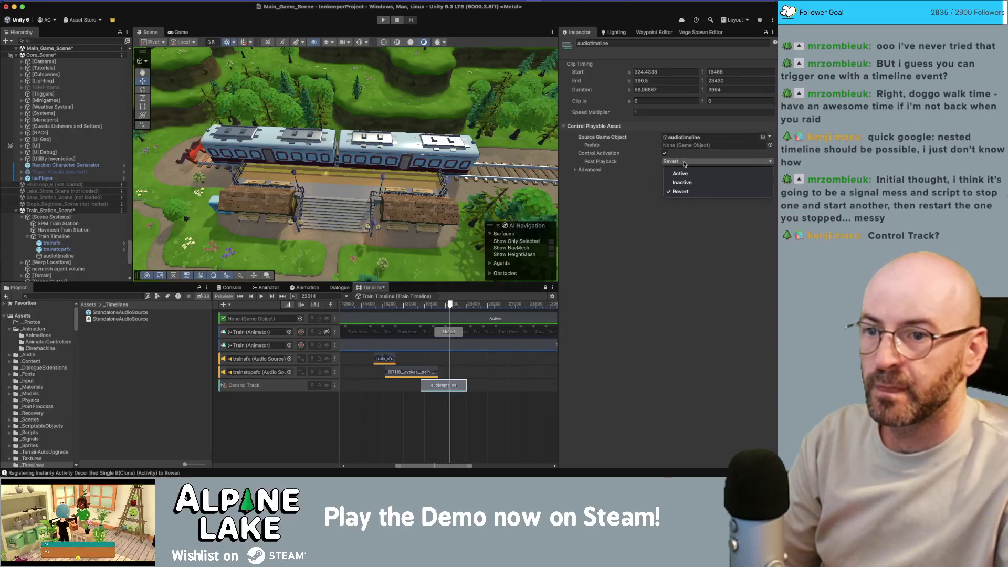
{"action": "left_click", "coordinate": [604, 179]}
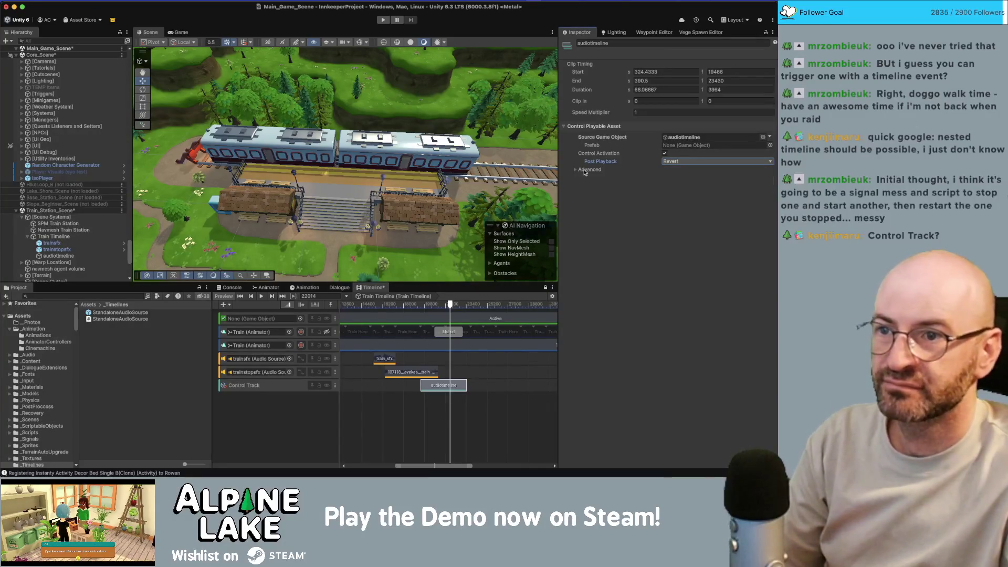
{"action": "key", "text": "super+Tab"}
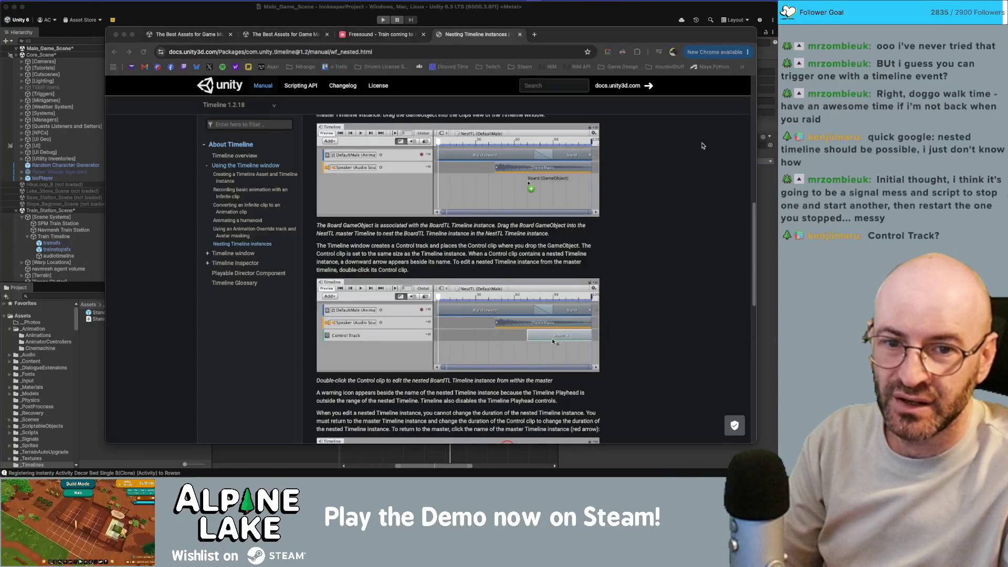
Read the Control clip section of the docs, then select the audiotimeline clip in Unity.
{"action": "key", "text": "super+Tab"}
{"action": "key", "text": "super+Tab"}
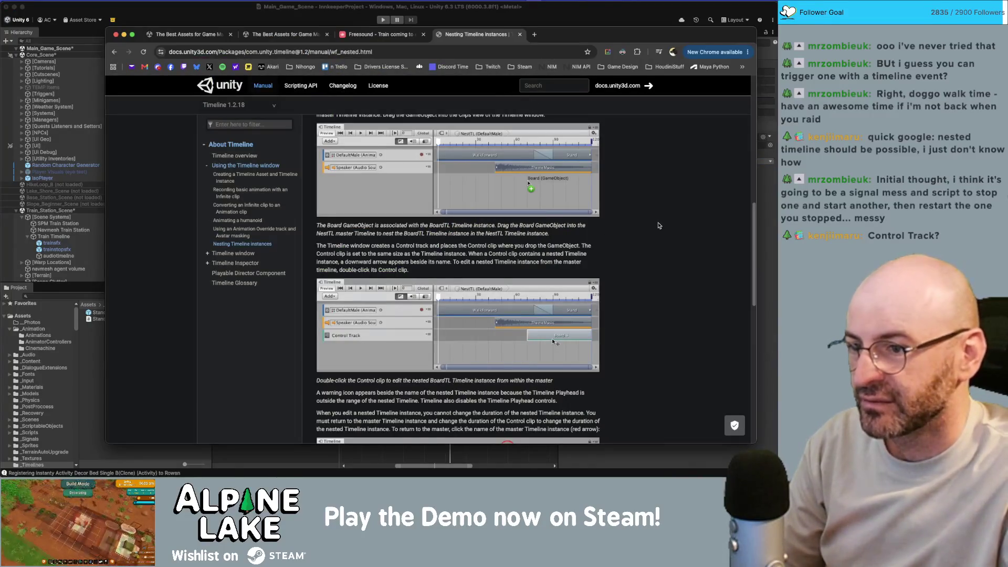
{"action": "scroll", "coordinate": [655, 223], "scroll_direction": "down", "scroll_amount": 3}
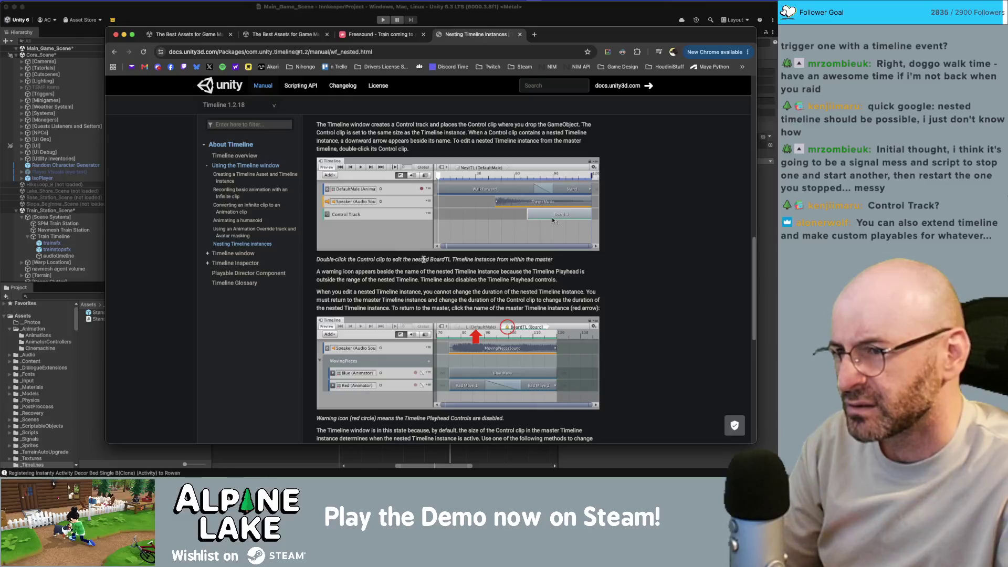
{"action": "left_click", "coordinate": [99, 352]}
{"action": "left_click", "coordinate": [440, 387]}
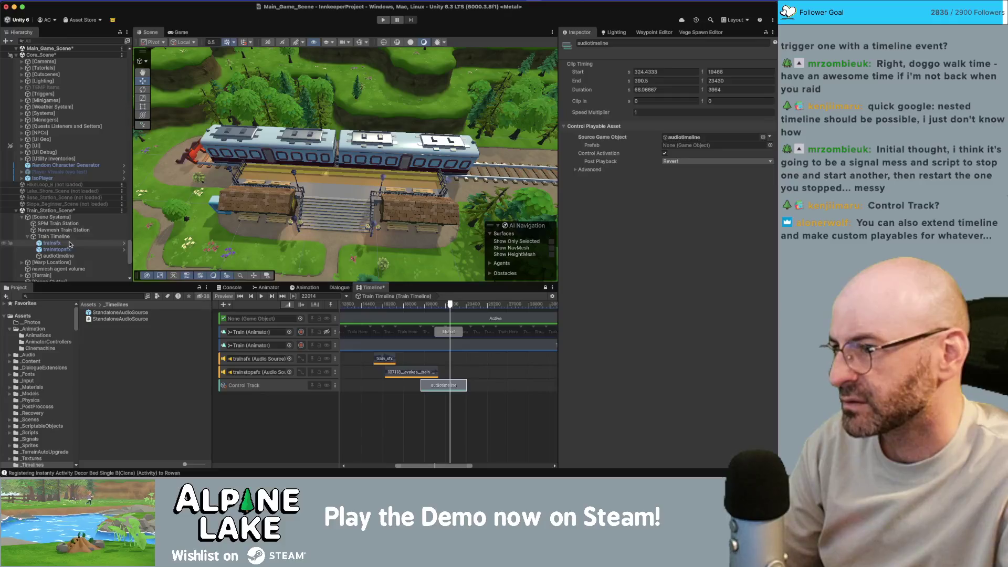
Add a Playable Director to audiotimeline with TrainAudio Sequence as its playable.
{"action": "double_click", "coordinate": [682, 138]}
{"action": "left_click", "coordinate": [706, 109]}
{"action": "type", "text": "timeline"}
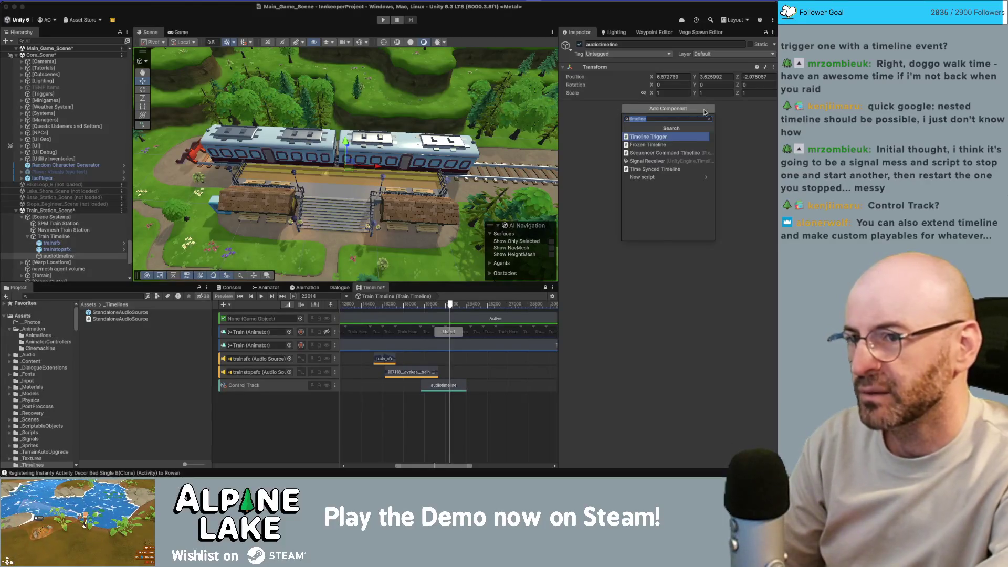
{"action": "type", "text": "play"}
{"action": "key", "text": "Return"}
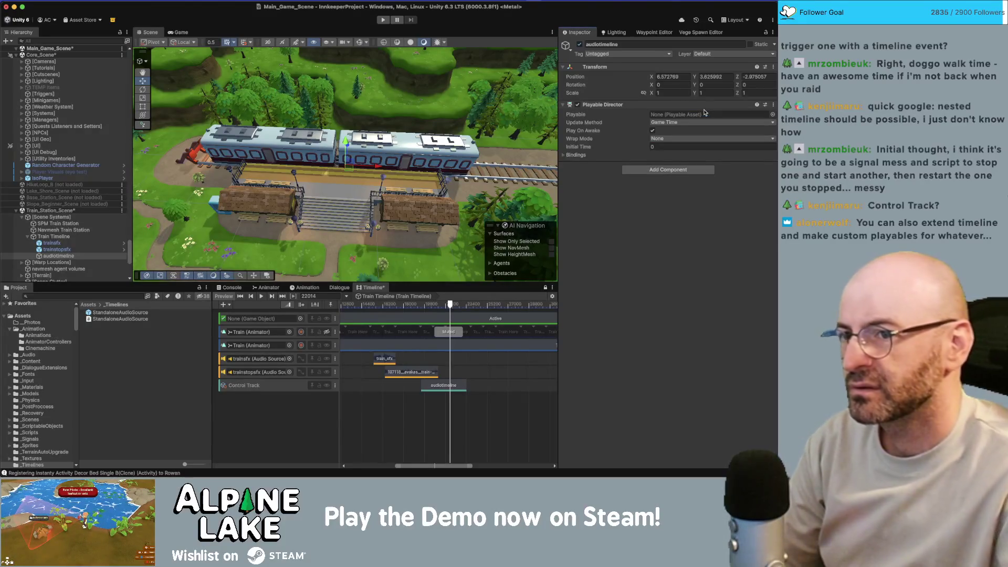
{"action": "left_click", "coordinate": [772, 114]}
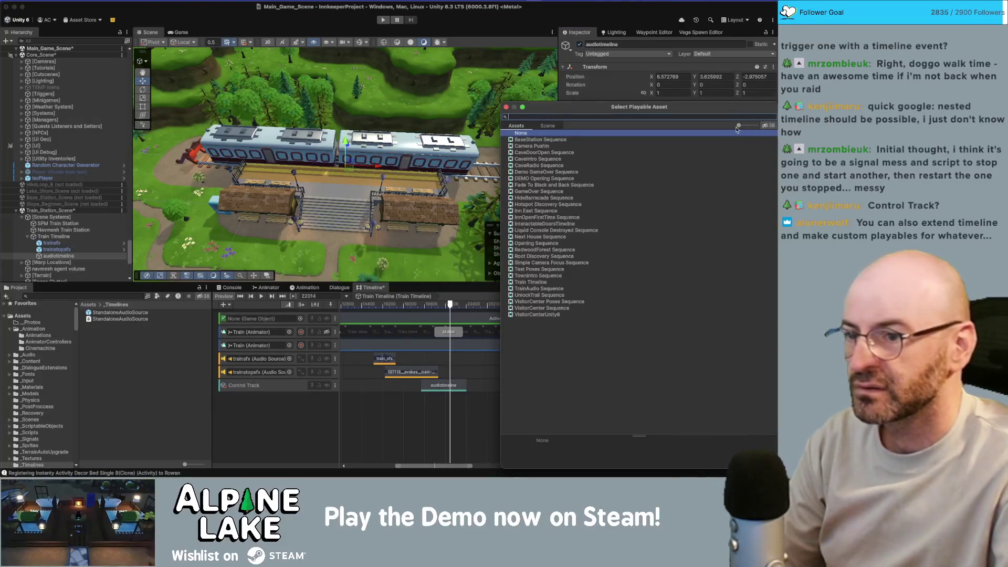
{"action": "double_click", "coordinate": [535, 288]}
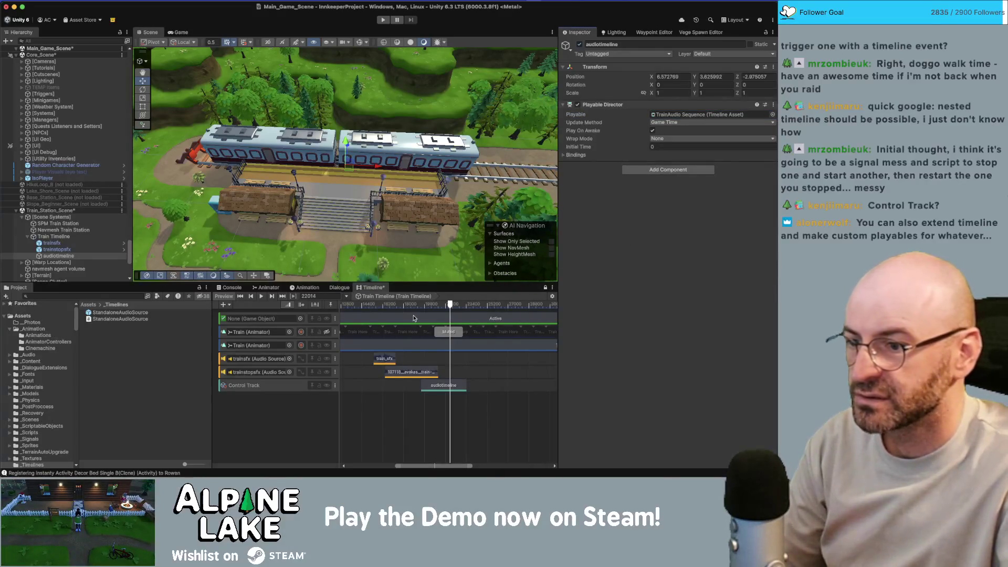
Move the preview to frame 21246 and open the nested TrainAudio Sequence from its control clip.
{"action": "left_click", "coordinate": [441, 304]}
{"action": "left_click", "coordinate": [448, 387]}
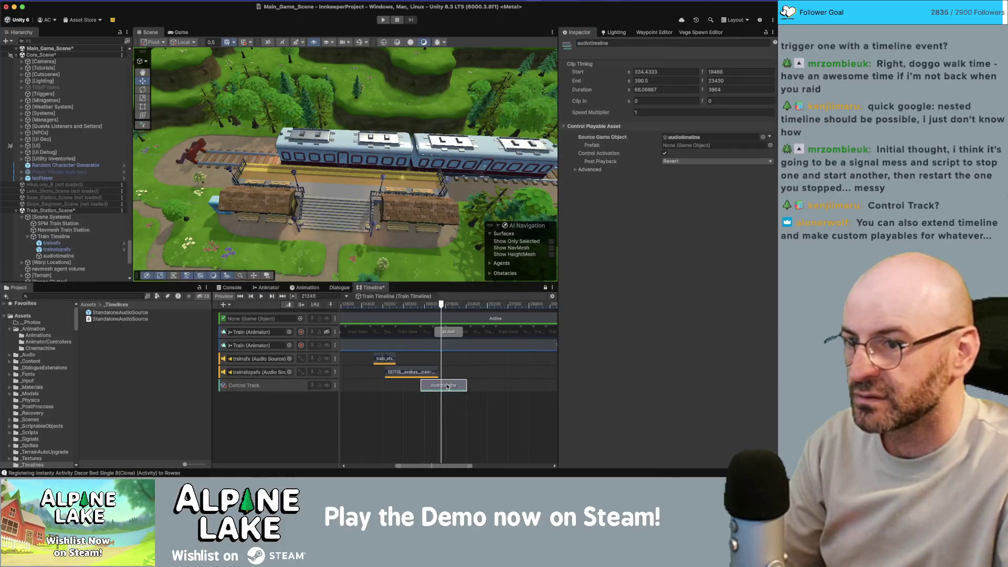
{"action": "double_click", "coordinate": [447, 387]}
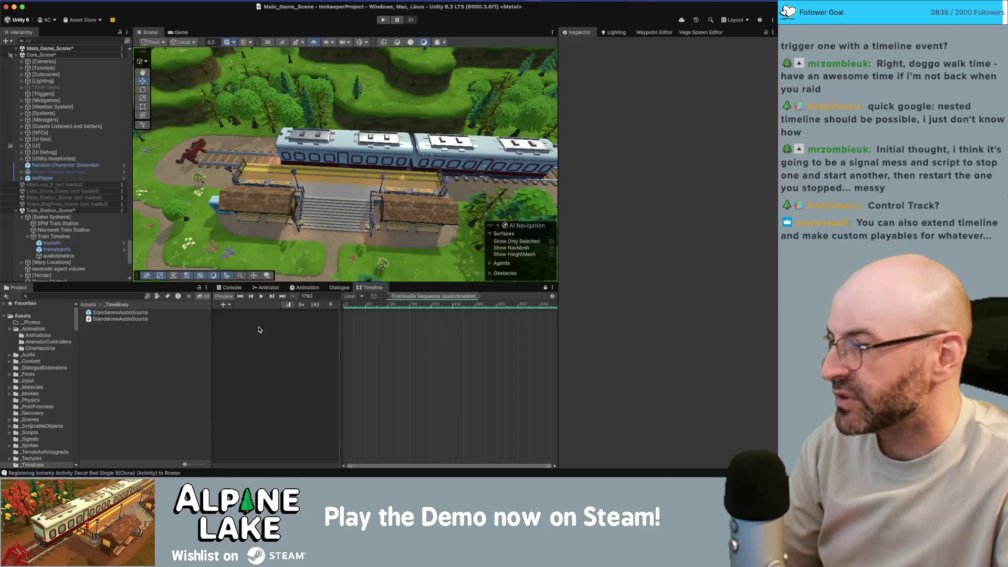
Move the trainsfx and trainstopsfx tracks into the nested sequence, removing the empty audio track.
{"action": "left_click", "coordinate": [226, 305]}
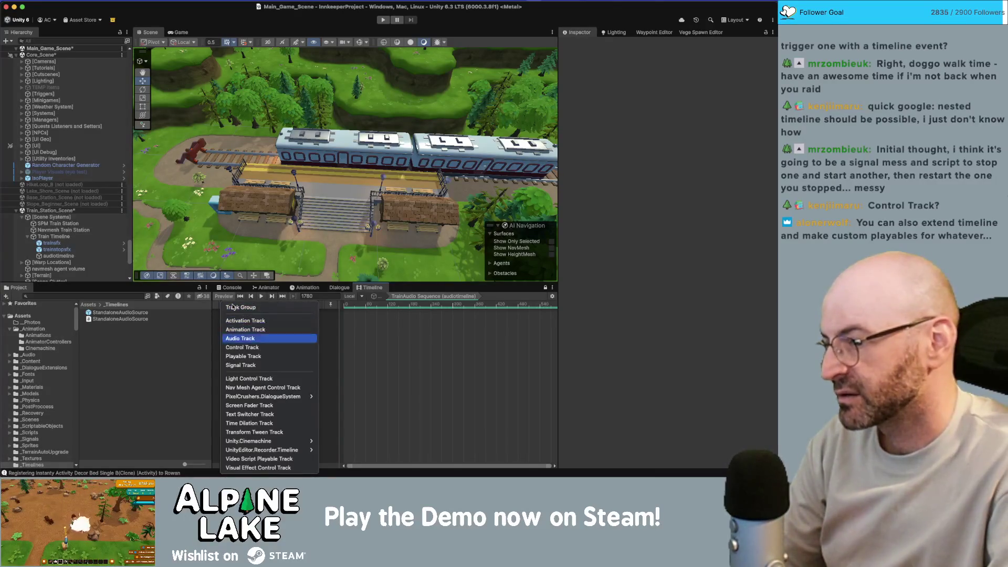
{"action": "left_click", "coordinate": [240, 338]}
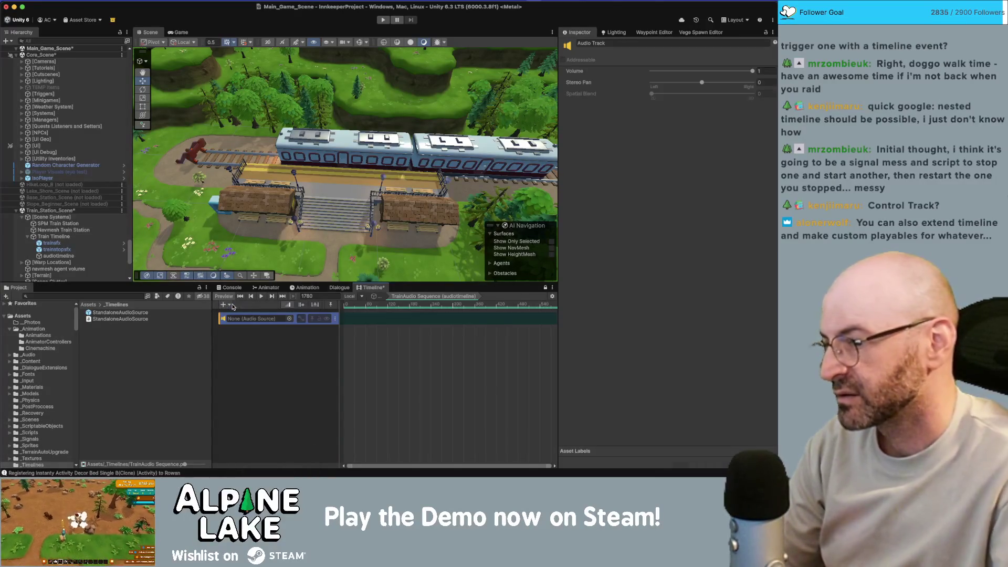
{"action": "left_click", "coordinate": [370, 298]}
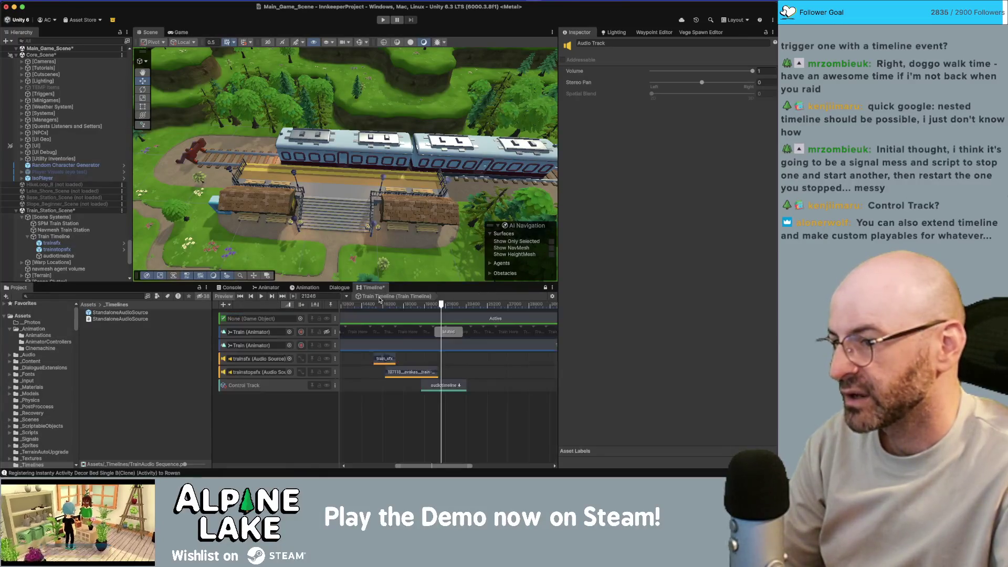
{"action": "left_click", "coordinate": [230, 371]}
{"action": "left_click", "coordinate": [228, 359], "text": "shift"}
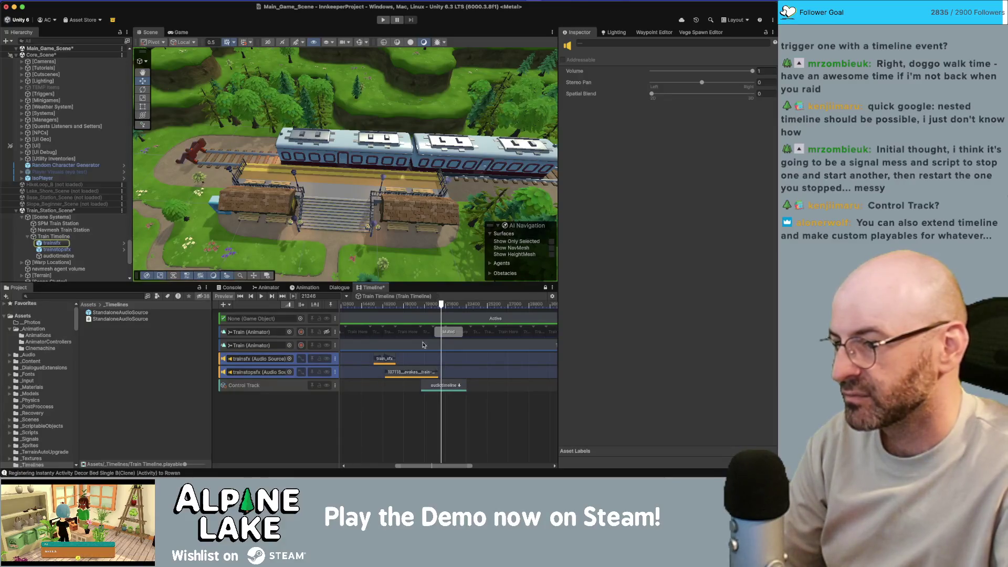
{"action": "key", "text": "super+x"}
{"action": "double_click", "coordinate": [444, 358]}
{"action": "key", "text": "super+v"}
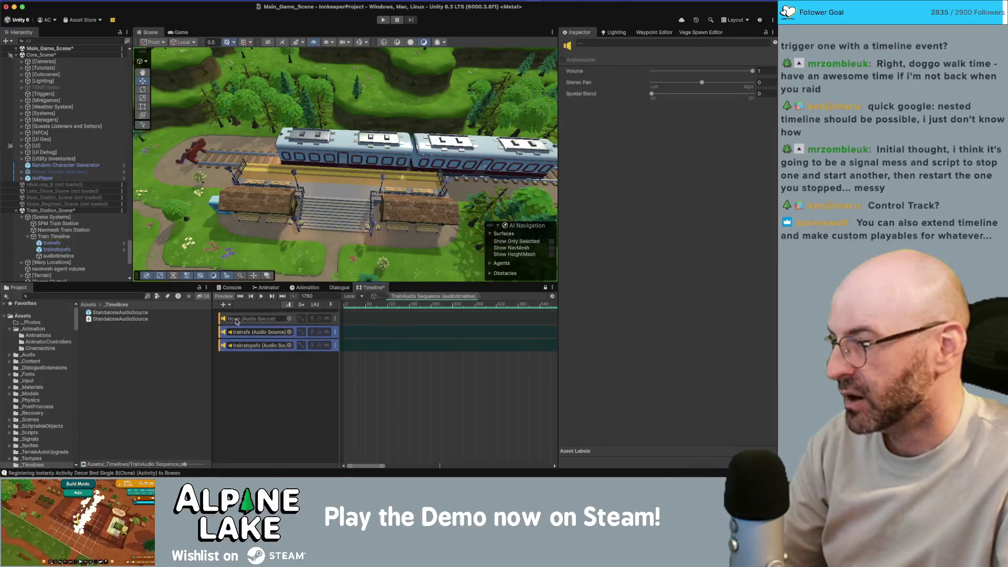
{"action": "left_click", "coordinate": [237, 322]}
{"action": "key", "text": "super+BackSpace"}
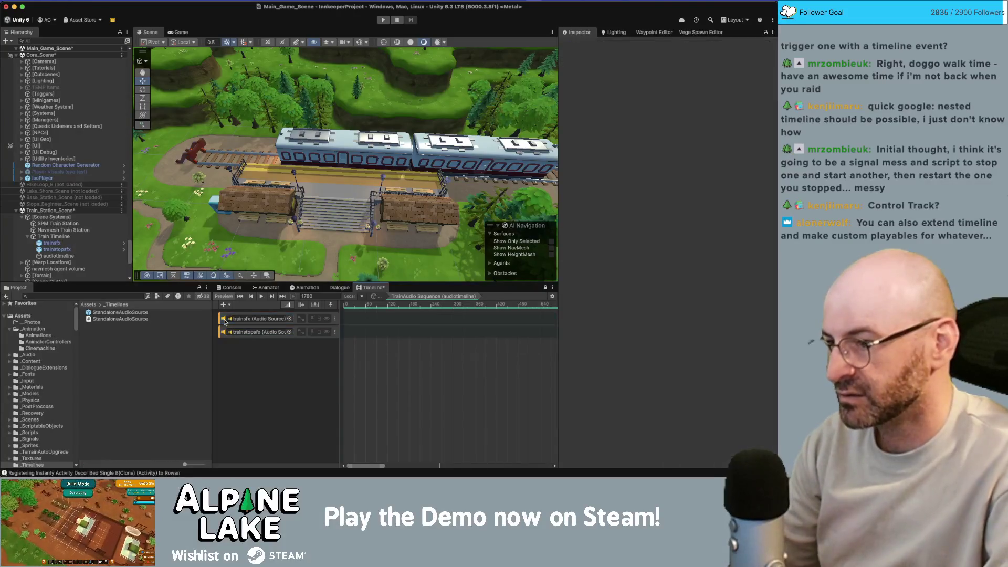
Extend the audiotimeline control clip to end at 422.48 and select both train audio clips.
{"action": "left_click", "coordinate": [374, 296]}
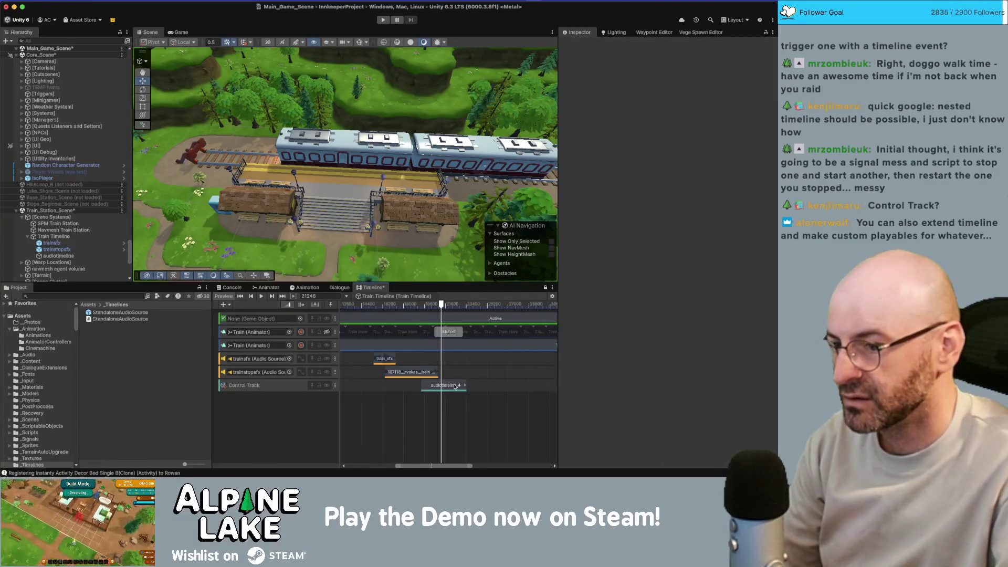
{"action": "left_click", "coordinate": [439, 389]}
{"action": "mouse_move", "coordinate": [464, 386]}
{"action": "left_mouse_down"}
{"action": "mouse_move", "coordinate": [517, 386]}
{"action": "mouse_move", "coordinate": [490, 387]}
{"action": "left_mouse_up"}
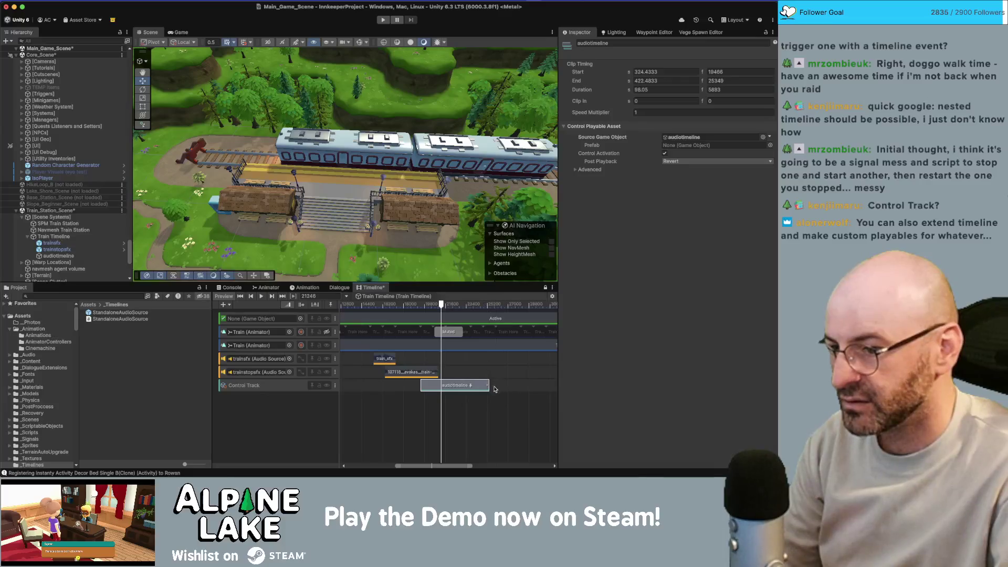
{"action": "double_click", "coordinate": [467, 386]}
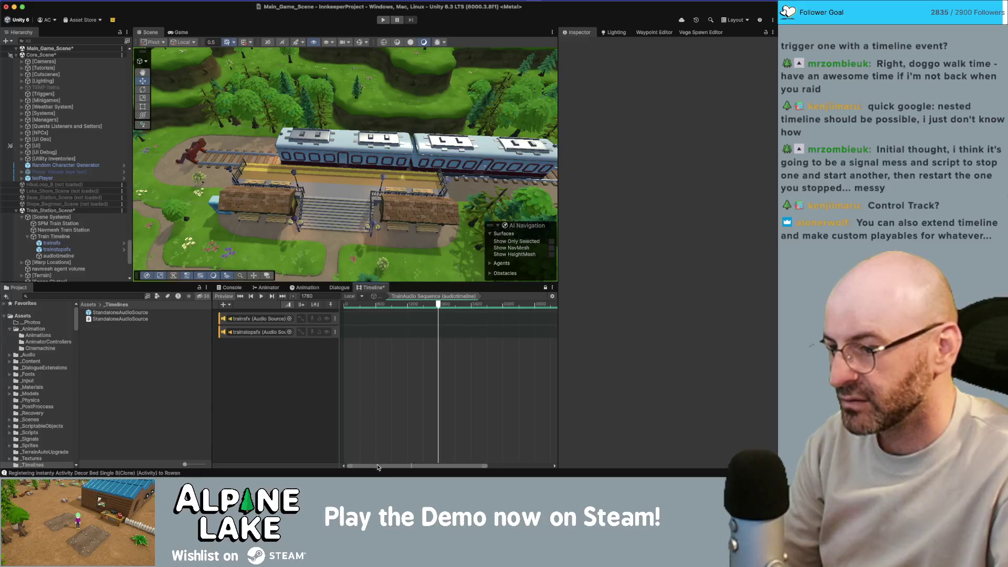
{"action": "left_click", "coordinate": [357, 322]}
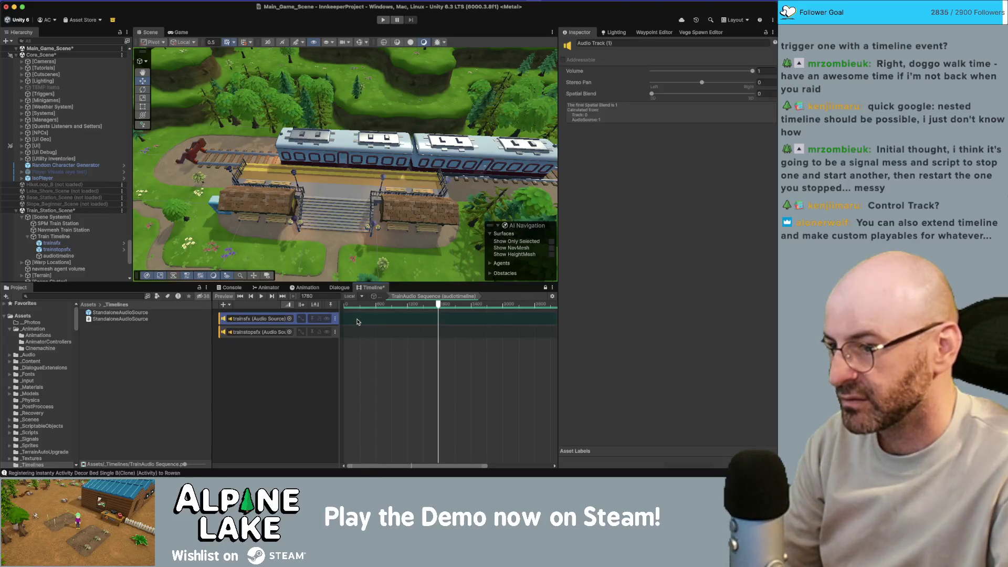
{"action": "left_click", "coordinate": [374, 297]}
{"action": "left_click_drag", "start_coordinate": [360, 355], "coordinate": [408, 374]}
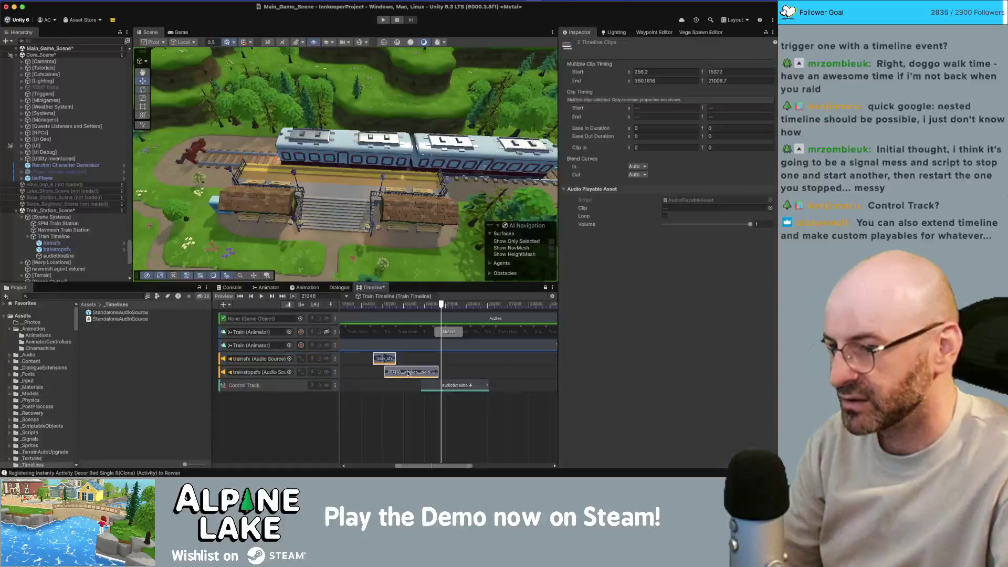
{"action": "left_click", "coordinate": [397, 297]}
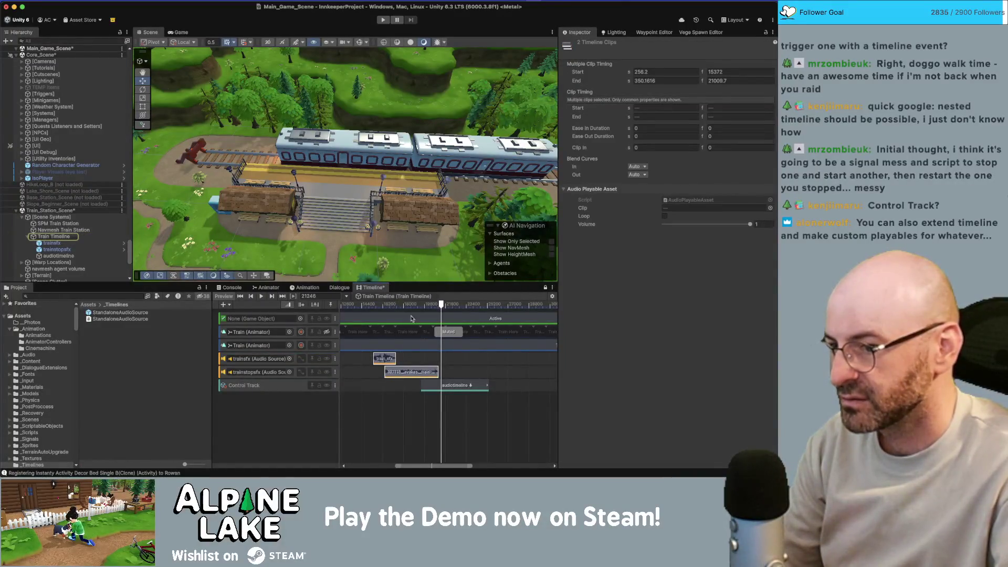
Inside TrainAudio Sequence, add the train-stopping audio clip and place it on trainstopsfx.
{"action": "double_click", "coordinate": [445, 387]}
{"action": "left_click", "coordinate": [396, 331]}
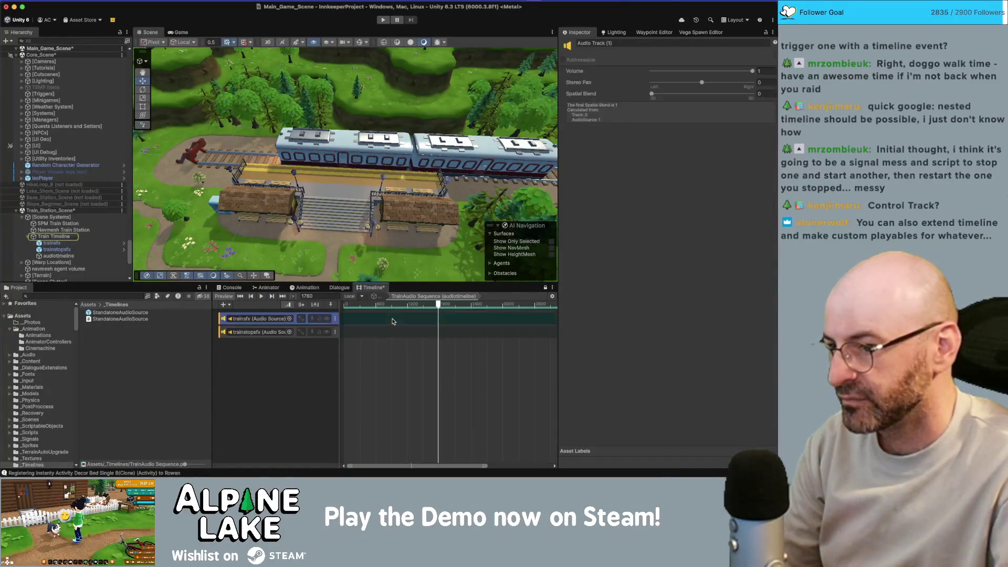
{"action": "right_click", "coordinate": [375, 318]}
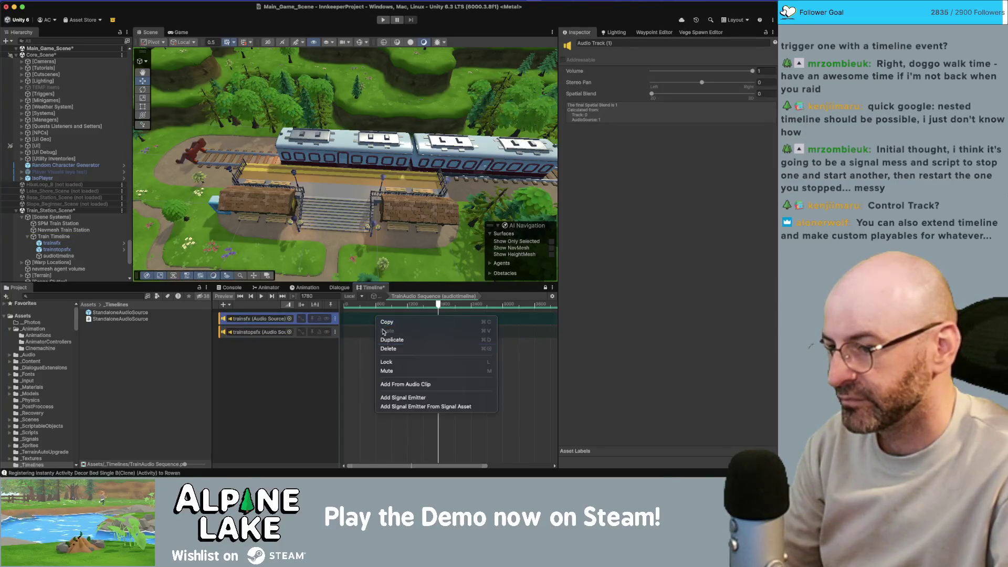
{"action": "left_click", "coordinate": [401, 385]}
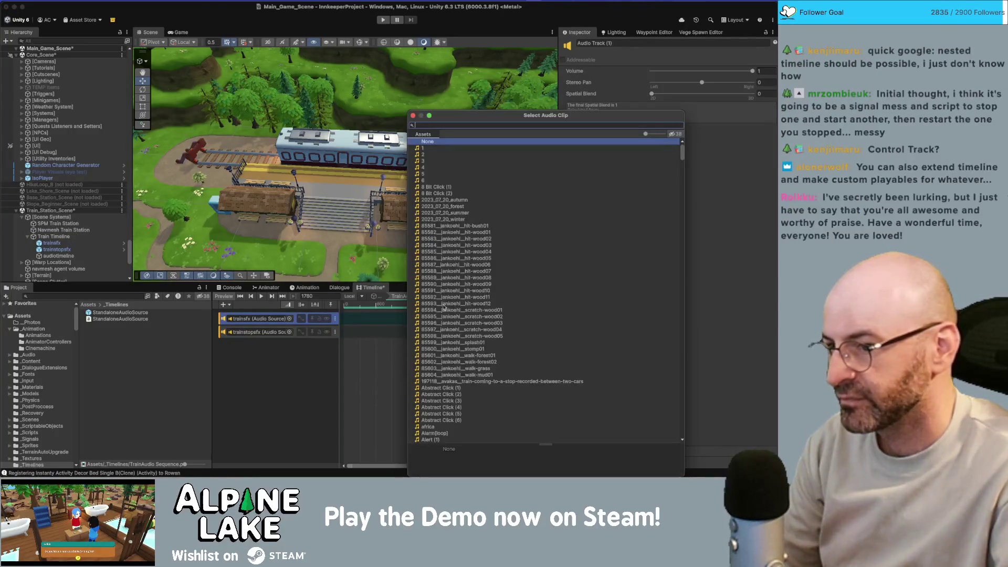
{"action": "type", "text": "train"}
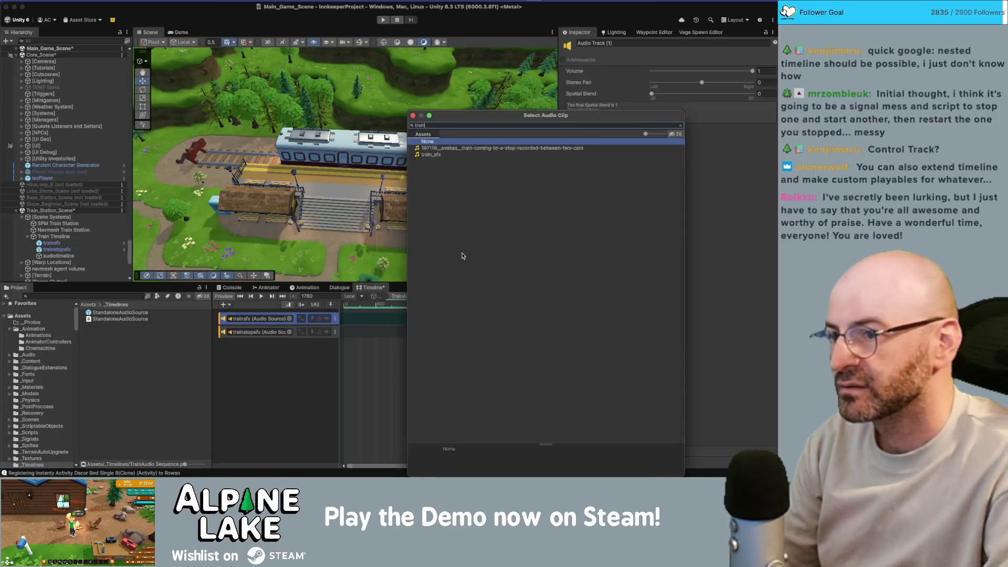
{"action": "key", "text": "Return"}
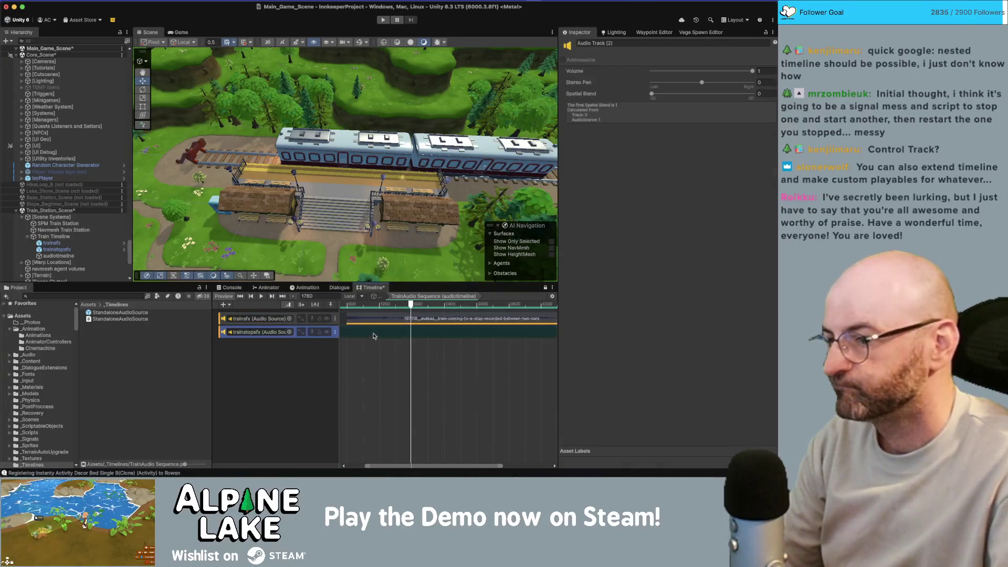
{"action": "left_click_drag", "start_coordinate": [376, 329], "coordinate": [375, 331]}
Add the train_sfx clip to the trainsfx track and return to the parent Train Timeline.
{"action": "right_click", "coordinate": [371, 319]}
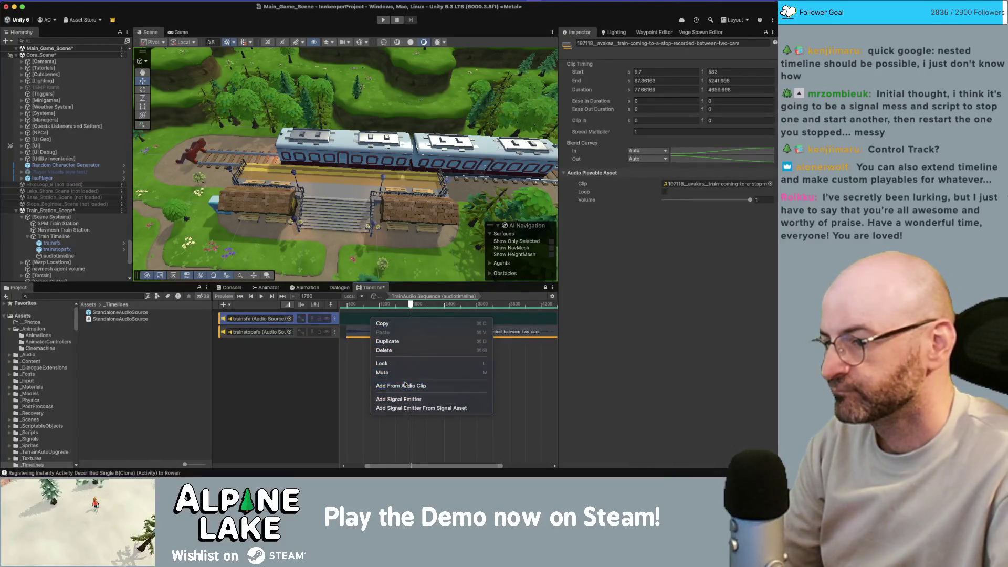
{"action": "left_click", "coordinate": [406, 385]}
{"action": "type", "text": "train_sfx"}
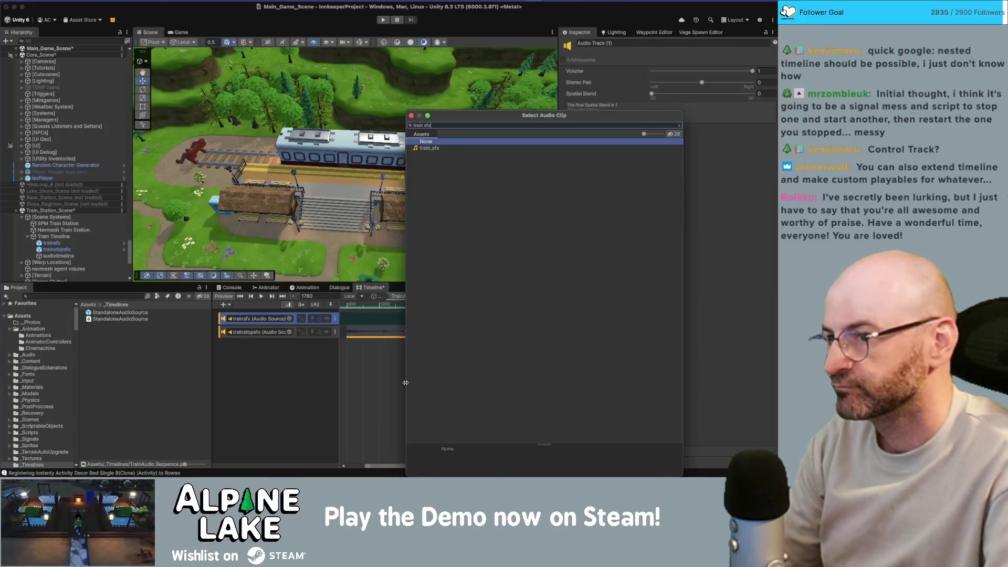
{"action": "key", "text": "Down"}
{"action": "key", "text": "Return"}
{"action": "left_click_drag", "start_coordinate": [386, 304], "coordinate": [356, 305]}
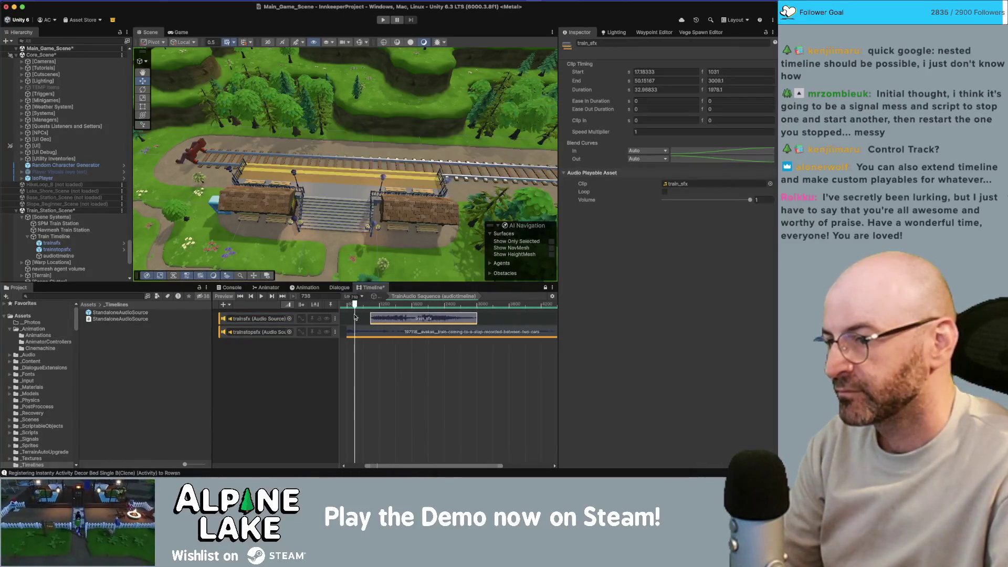
{"action": "scroll", "coordinate": [399, 394], "scroll_direction": "down", "scroll_amount": 4}
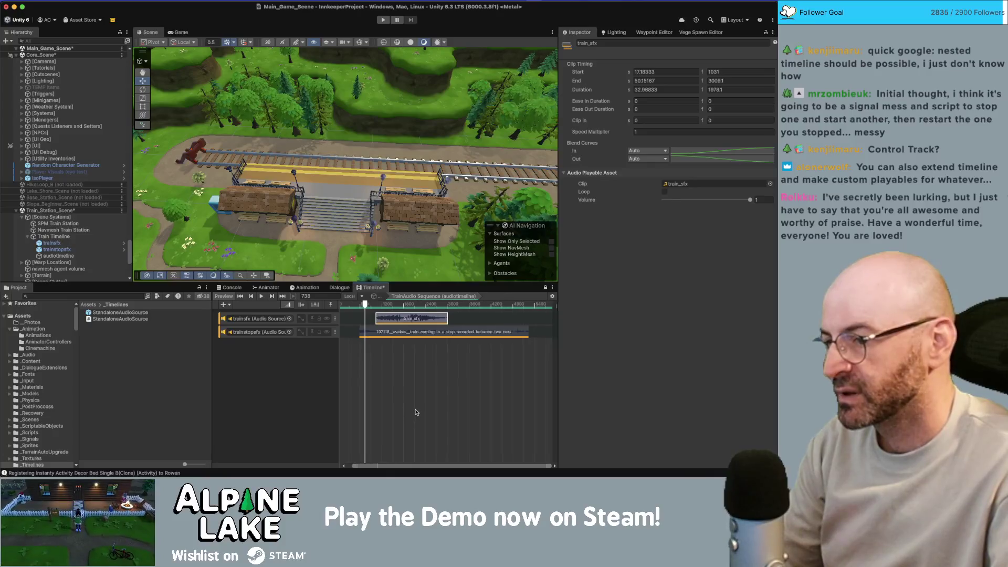
{"action": "left_click", "coordinate": [374, 297]}
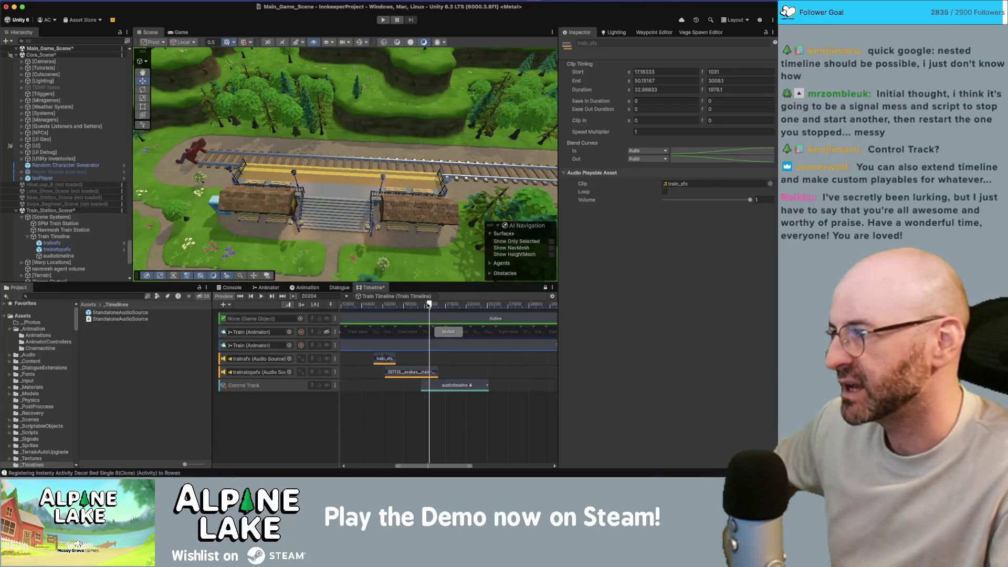
Scrub back to before the train arrives, zoom out, and play the Train Timeline preview.
{"action": "left_click_drag", "start_coordinate": [429, 304], "coordinate": [276, 304]}
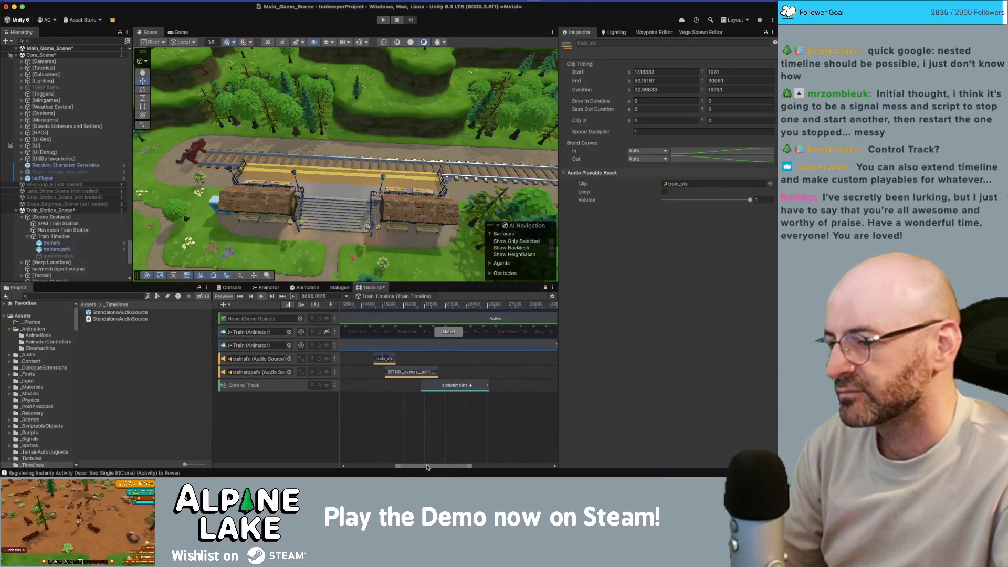
{"action": "scroll", "coordinate": [428, 427], "scroll_direction": "left", "scroll_amount": 5}
{"action": "scroll", "coordinate": [428, 428], "scroll_direction": "down", "scroll_amount": 2}
{"action": "left_click_drag", "start_coordinate": [405, 305], "coordinate": [437, 307]}
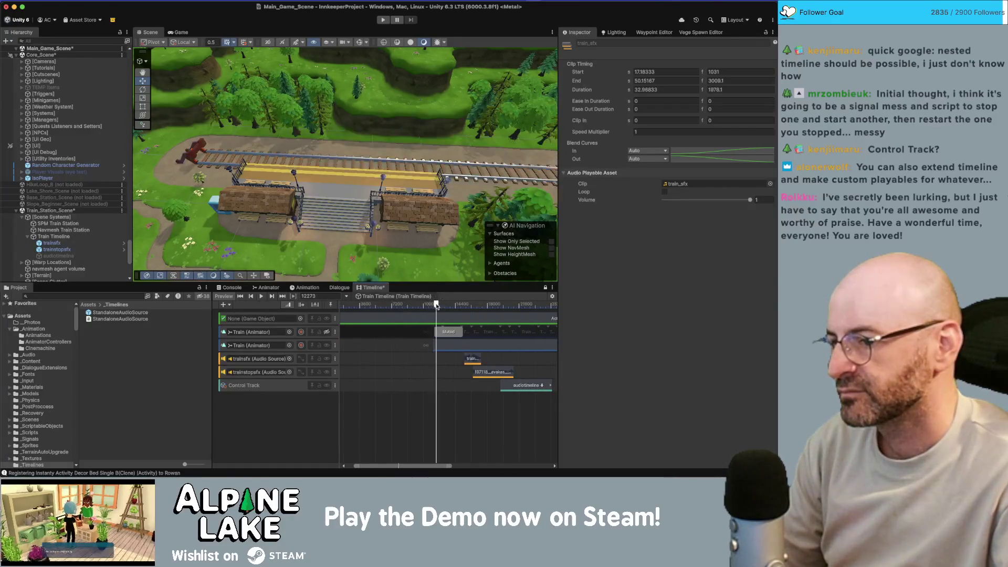
{"action": "left_click", "coordinate": [262, 298]}
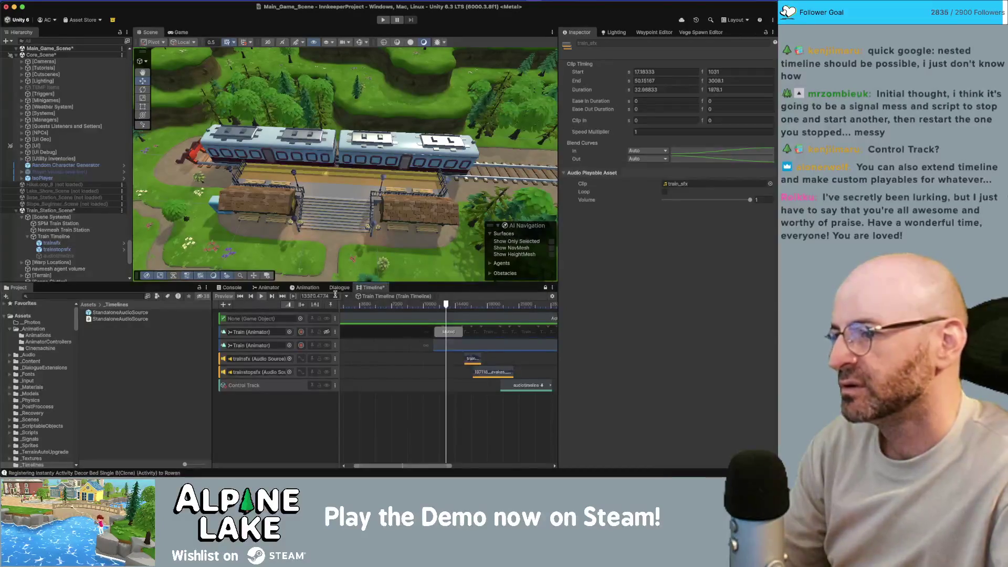
Replay the preview from frame 12273 to watch the train, then select both train sound clips.
{"action": "left_click", "coordinate": [261, 297]}
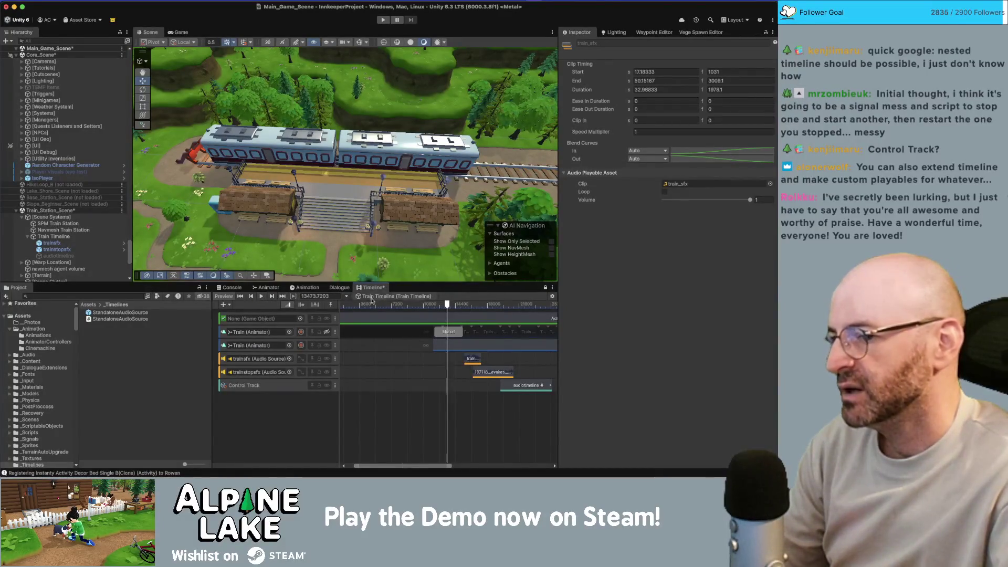
{"action": "left_click_drag", "start_coordinate": [443, 307], "coordinate": [436, 303]}
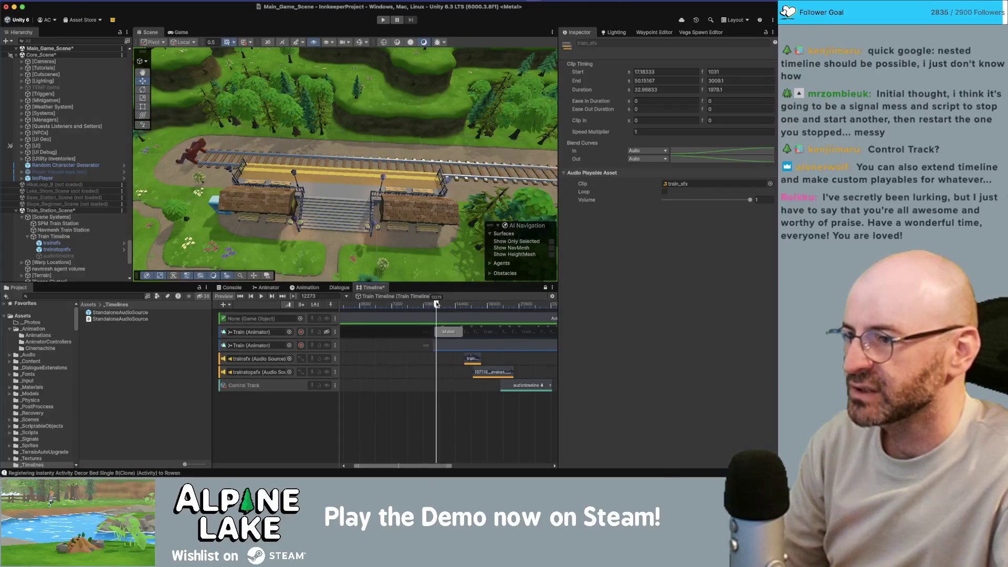
{"action": "left_click", "coordinate": [263, 298]}
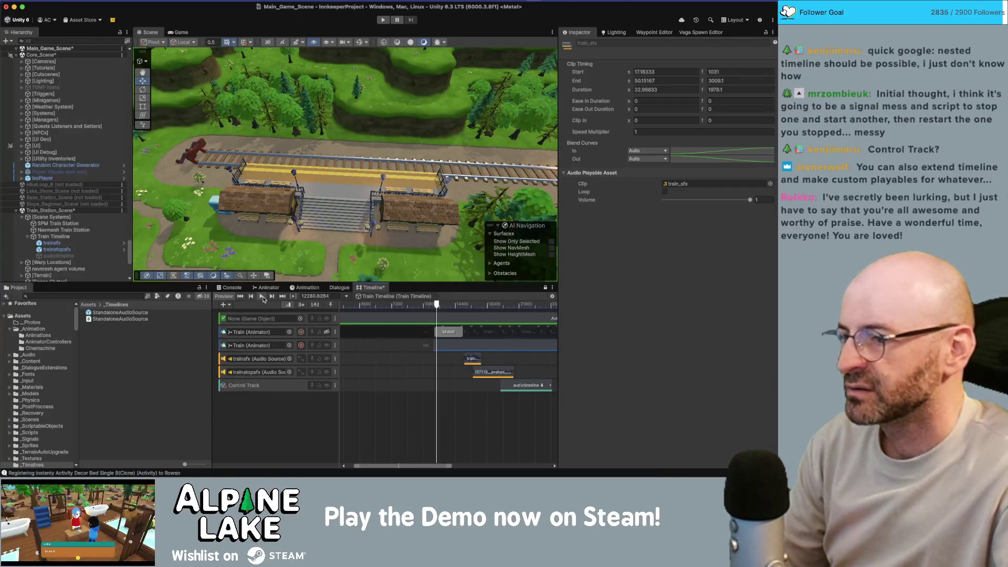
{"action": "scroll", "coordinate": [395, 260], "scroll_direction": "down", "scroll_amount": 10}
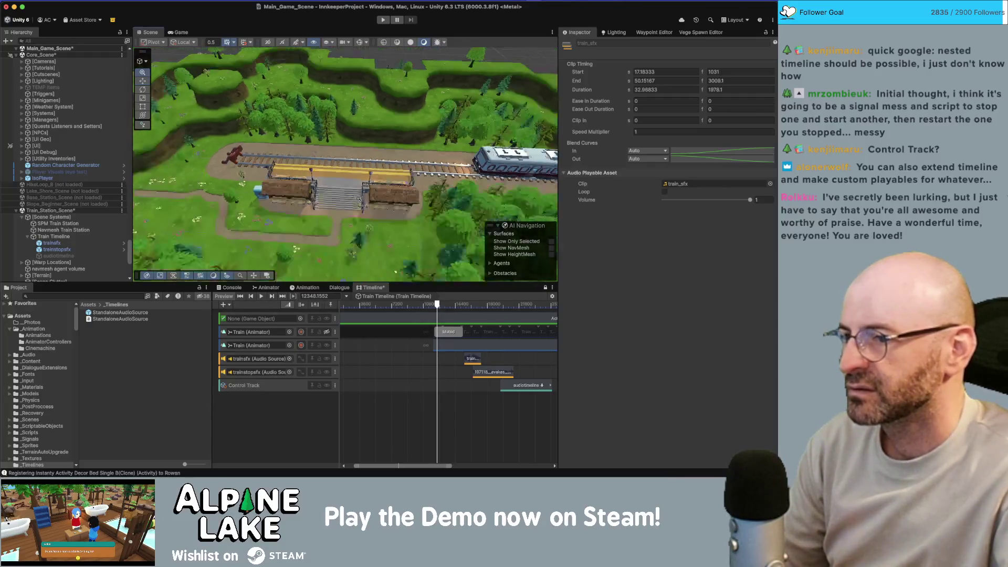
{"action": "scroll", "coordinate": [384, 197], "scroll_direction": "down", "scroll_amount": 2}
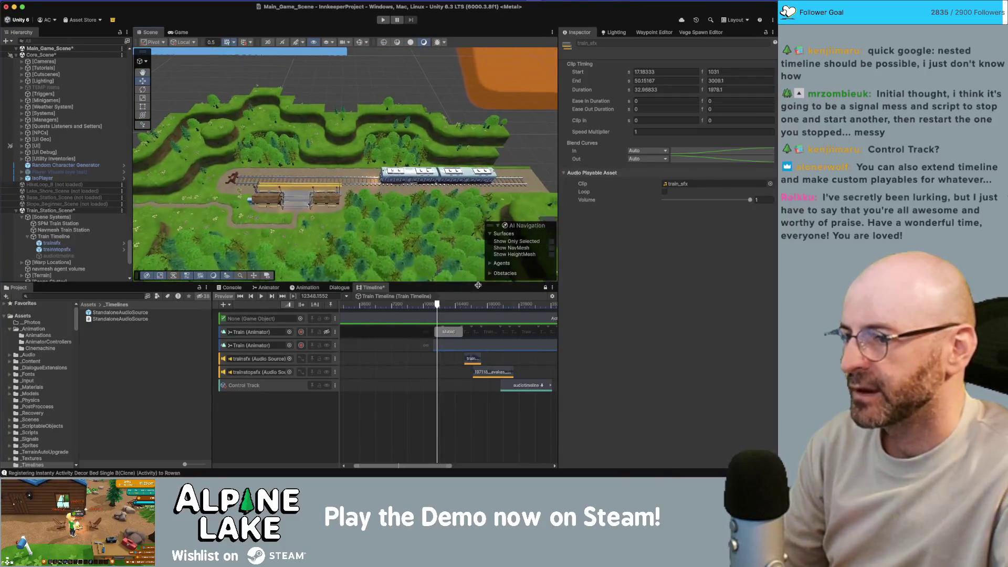
{"action": "left_click_drag", "start_coordinate": [439, 306], "coordinate": [440, 307]}
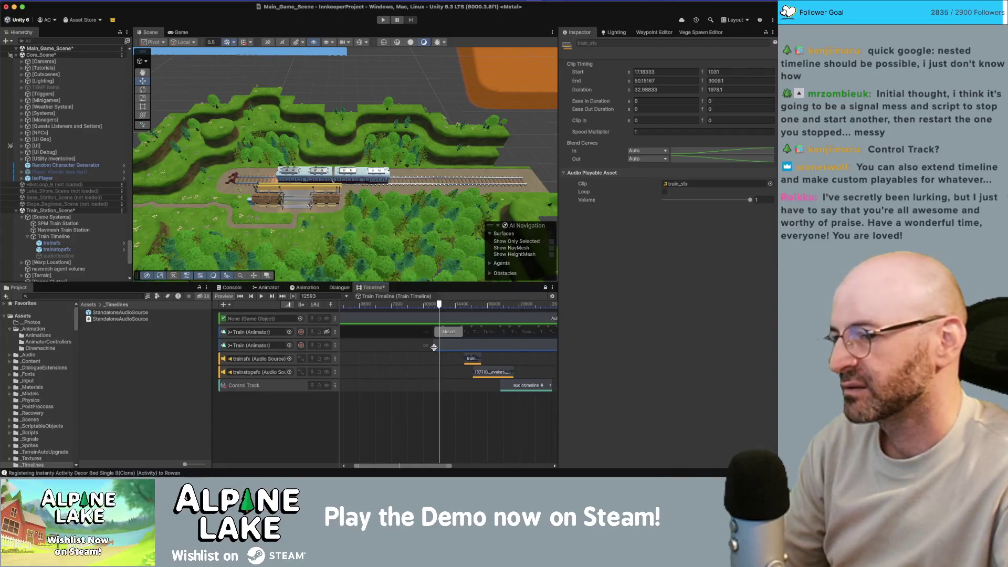
{"action": "left_click_drag", "start_coordinate": [446, 358], "coordinate": [485, 373]}
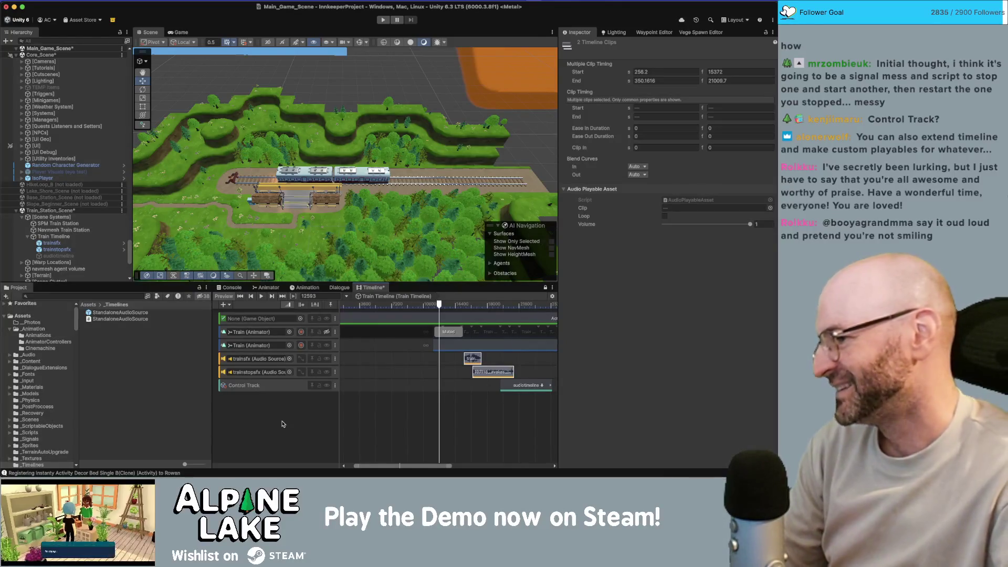
{"action": "left_click", "coordinate": [252, 416]}
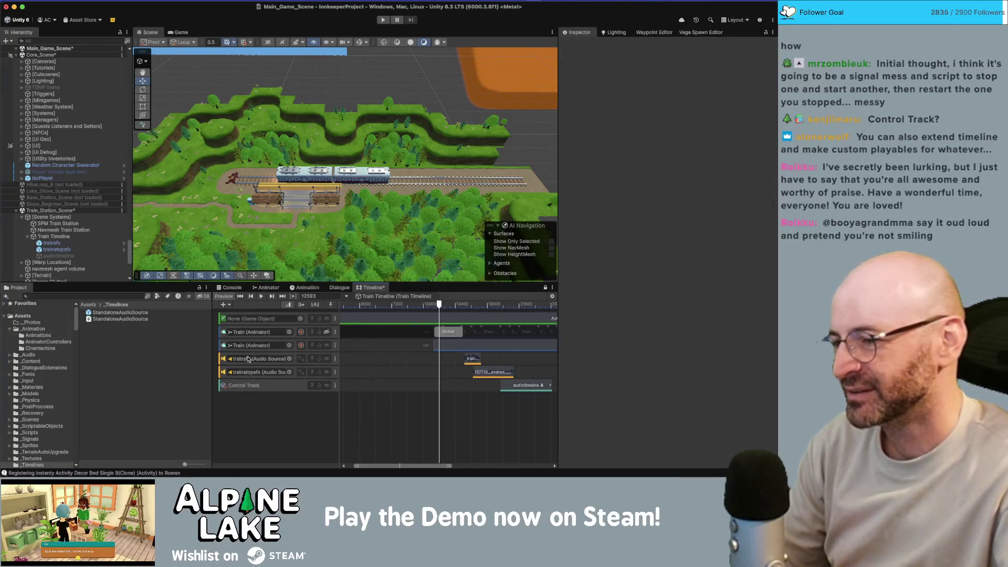
{"action": "left_click", "coordinate": [222, 374]}
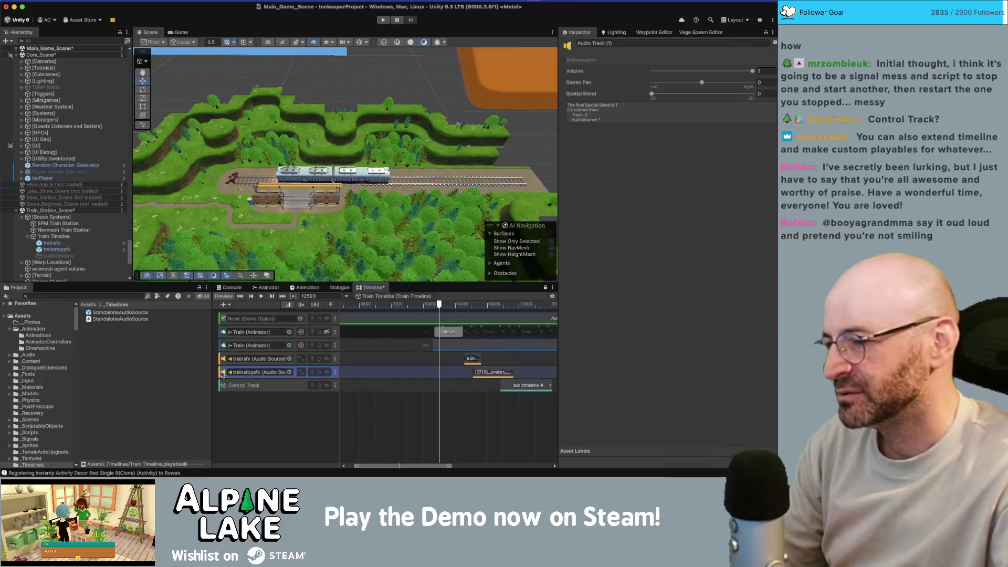
{"action": "left_click", "coordinate": [222, 361], "text": "shift"}
{"action": "left_click", "coordinate": [223, 382], "text": "shift"}
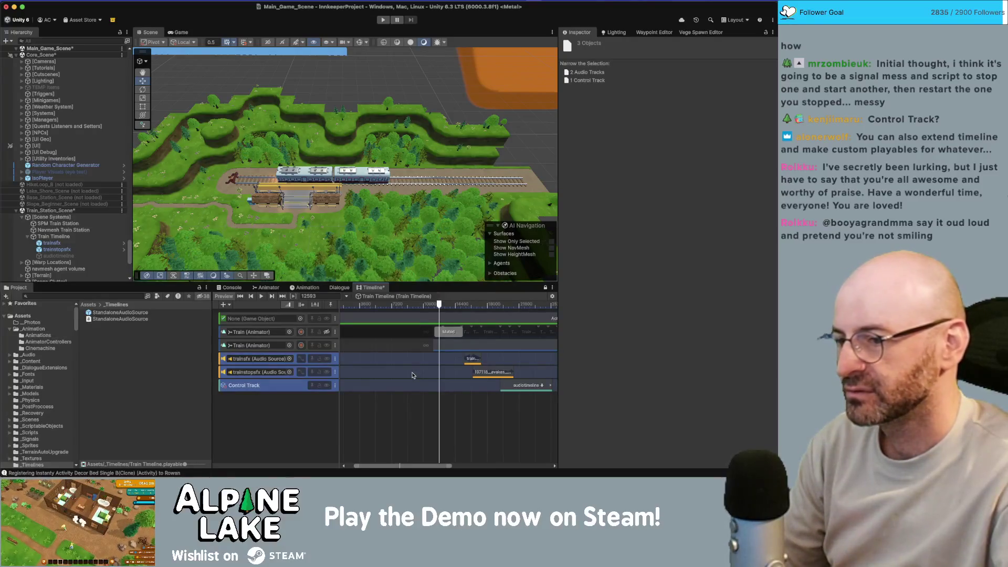
{"action": "mouse_move", "coordinate": [440, 304]}
{"action": "left_mouse_down"}
{"action": "mouse_move", "coordinate": [470, 307]}
{"action": "mouse_move", "coordinate": [431, 309]}
{"action": "mouse_move", "coordinate": [475, 310]}
{"action": "mouse_move", "coordinate": [434, 310]}
{"action": "left_mouse_up"}
Launch QuickTime Player through Spotlight search.
{"action": "key", "text": "super+space"}
{"action": "type", "text": "quicktime"}
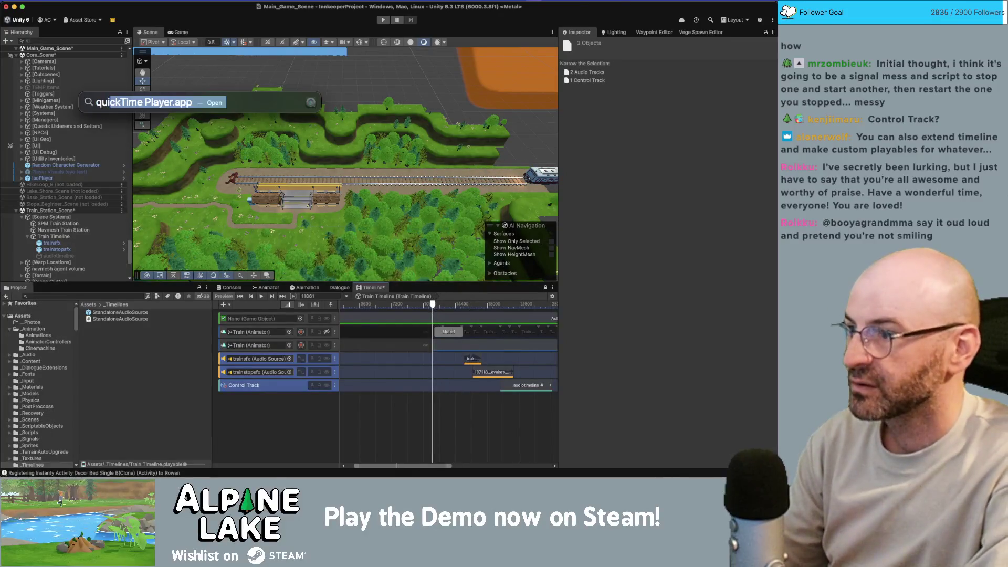
{"action": "key", "text": "Return"}
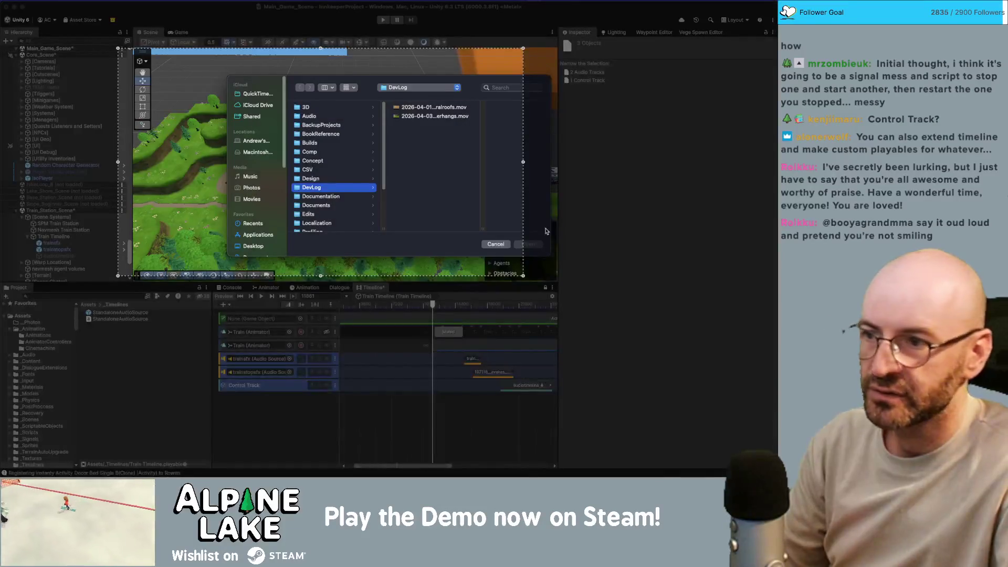
Frame the screen capture over Unity's scene view, start recording, and enter Play mode.
{"action": "left_click_drag", "start_coordinate": [327, 172], "coordinate": [350, 174]}
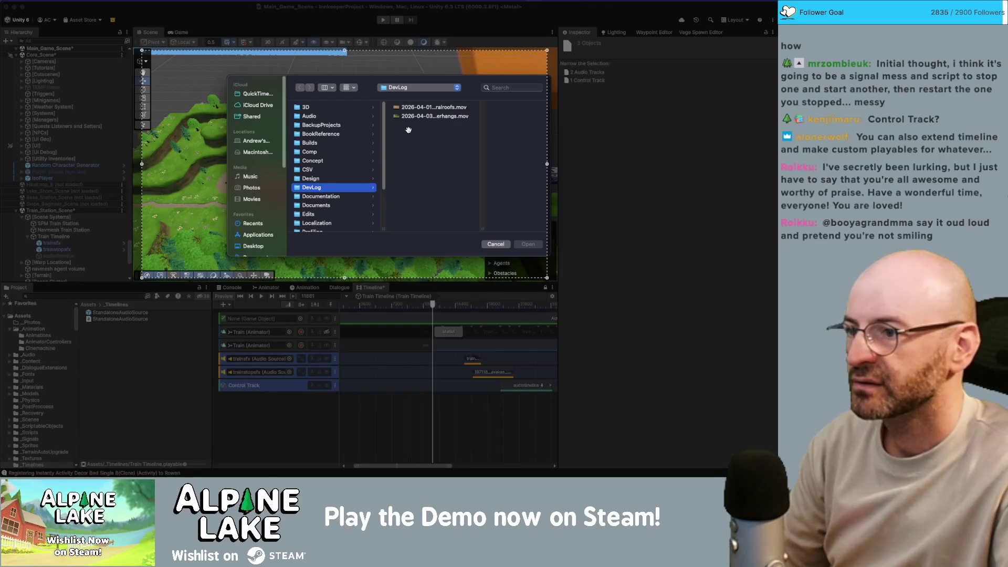
{"action": "key", "text": "Escape"}
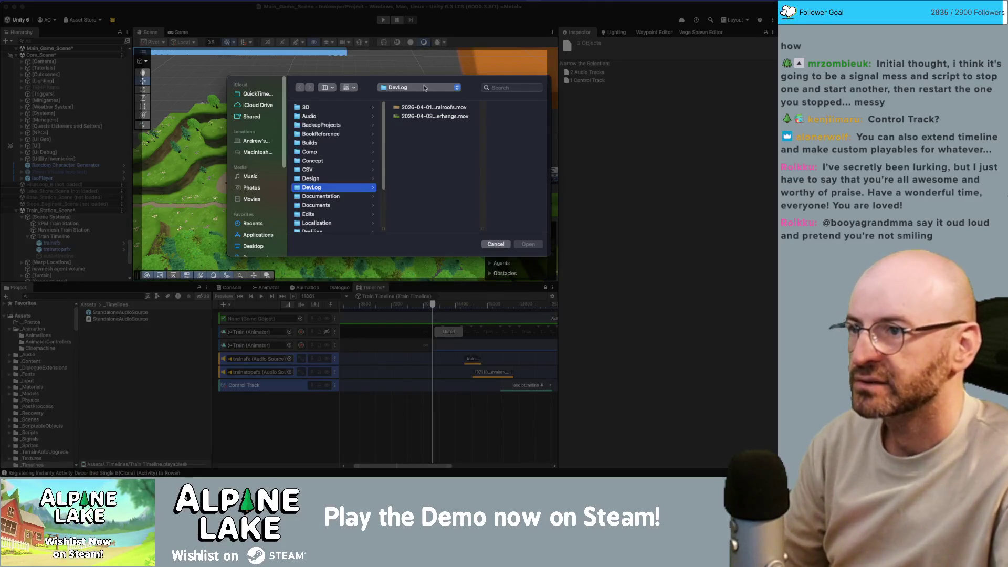
{"action": "key", "text": "Escape"}
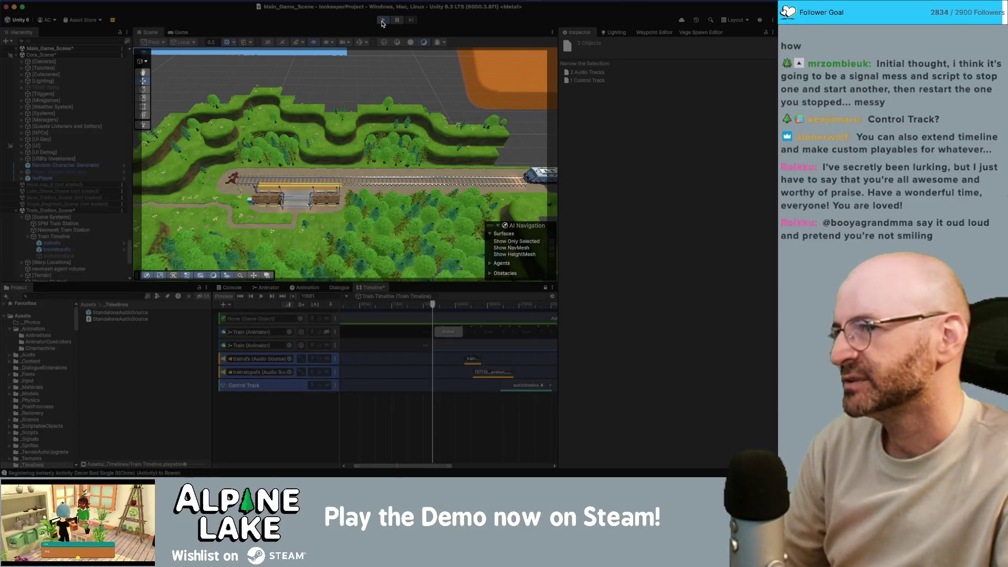
{"action": "left_click", "coordinate": [381, 21]}
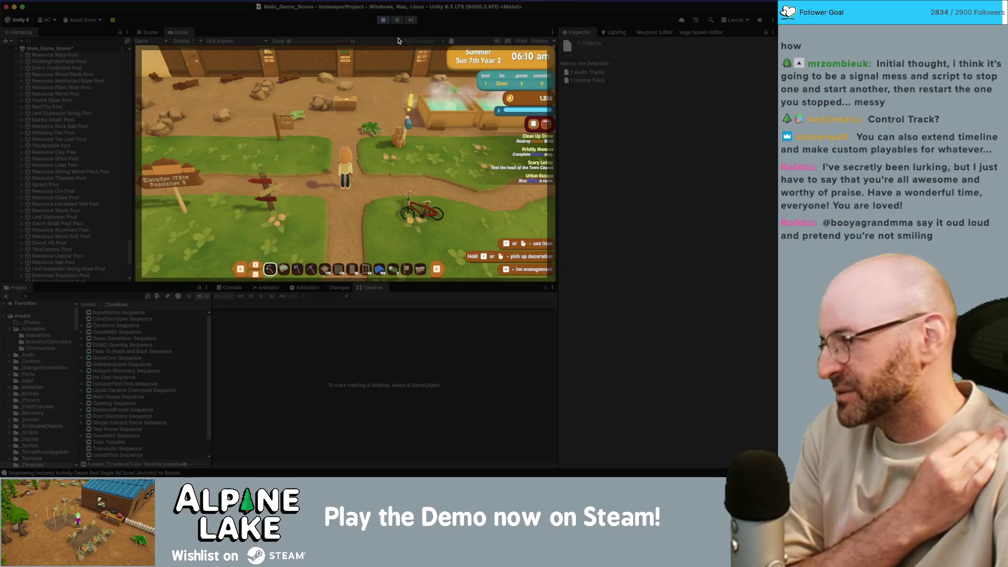
Stop Play mode and select Train_Station_Scene in the Hierarchy.
{"action": "left_click", "coordinate": [386, 21]}
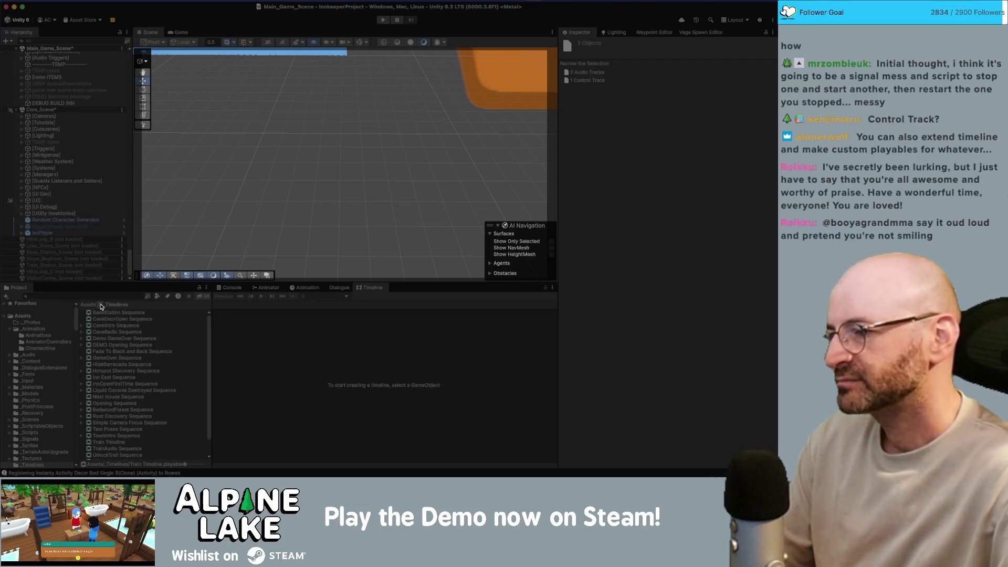
{"action": "left_click", "coordinate": [71, 265]}
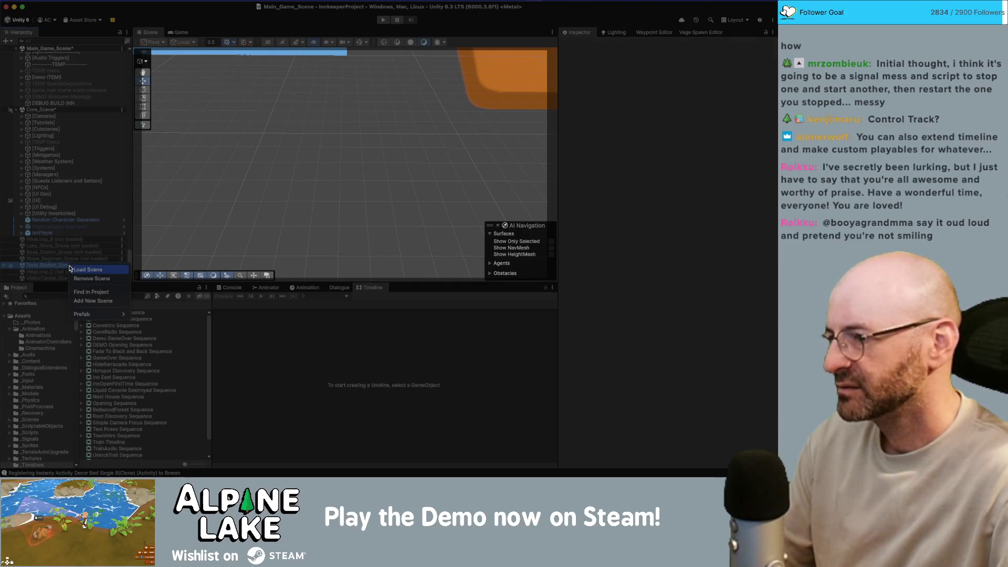
Load Train_Station_Scene and select Train Timeline under [Scene Systems].
{"action": "double_click", "coordinate": [71, 266]}
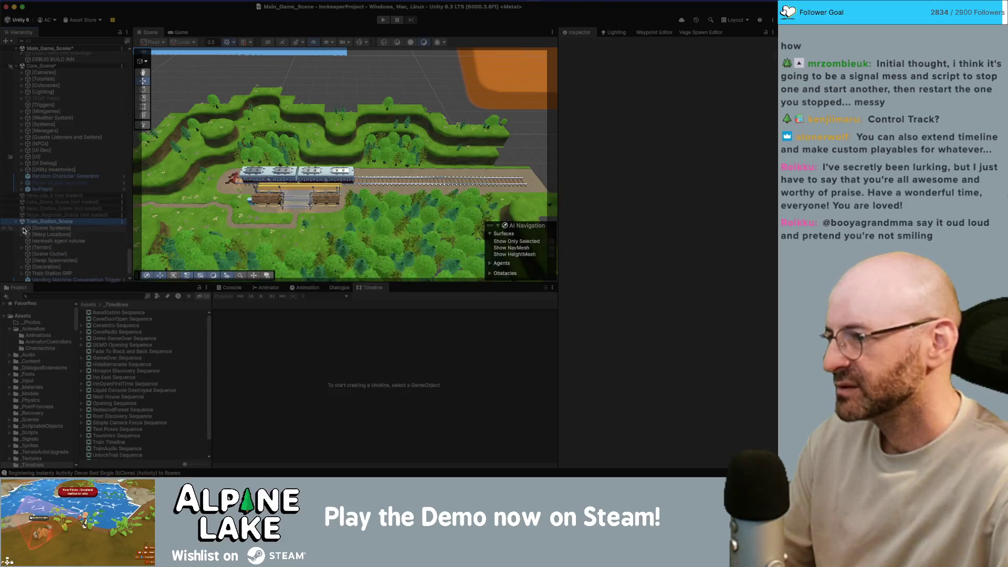
{"action": "left_click", "coordinate": [22, 228]}
{"action": "left_click", "coordinate": [43, 241]}
{"action": "left_click", "coordinate": [53, 247]}
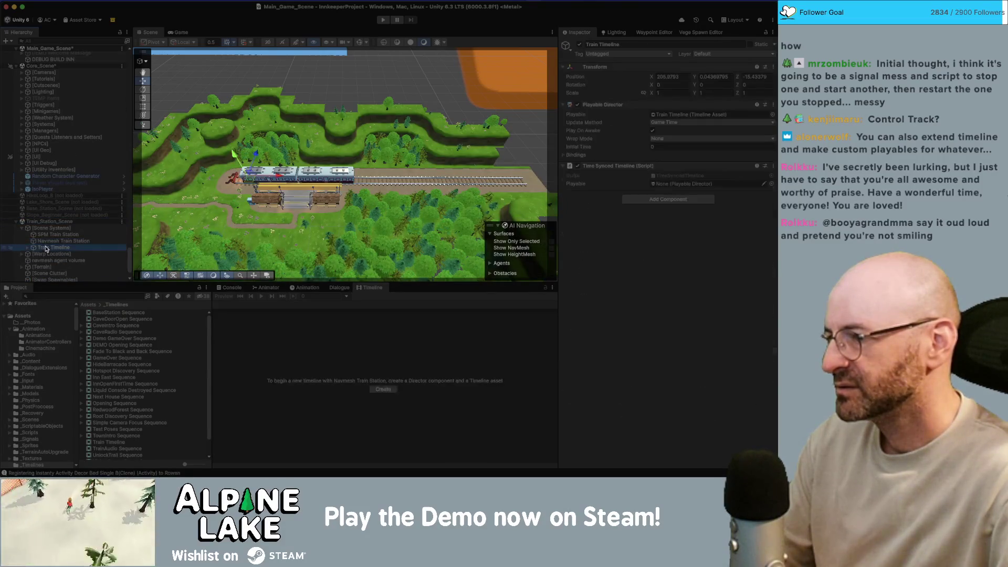
Play the Train Timeline preview from just before the train arrives through its departure.
{"action": "left_click_drag", "start_coordinate": [432, 304], "coordinate": [419, 309]}
{"action": "left_click", "coordinate": [261, 297]}
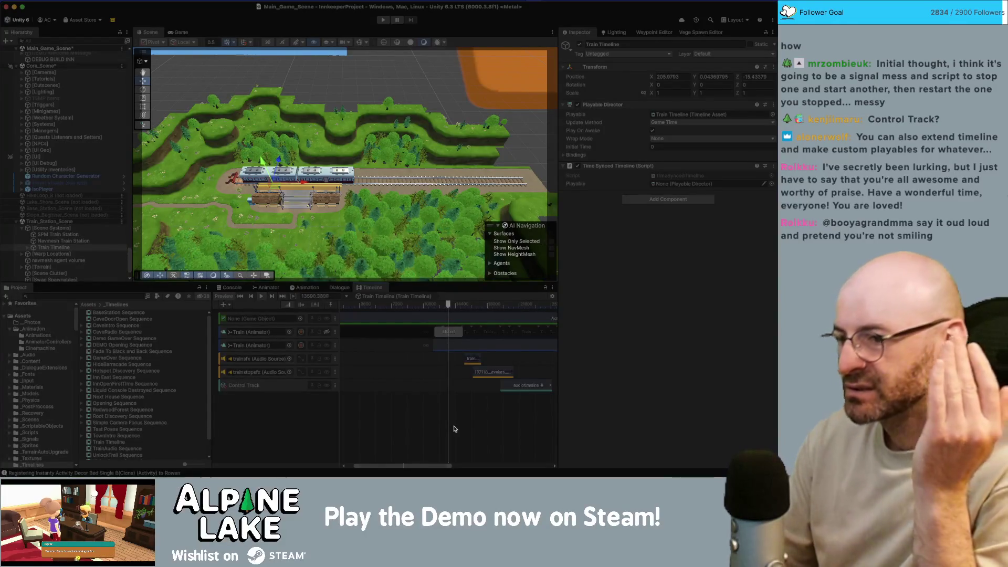
{"action": "left_click_drag", "start_coordinate": [452, 301], "coordinate": [460, 308]}
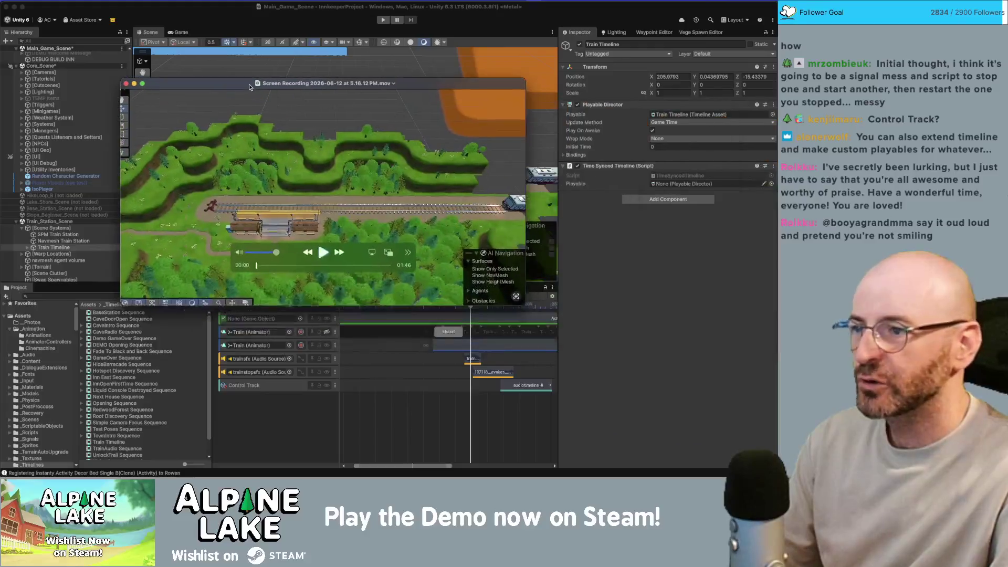
Trim the recording to the 00:55 train run, starting at 00:50.10.
{"action": "mouse_move", "coordinate": [169, 278]}
{"action": "left_mouse_down"}
{"action": "mouse_move", "coordinate": [315, 279]}
{"action": "mouse_move", "coordinate": [305, 279]}
{"action": "left_mouse_up"}
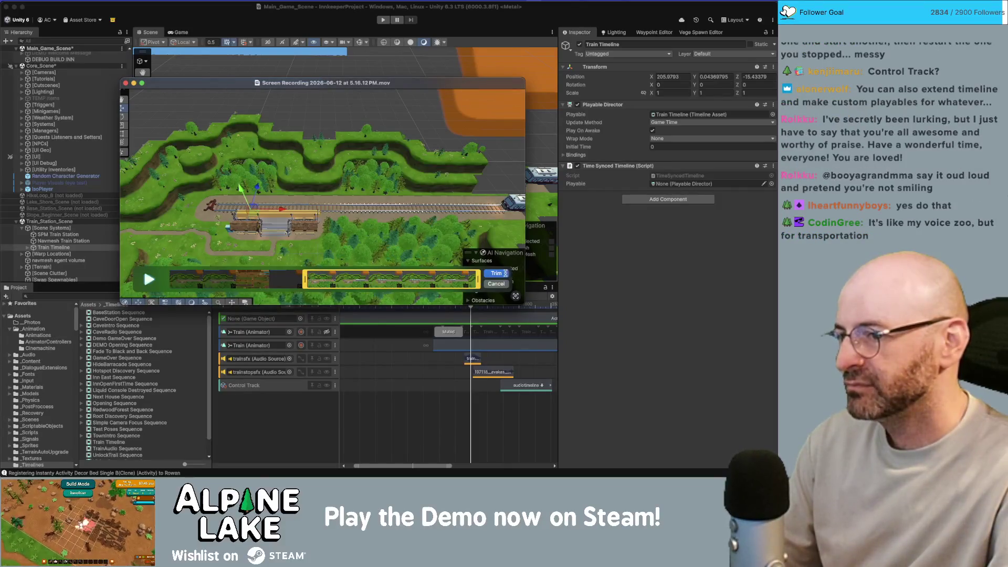
{"action": "left_click_drag", "start_coordinate": [480, 276], "coordinate": [469, 278]}
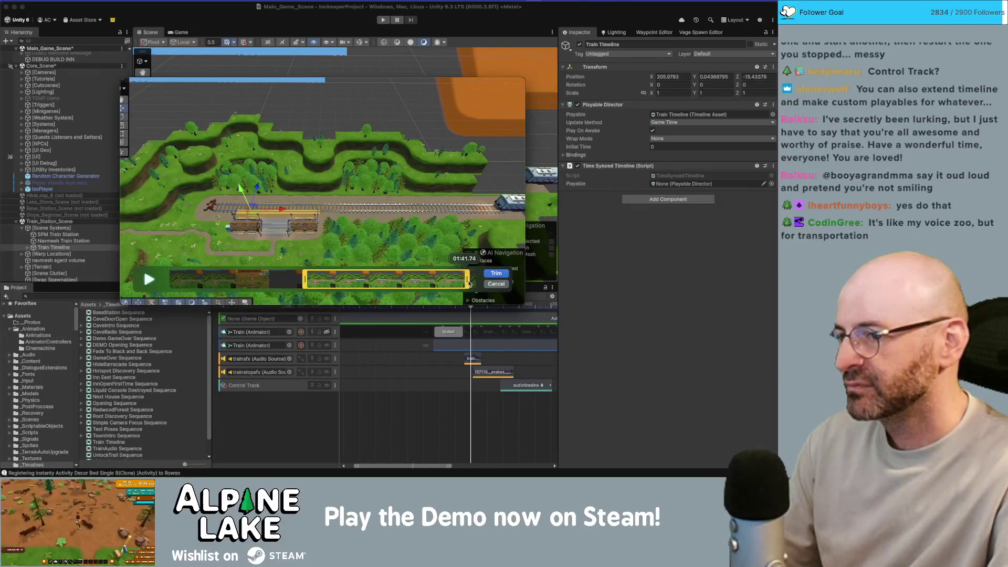
{"action": "left_click", "coordinate": [494, 274]}
Save the trimmed video as 2026-06-12_TrainCapture.mov in the DevLog folder.
{"action": "key", "text": "super+s"}
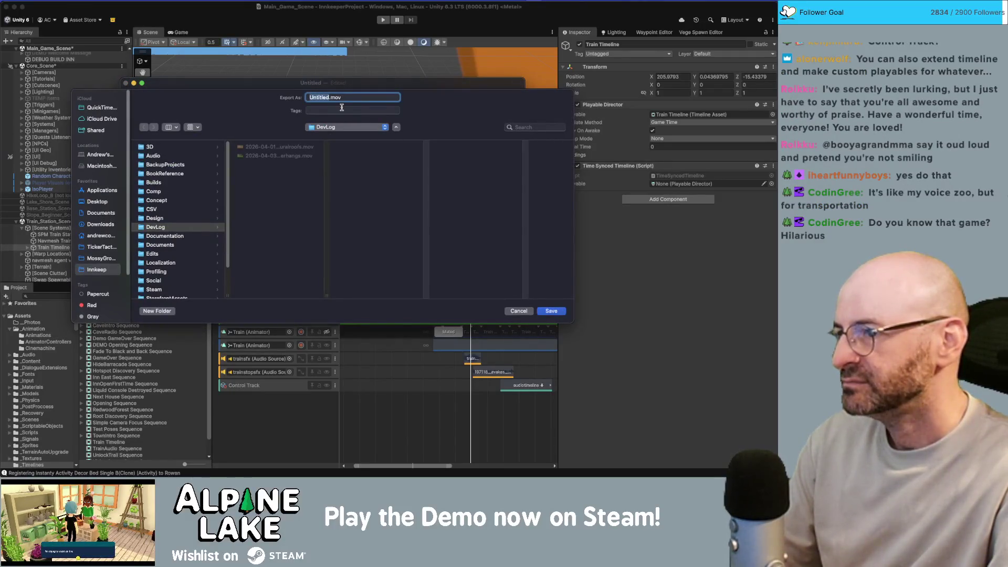
{"action": "type", "text": "2026-06-12_Tra"}
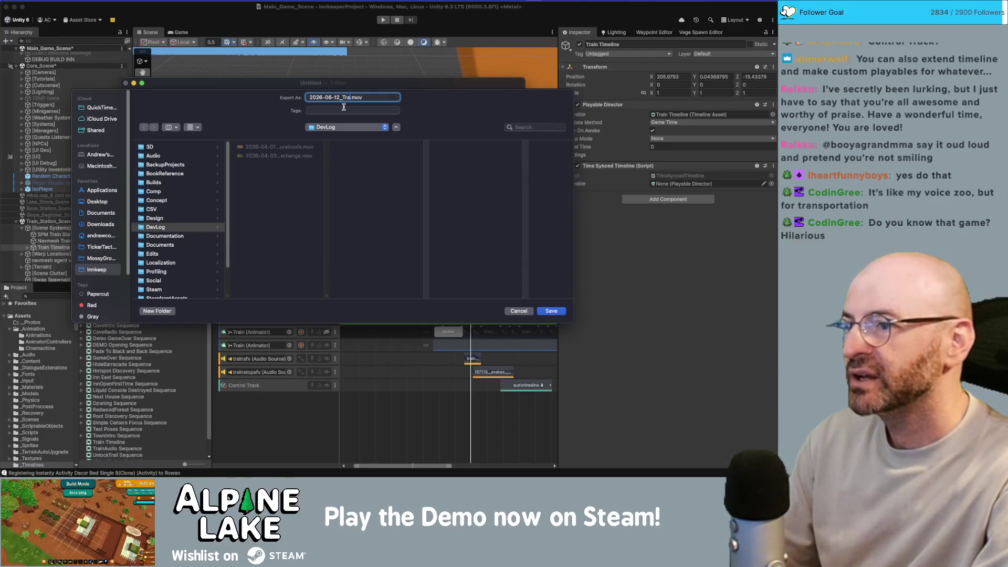
{"action": "type", "text": "in"}
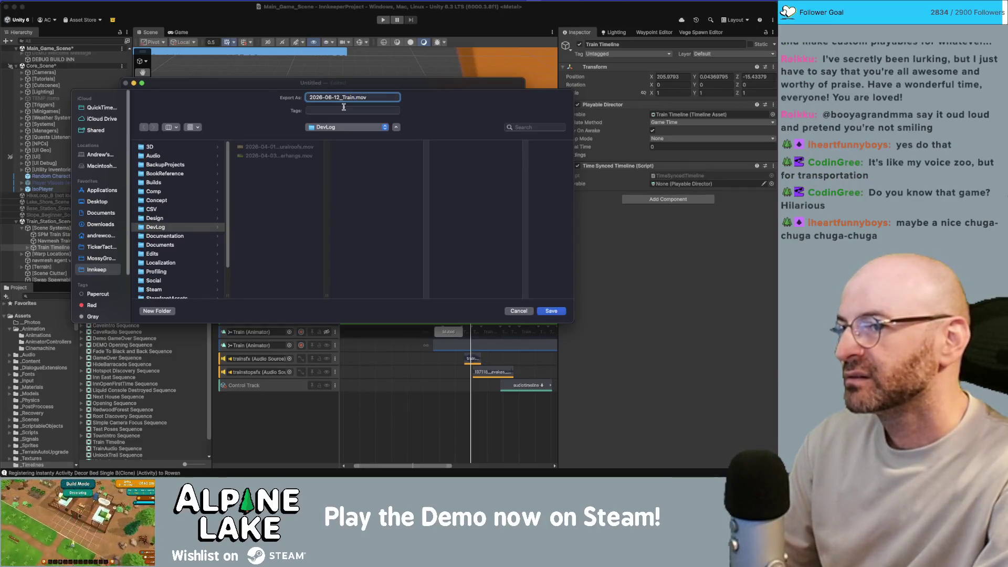
{"action": "type", "text": "re"}
{"action": "key", "text": "Return"}
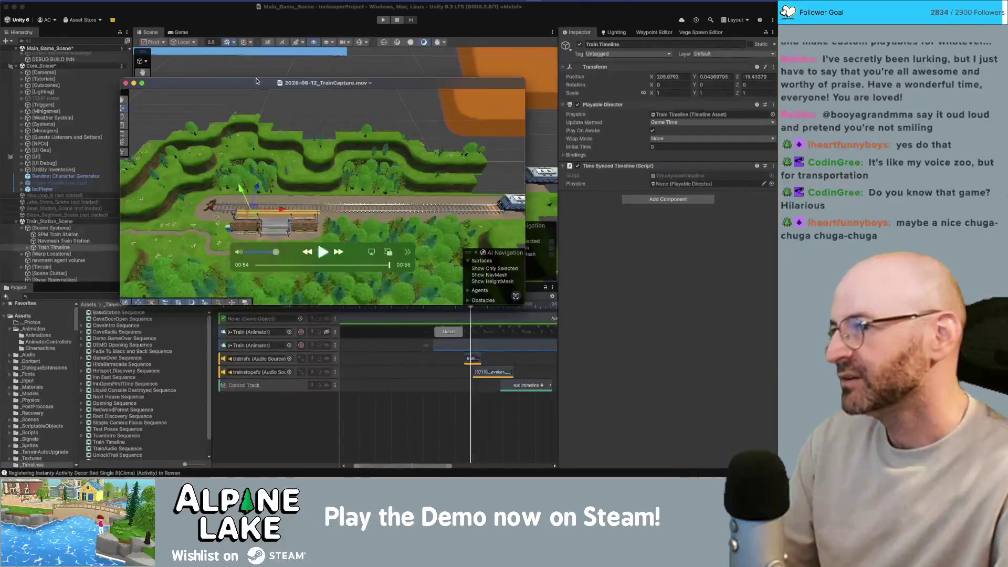
{"action": "left_click_drag", "start_coordinate": [257, 80], "coordinate": [245, 74]}
{"action": "key", "text": "super+Tab"}
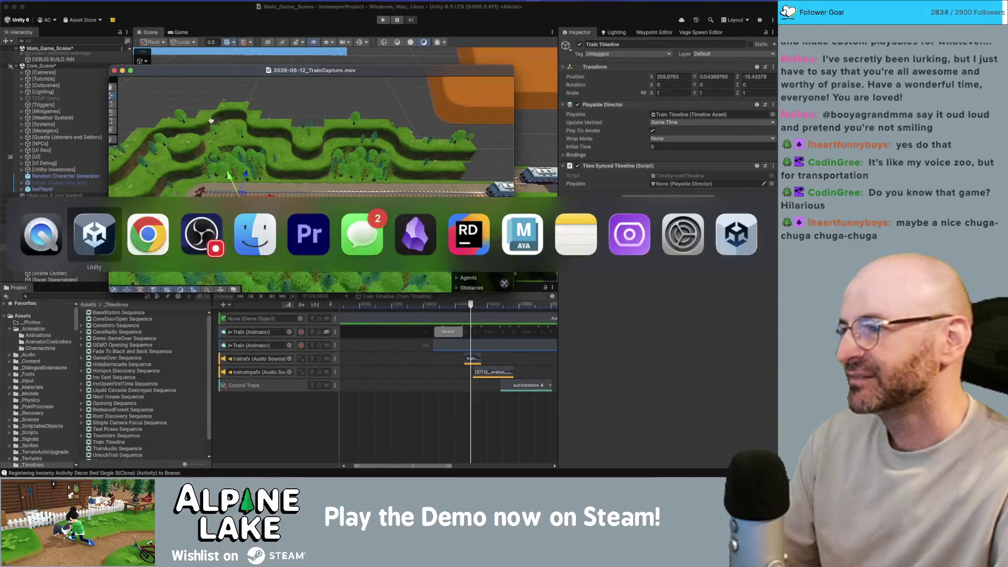
{"action": "key", "text": "Escape"}
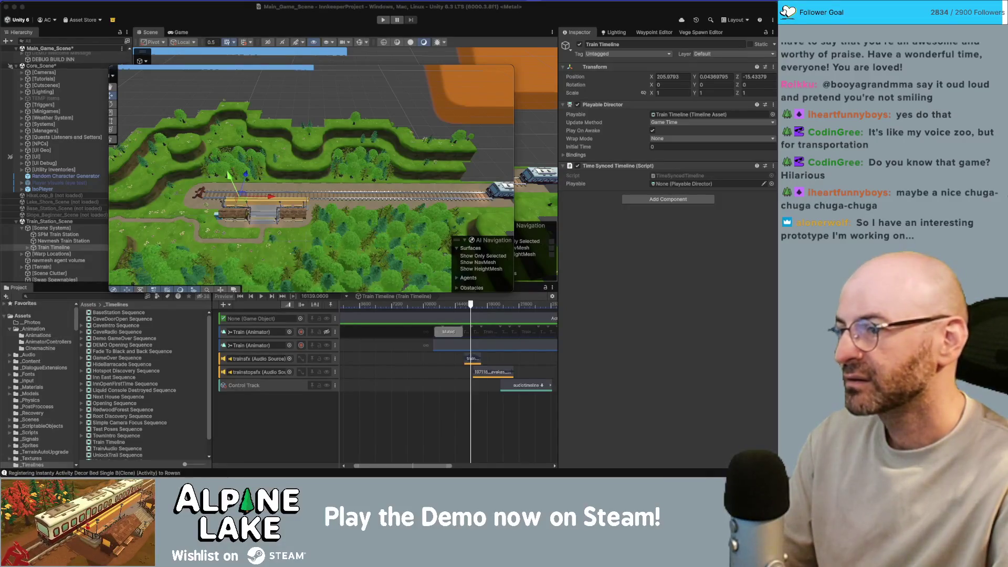
{"action": "left_click_drag", "start_coordinate": [205, 74], "coordinate": [218, 46]}
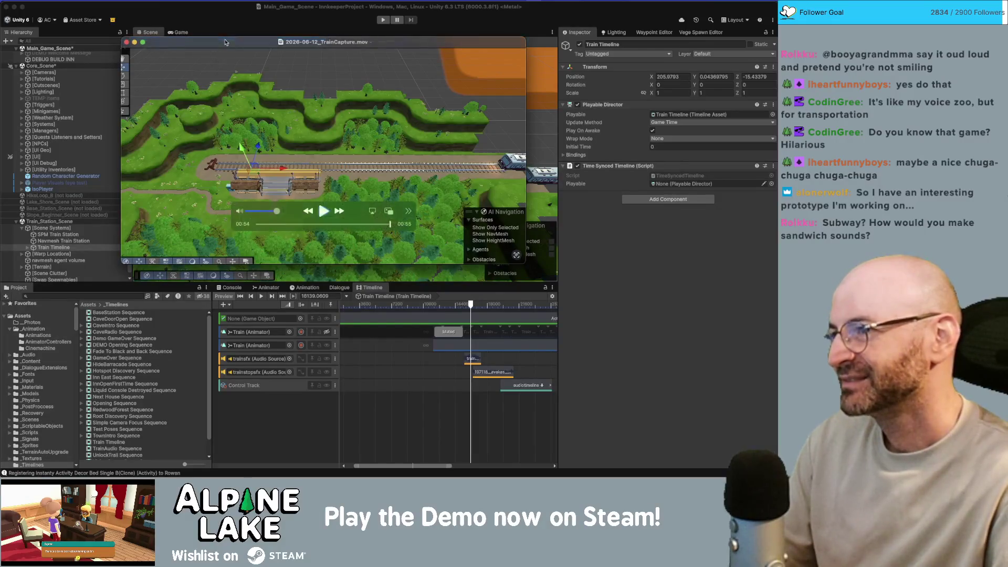
{"action": "left_click_drag", "start_coordinate": [218, 51], "coordinate": [246, 51]}
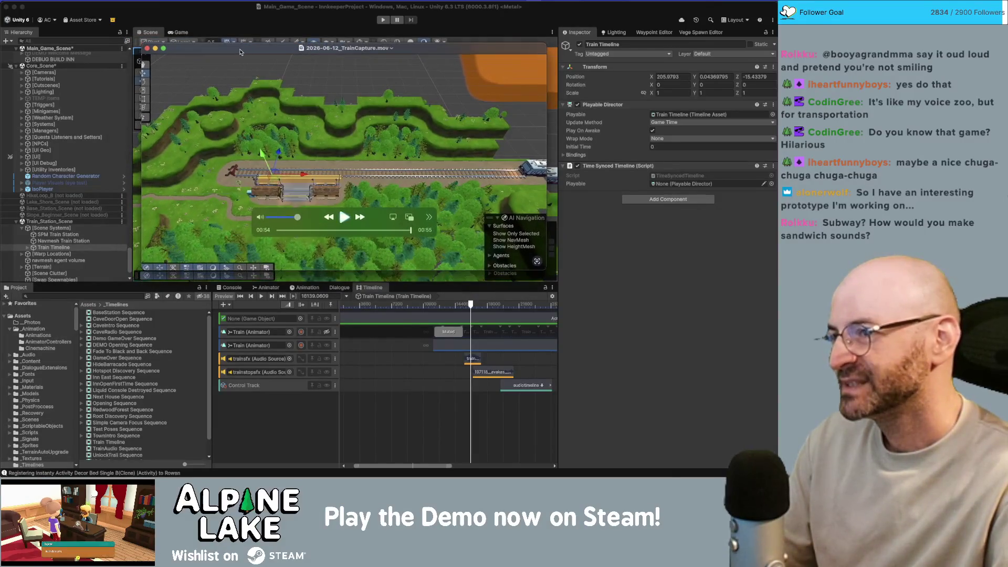